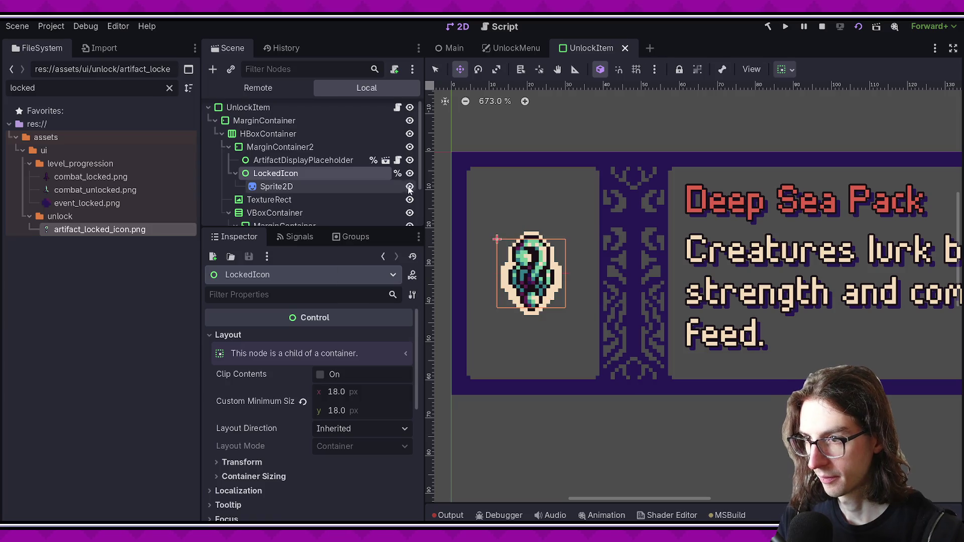
key("ctrl+s")
- Hide the LockedIcon node and add a [Node] private Control lockedIcon field to UnlockItem.cs
left_click(394, 113)
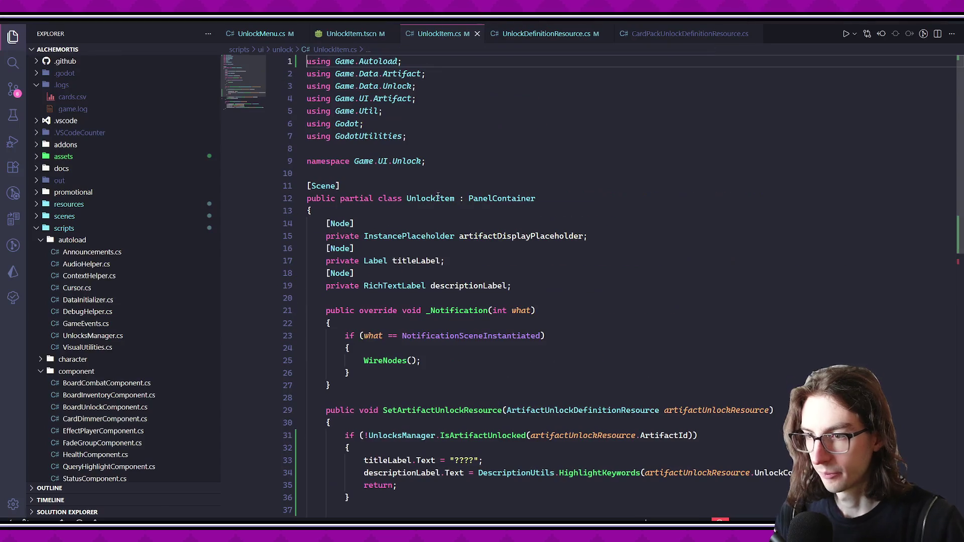
left_click(540, 284)
key("Return")
type("ode]")
key("Return")
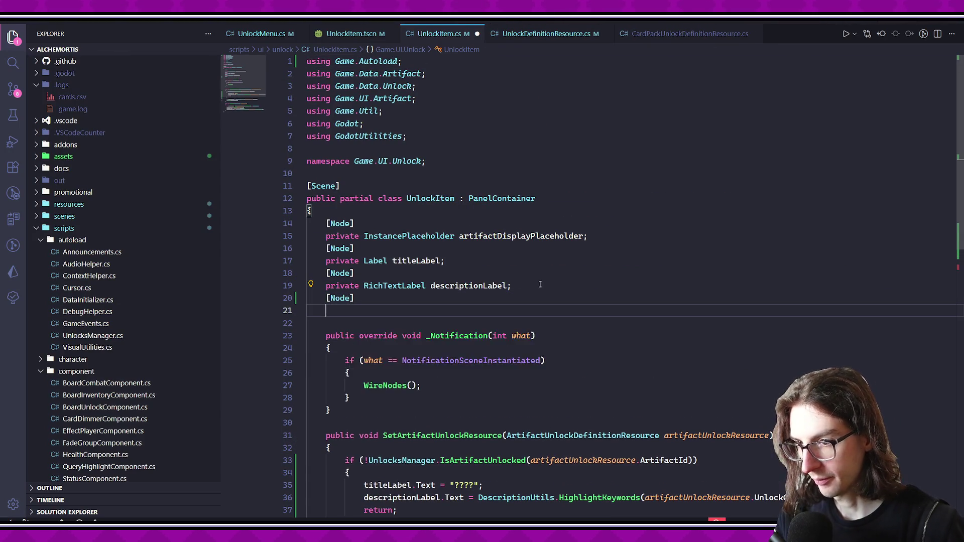
type("private Control lockedIcon;")
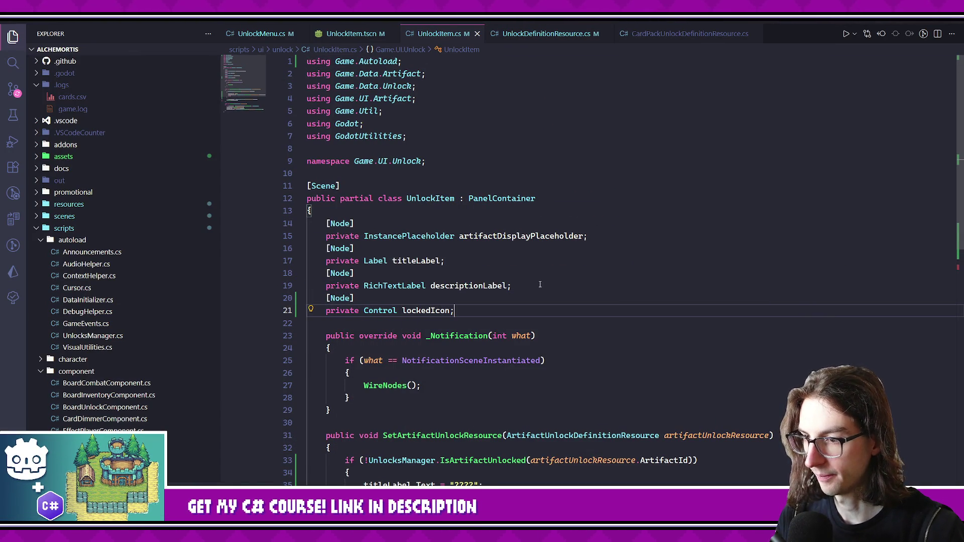
- Show lockedIcon in the locked branch, hide it otherwise, and save the script
scroll(538, 284, "down", 4)
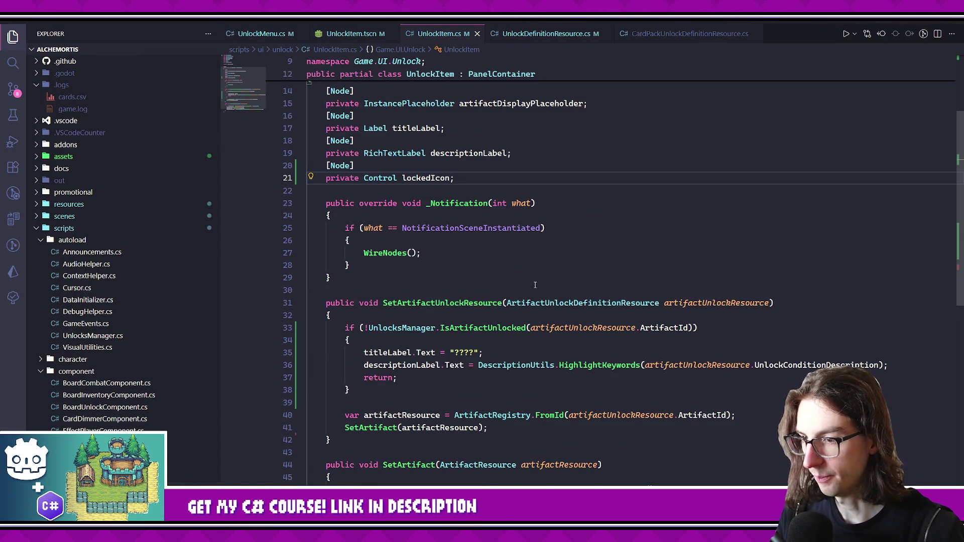
scroll(573, 281, "down", 3)
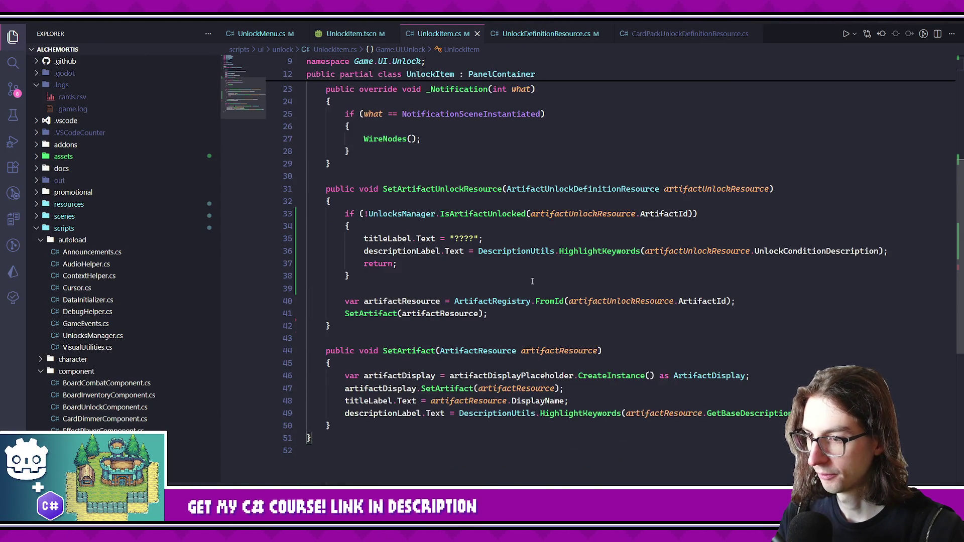
left_click(477, 272)
key("Tab")
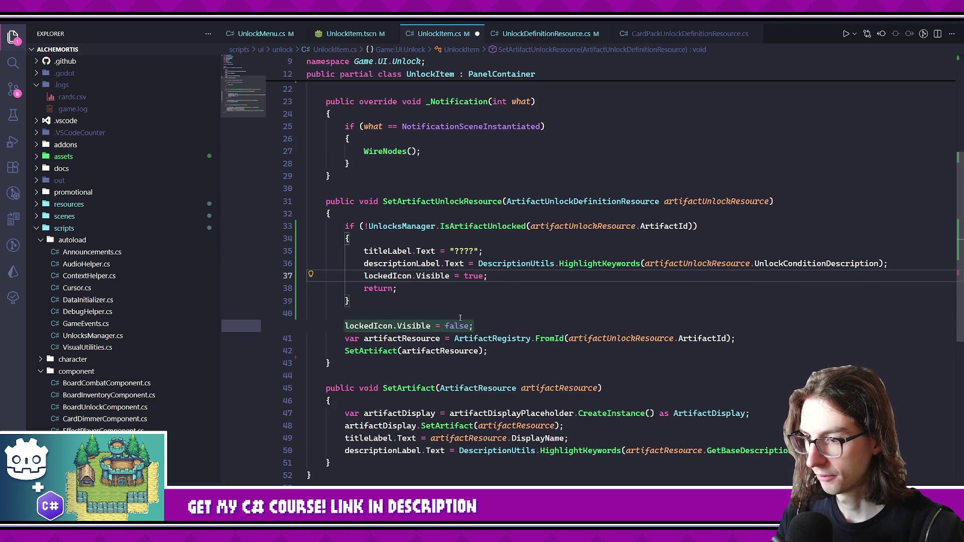
key("Tab")
key("ctrl+s")
- Back in Godot, select the ArtifactDisplayPlaceholder node
scroll(539, 301, "down", 2)
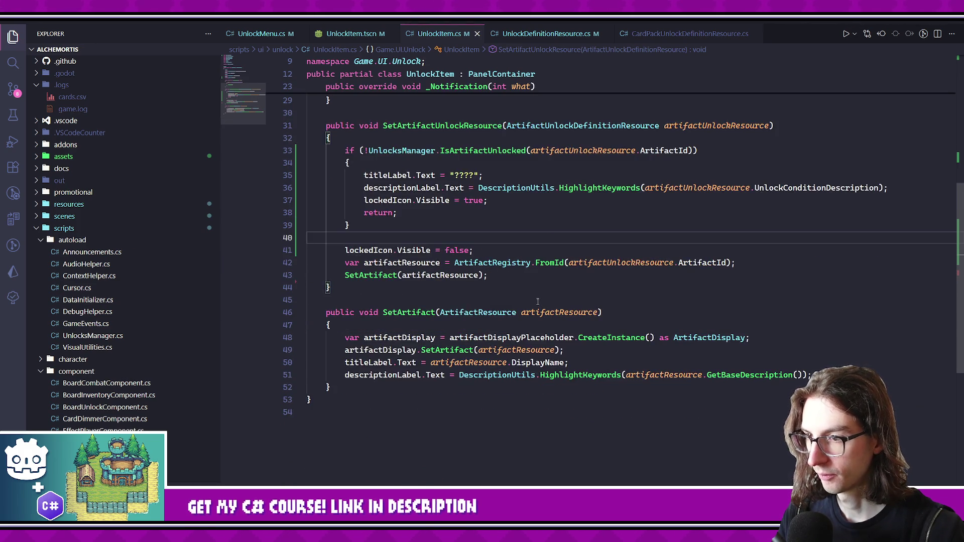
scroll(539, 302, "up", 4)
scroll(539, 302, "down", 3)
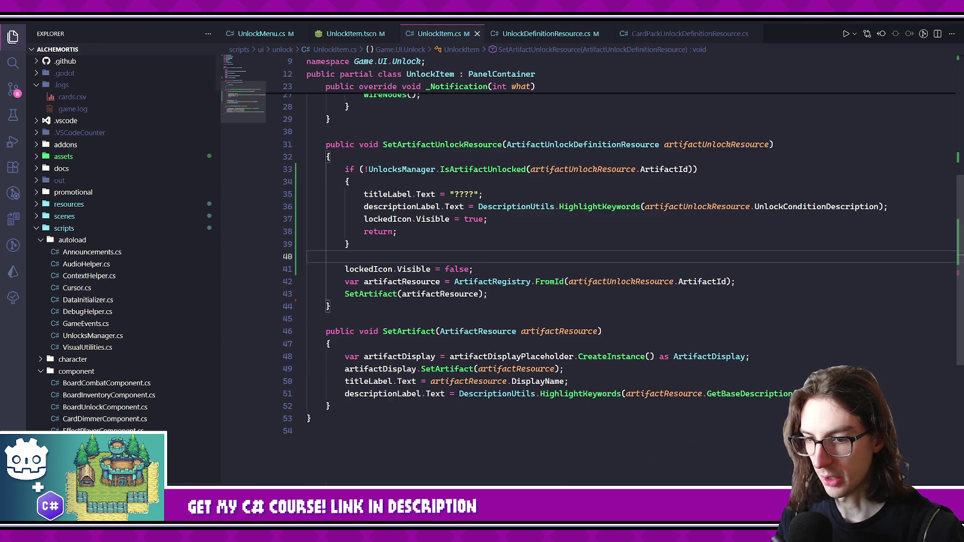
key("alt+Tab")
left_click(297, 164)
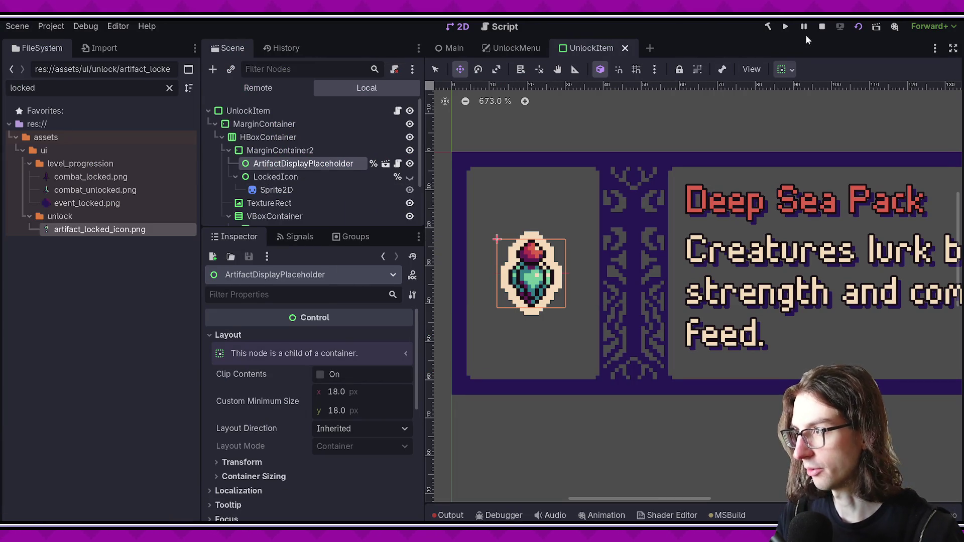
- Restart the game from the UnlockMenu scene and scroll the Artifacts list to the ???? entry
left_click(822, 26)
left_click(537, 50)
key("F5")
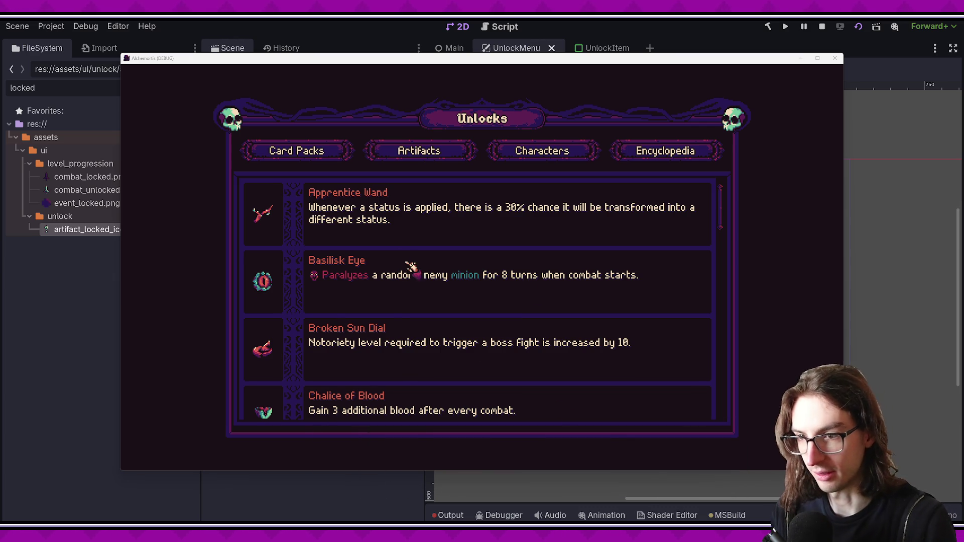
scroll(405, 263, "down", 10)
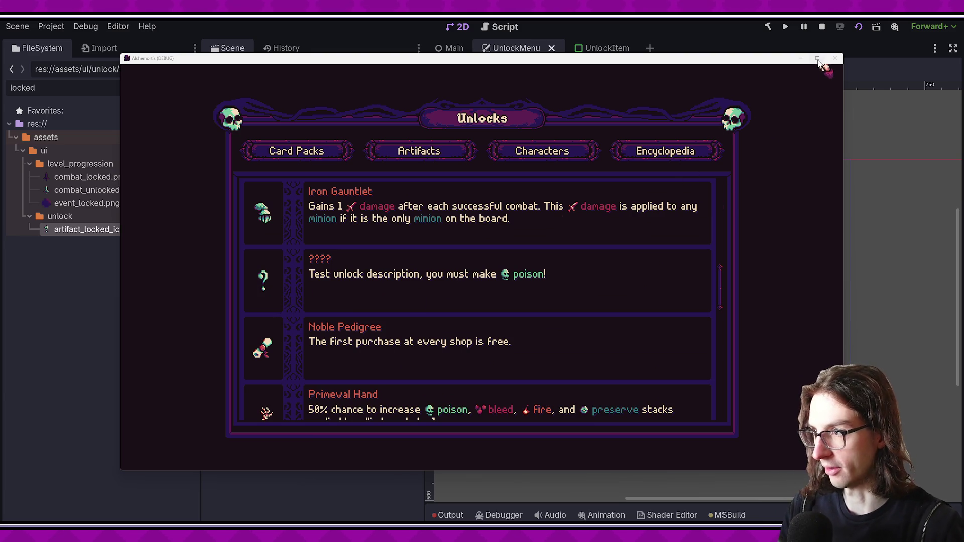
left_click(817, 58)
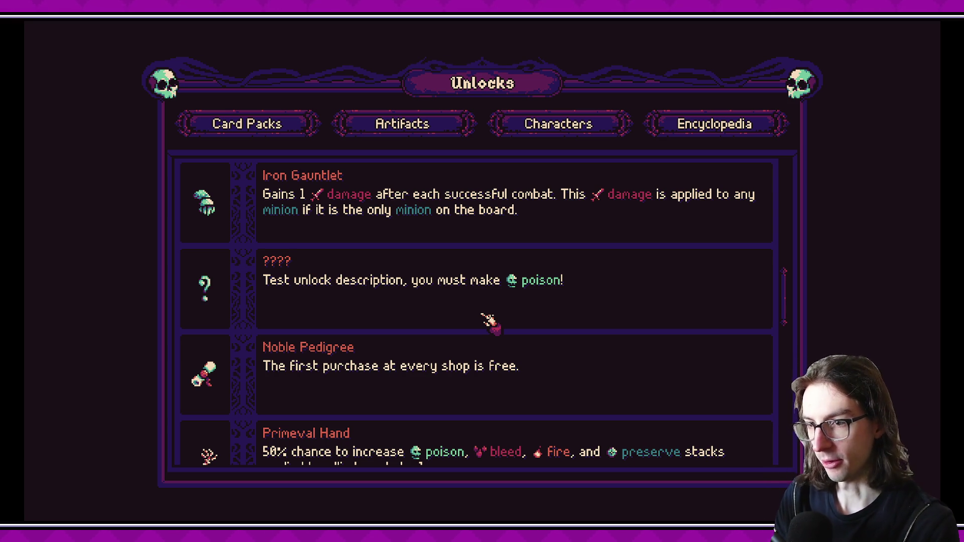
- Scroll the maximized Unlocks artifact list up and down to review every entry, then close the game
scroll(483, 315, "up", 5)
scroll(475, 306, "down", 10)
scroll(477, 309, "up", 10)
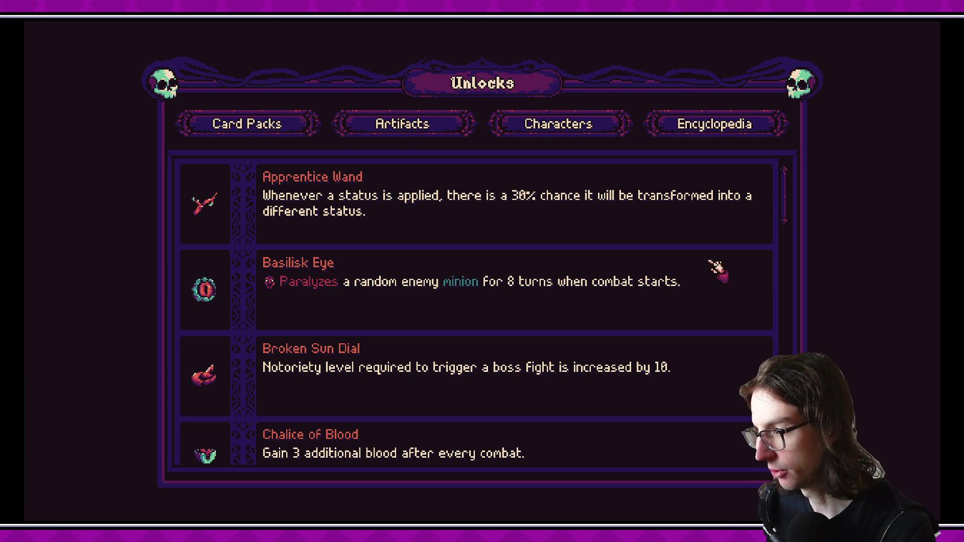
mouse_move(786, 194)
left_mouse_down()
mouse_move(784, 432)
mouse_move(777, 258)
mouse_move(758, 221)
mouse_move(785, 216)
mouse_move(783, 195)
left_mouse_up()
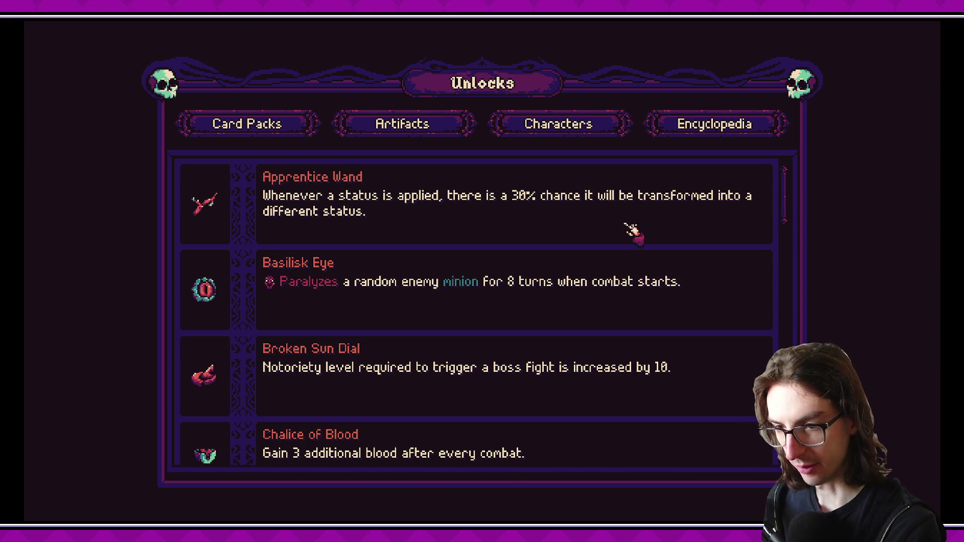
scroll(530, 317, "down", 15)
scroll(516, 384, "down", 3)
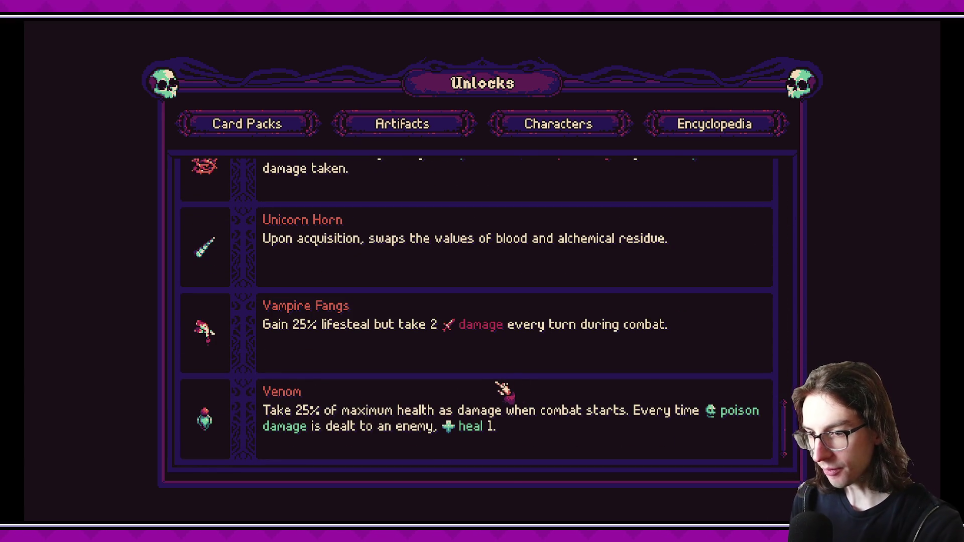
scroll(747, 301, "up", 18)
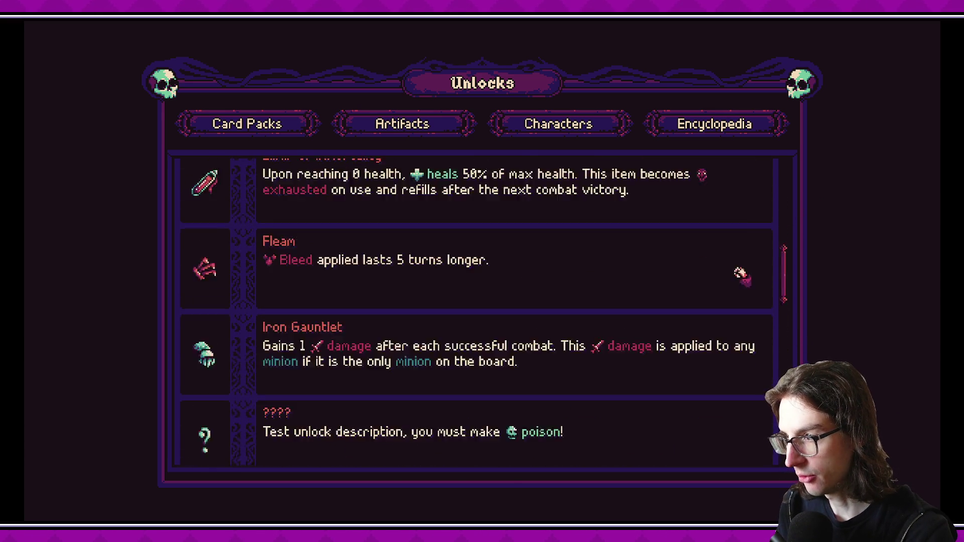
scroll(323, 241, "down", 6)
scroll(333, 240, "down", 10)
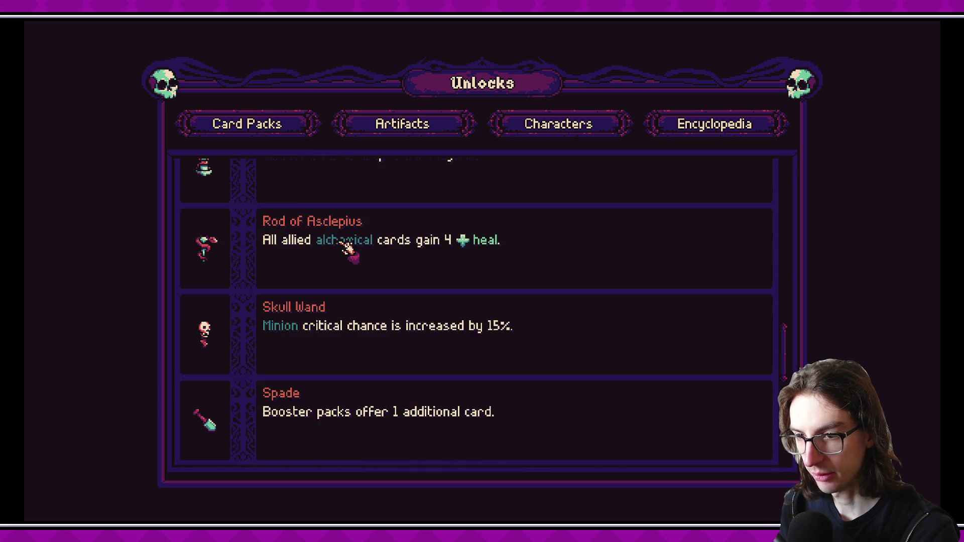
scroll(337, 250, "up", 8)
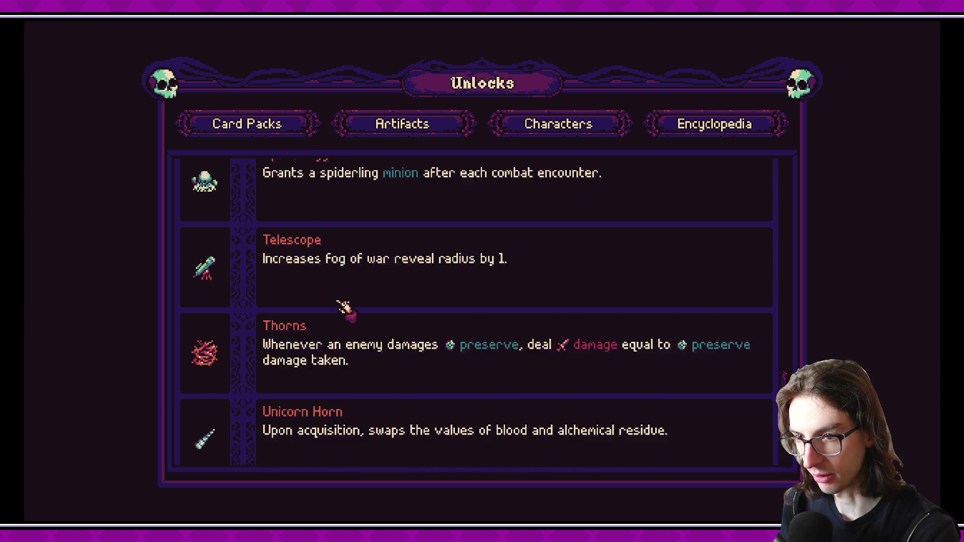
scroll(274, 274, "up", 3)
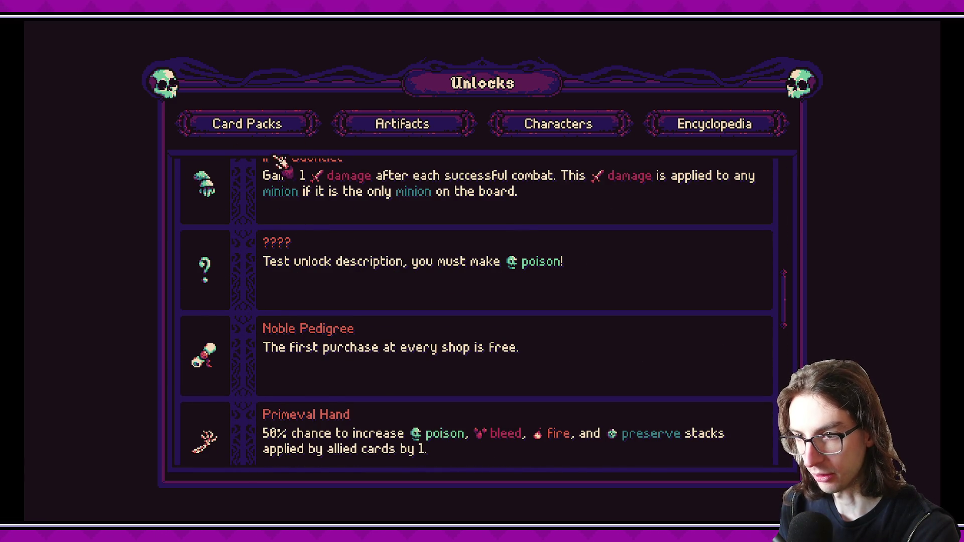
scroll(432, 294, "up", 3)
scroll(431, 292, "up", 9)
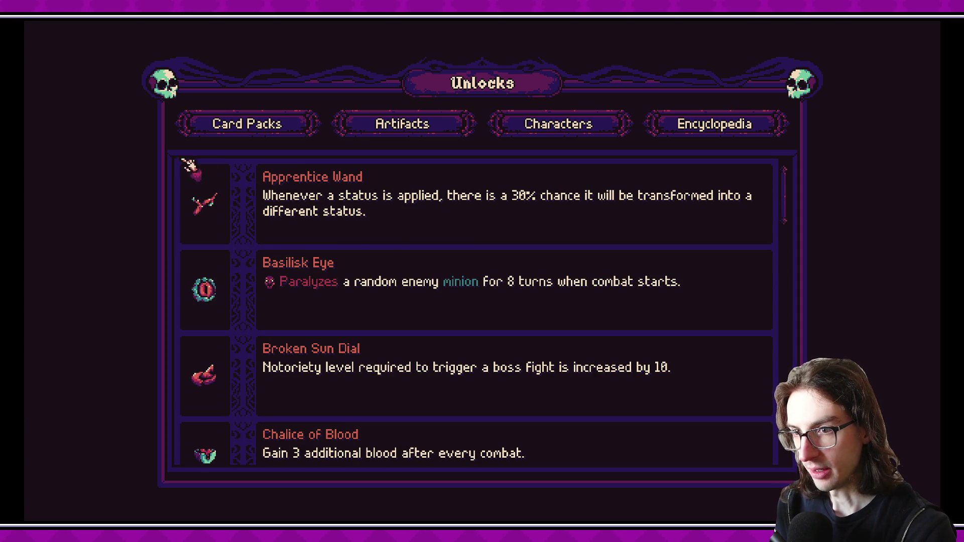
scroll(613, 251, "down", 3)
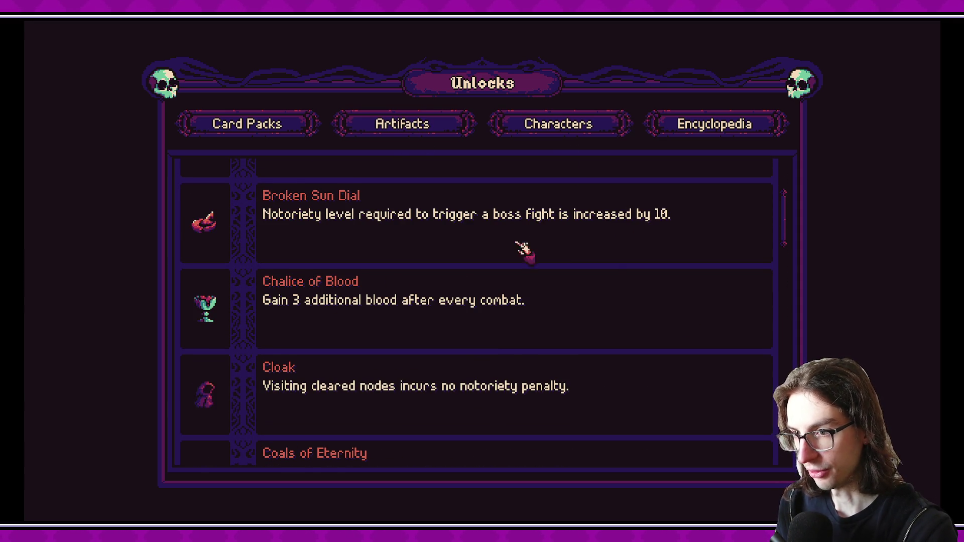
scroll(507, 243, "down", 1)
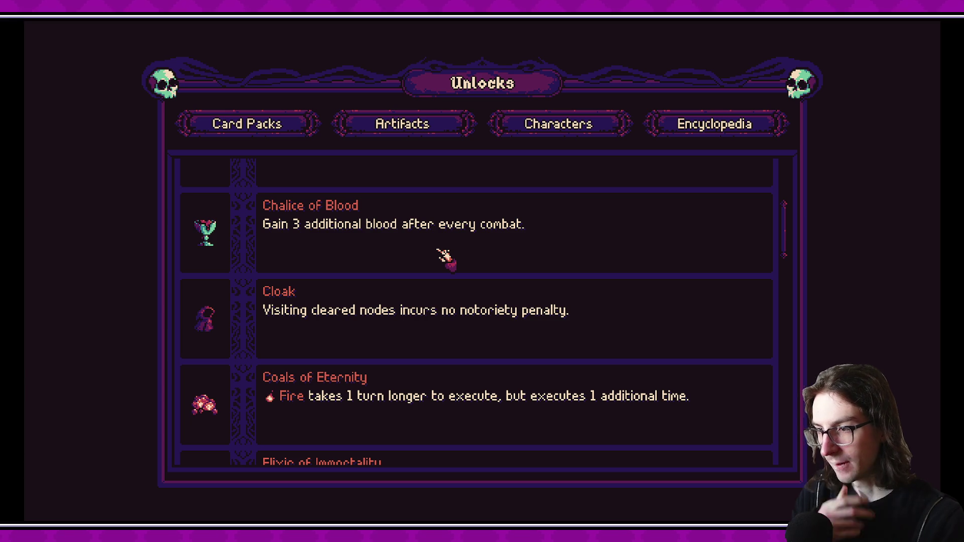
key("F8")
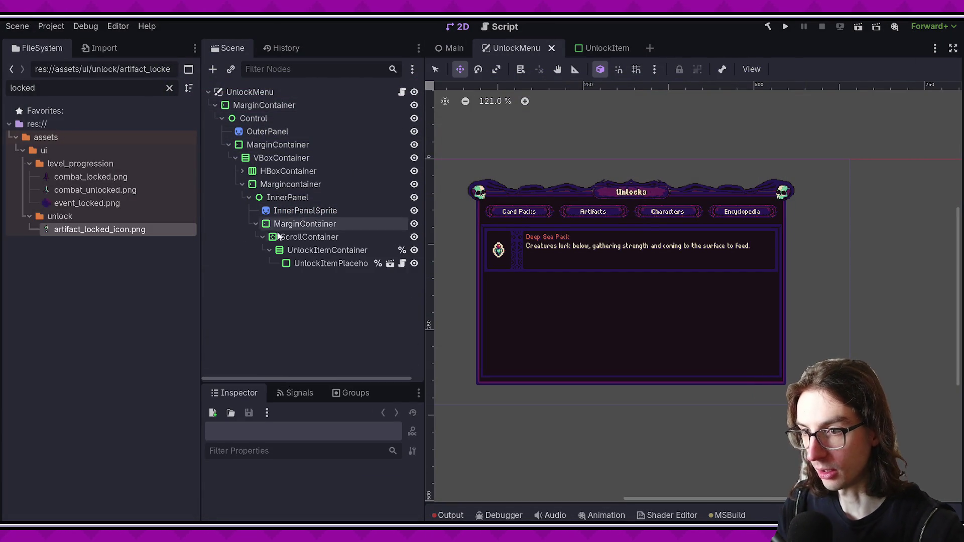
- Locate UnlockItemContainer in the scene tree and stage all current changes in VS Code
left_click(291, 237)
left_click(293, 224)
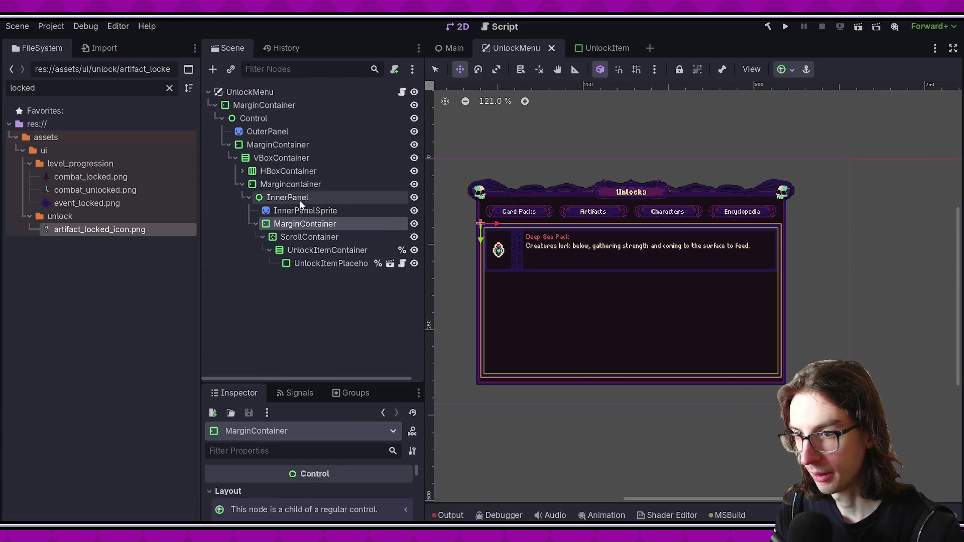
left_click(304, 237)
left_click(311, 250)
right_click(312, 248)
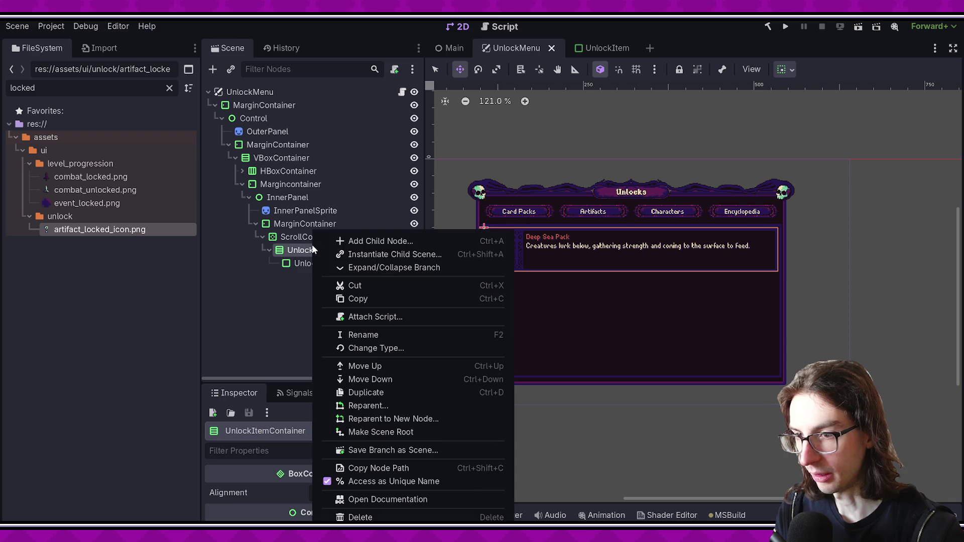
left_click(372, 348)
key("Return")
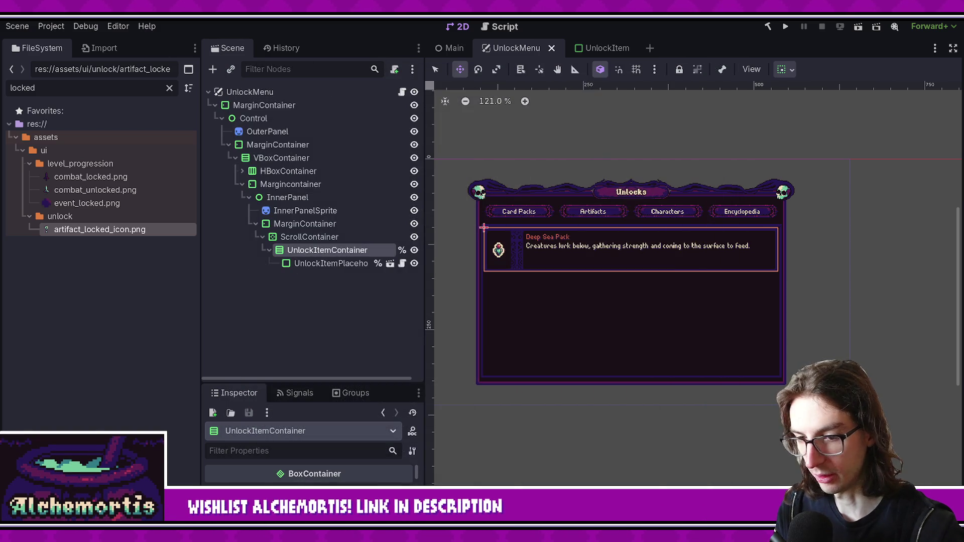
key("alt+Tab")
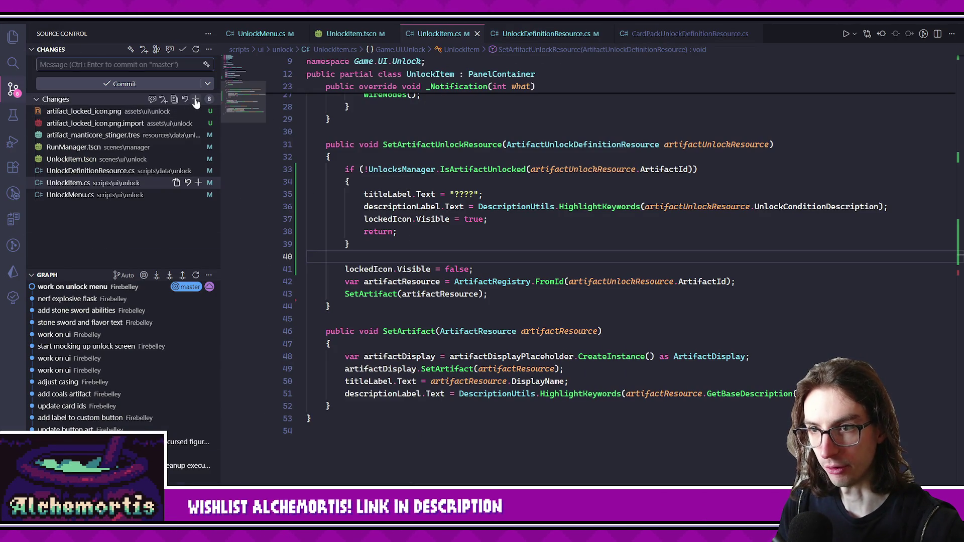
left_click(198, 99)
key("alt+Tab")
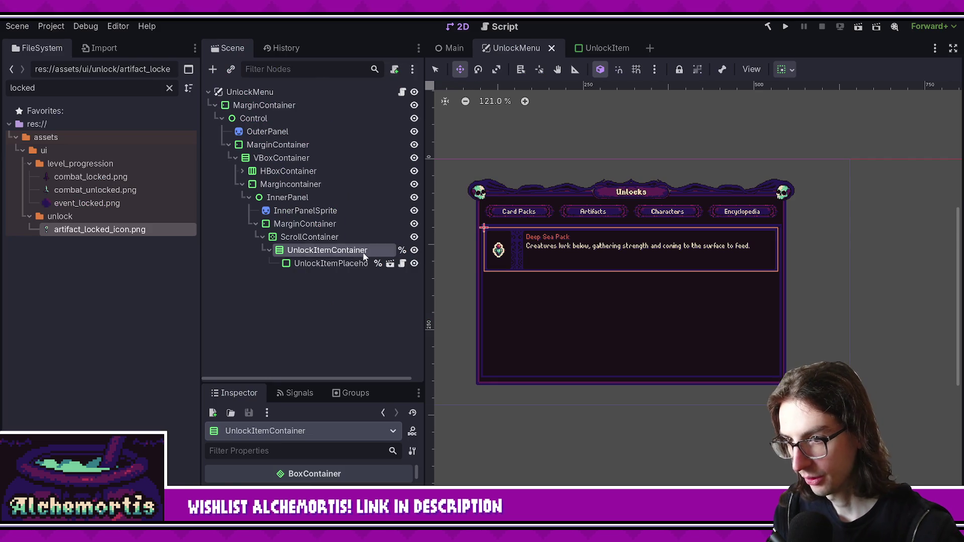
- Rename the node GridContainer, change its type to GridContainer, save, and run the scene
double_click(365, 251)
type("GridContainer")
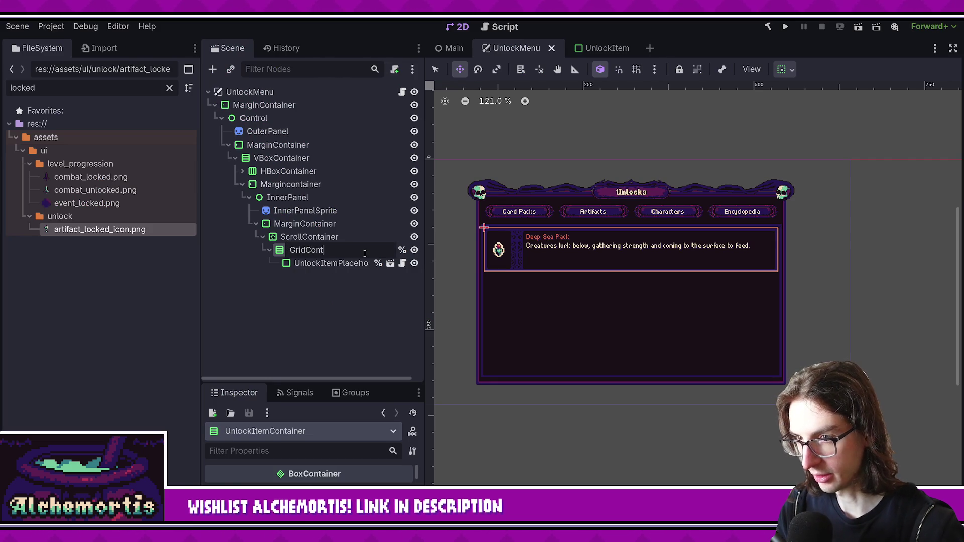
key("Return")
right_click(364, 254)
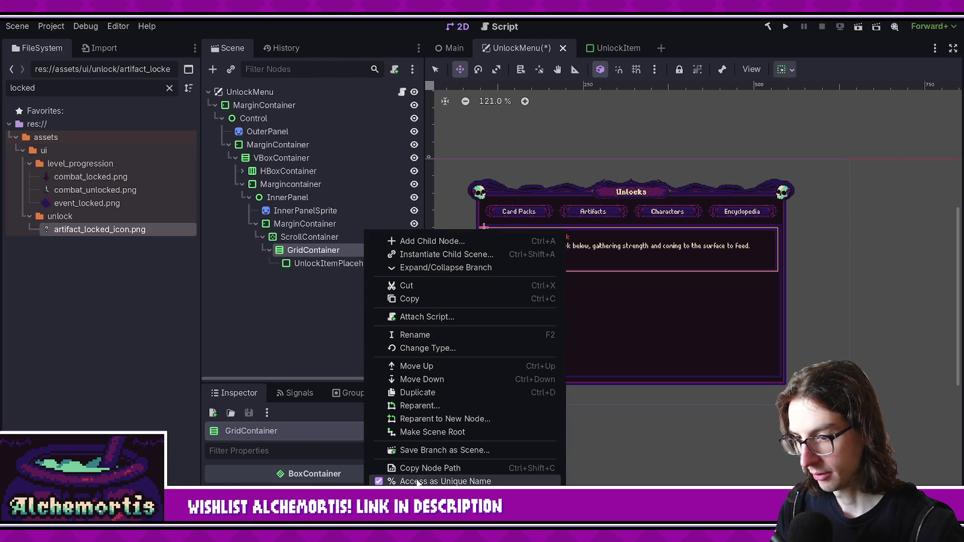
left_click(426, 348)
type("gridcont")
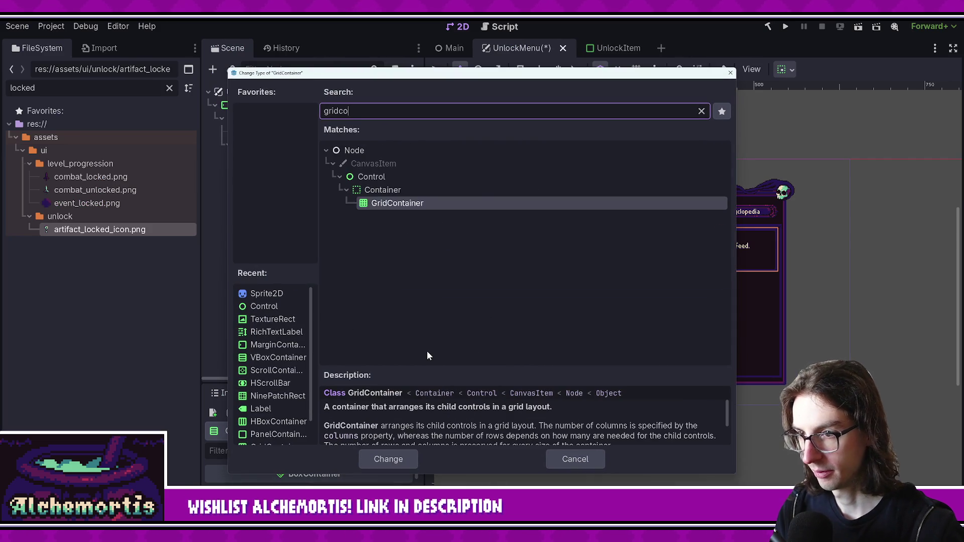
key("Return")
key("ctrl+s")
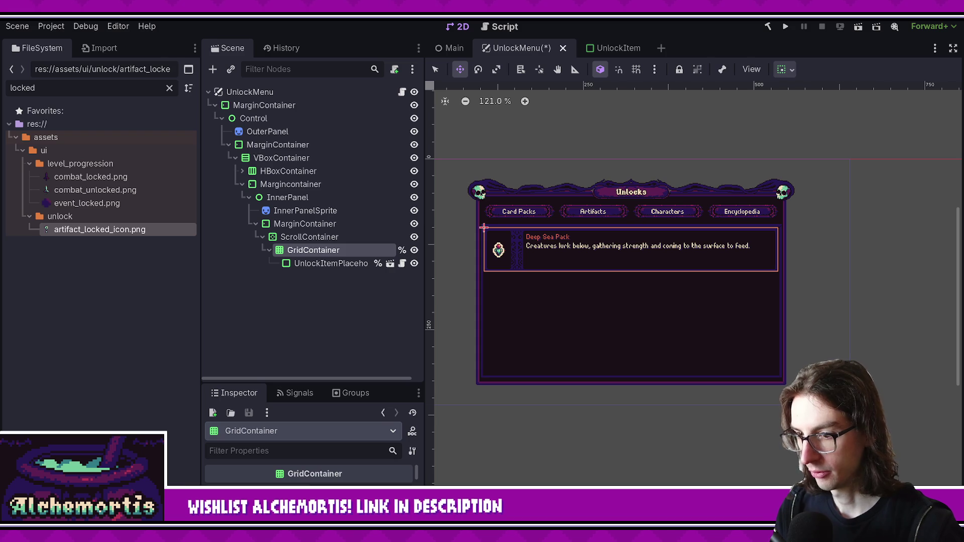
left_click(312, 320)
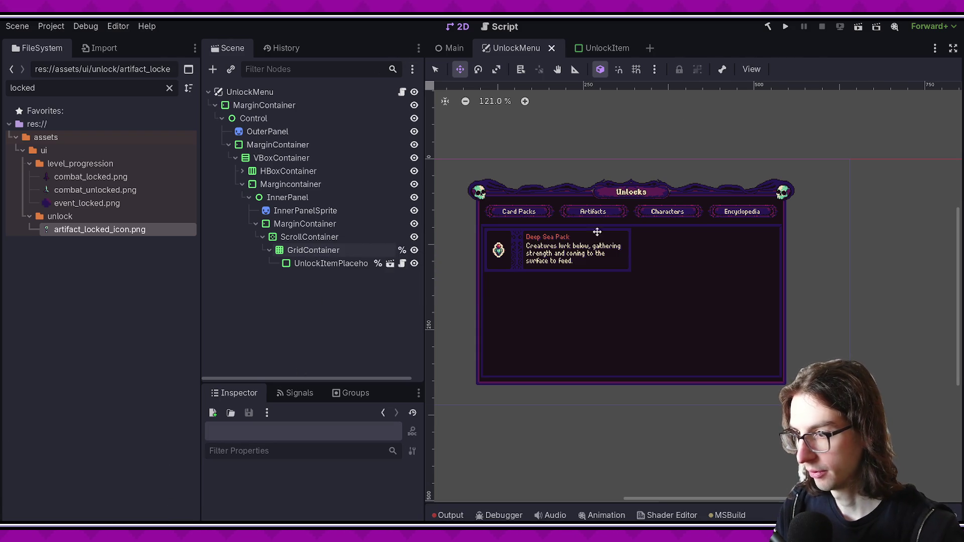
left_click(852, 31)
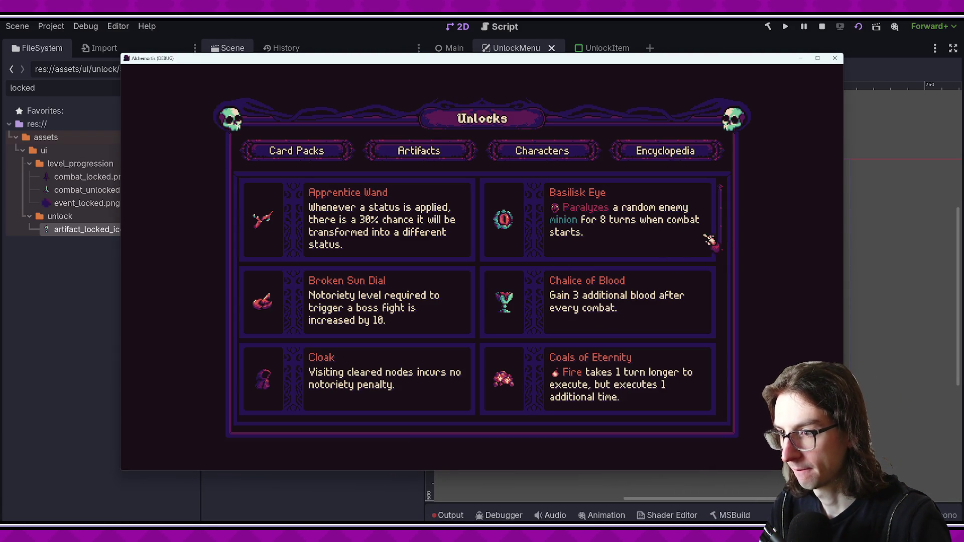
- Scroll through the two-column grid in the running game, then close it
scroll(723, 241, "down", 4)
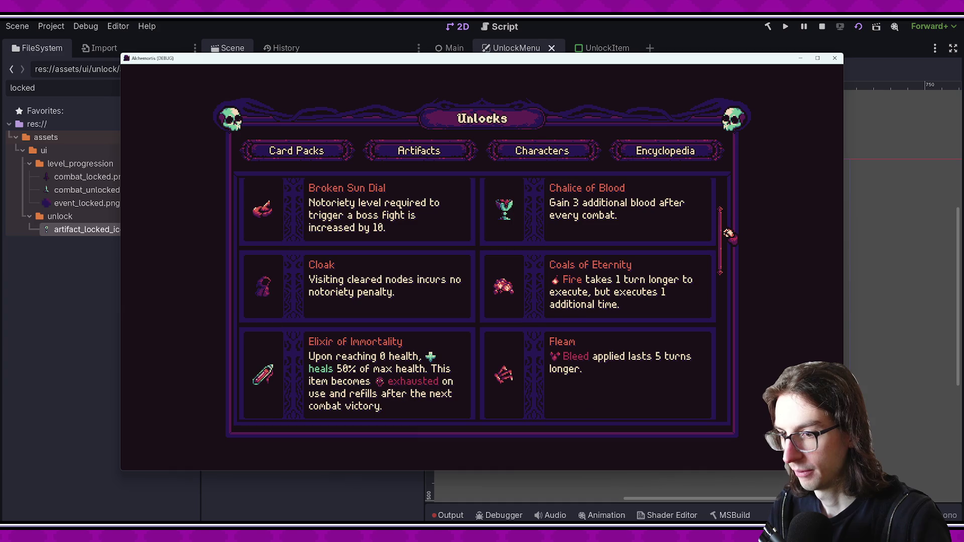
left_click_drag(731, 243, 730, 253)
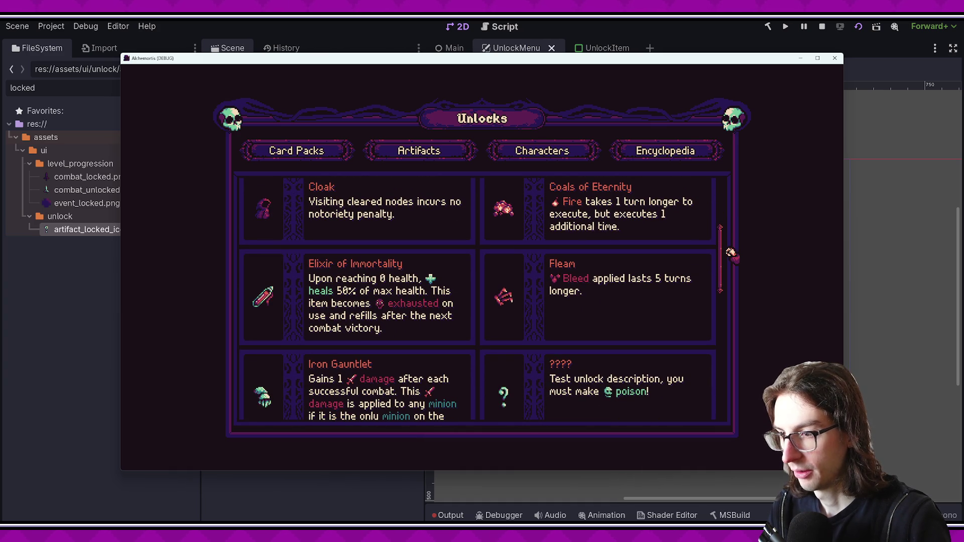
scroll(730, 256, "down", 3)
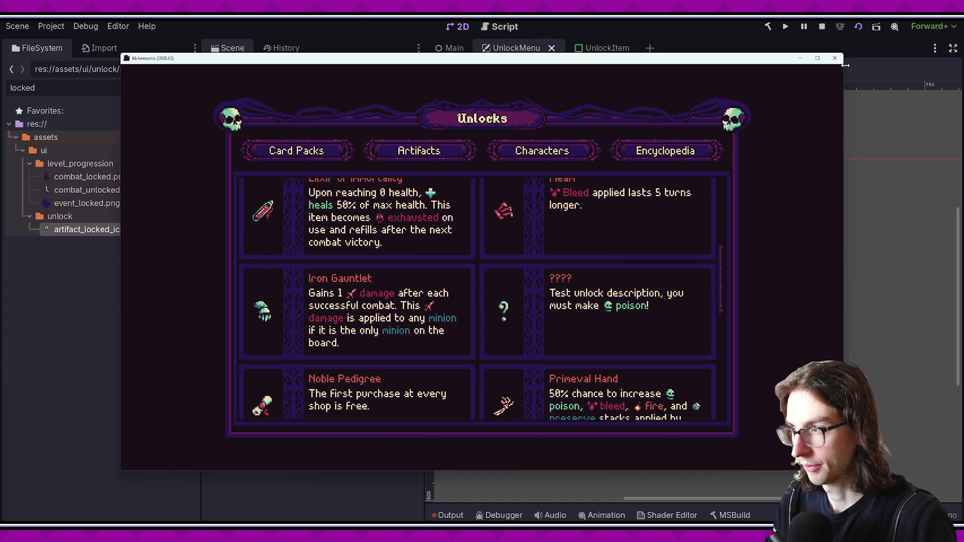
left_click(835, 58)
- Set the GridContainer's separation constants to -4, save, and preview the tighter grid
left_click(310, 250)
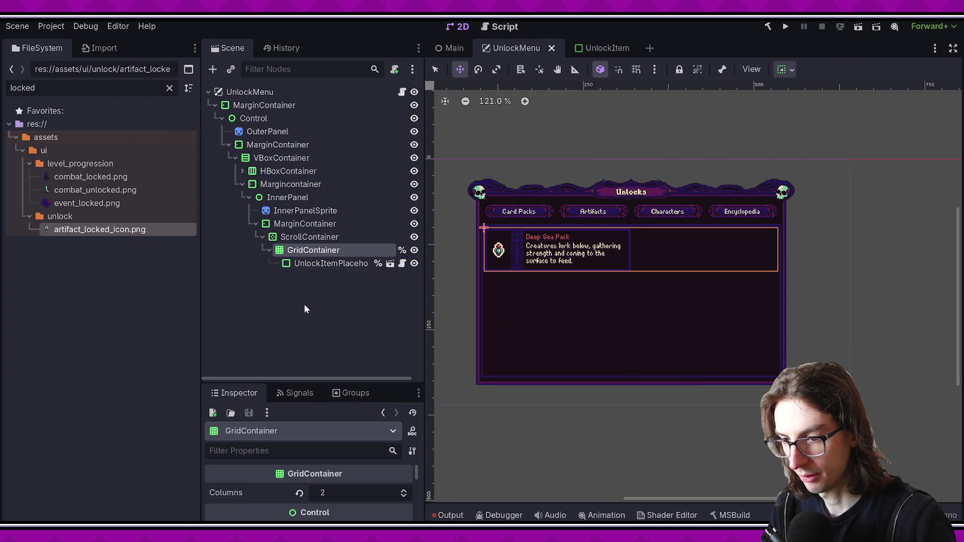
left_click_drag(366, 385, 366, 242)
left_click(260, 500)
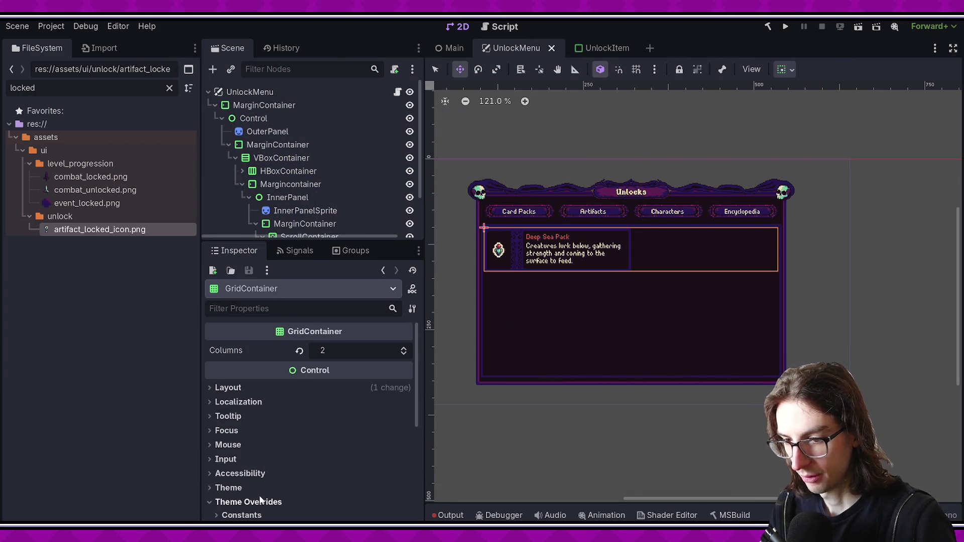
scroll(261, 495, "down", 3)
left_click(253, 440)
left_click(363, 449)
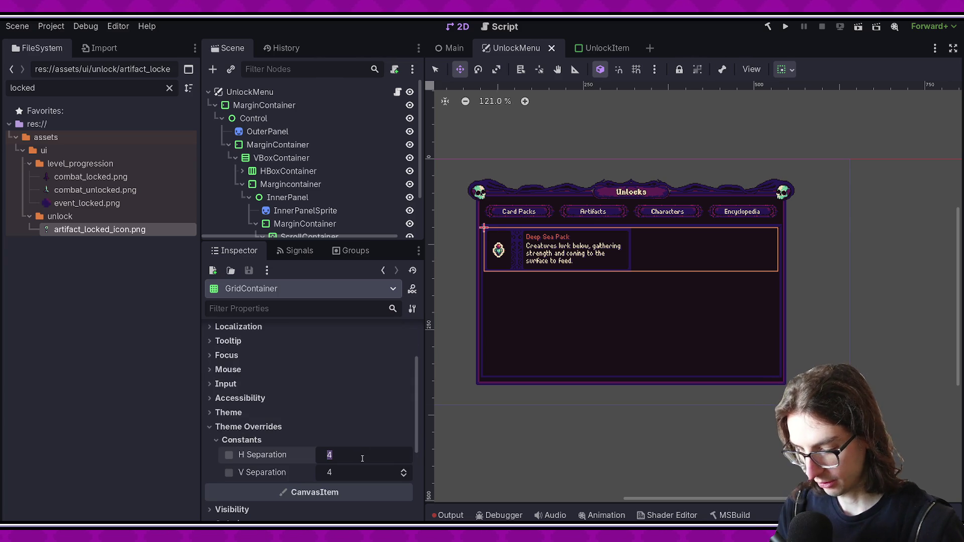
type("-4")
key("Tab")
key("ctrl+s")
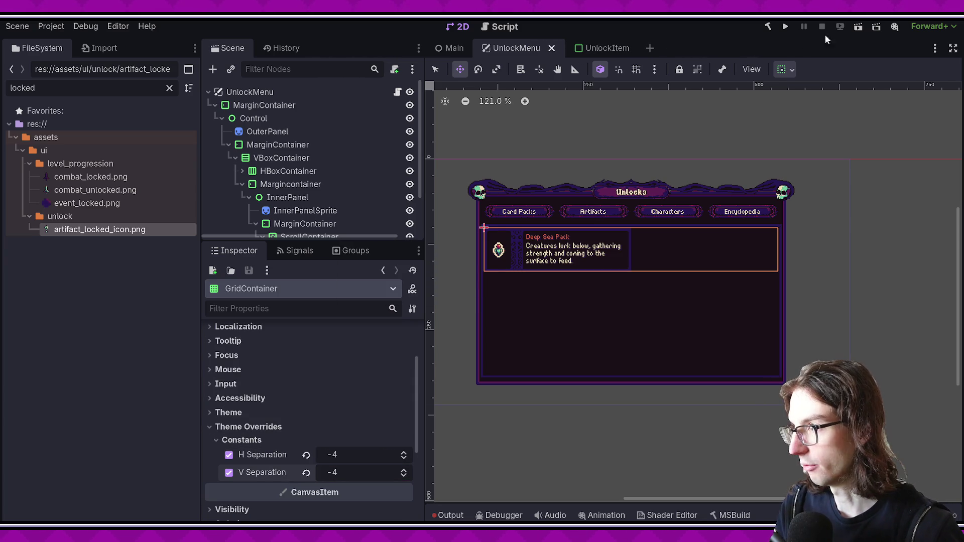
left_click(863, 26)
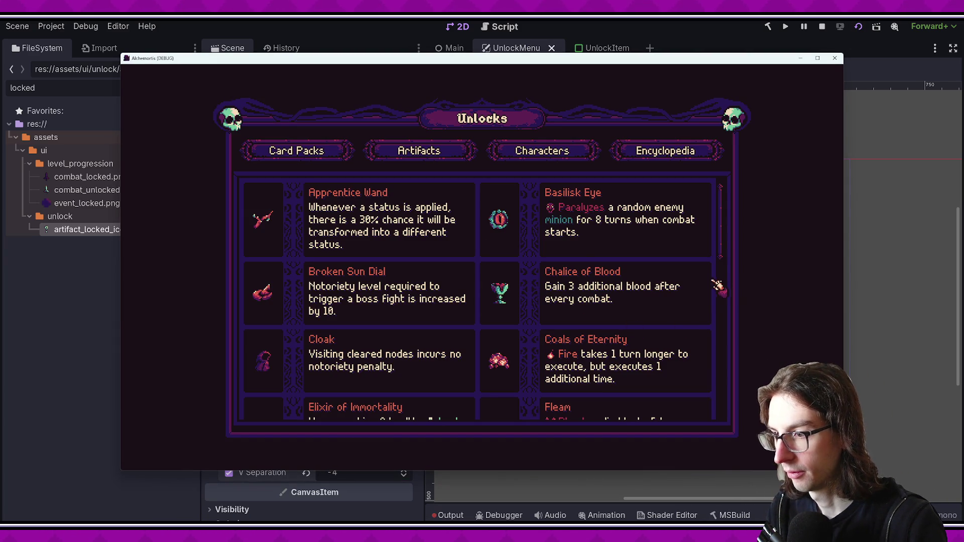
- Change H Separation to 0 and rerun the maximized game preview
left_click_drag(723, 241, 733, 317)
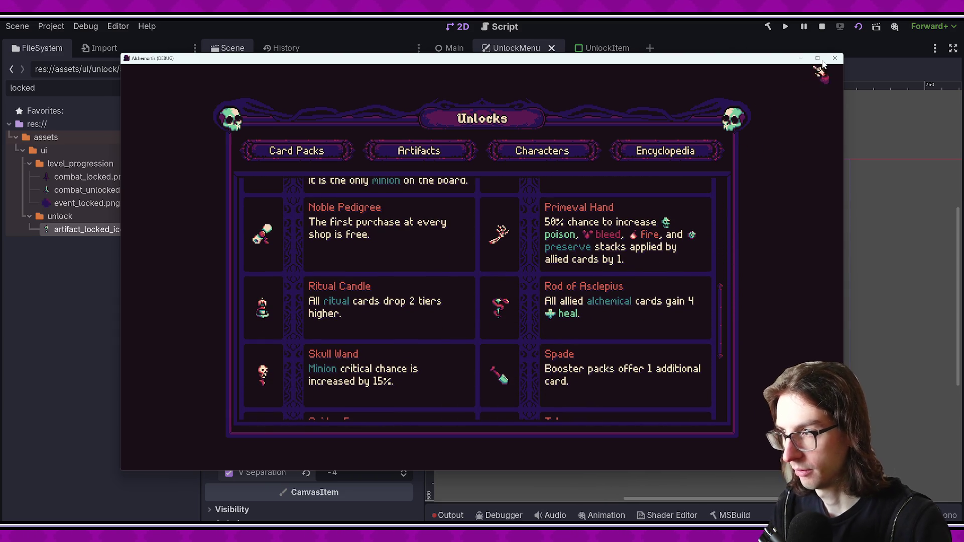
left_click(834, 58)
key("alt+Tab")
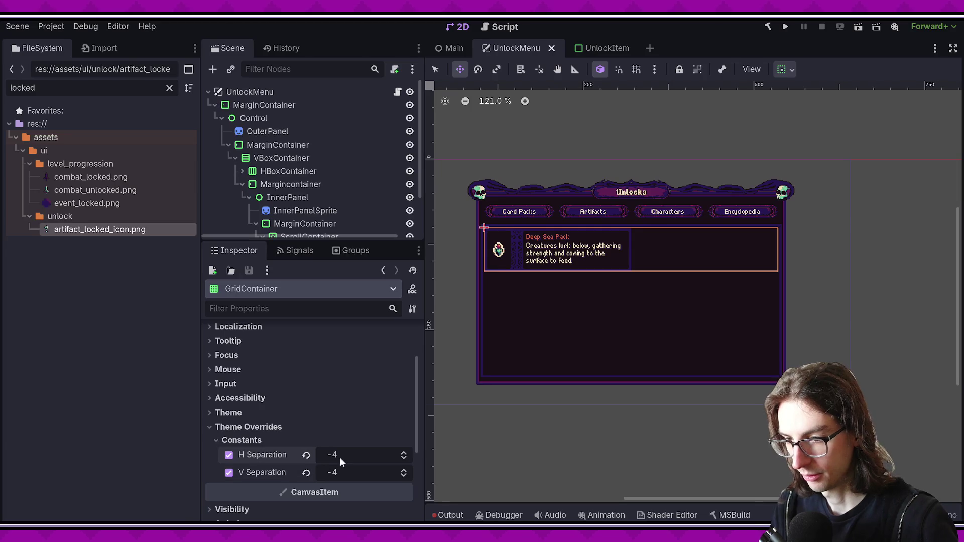
left_click(339, 457)
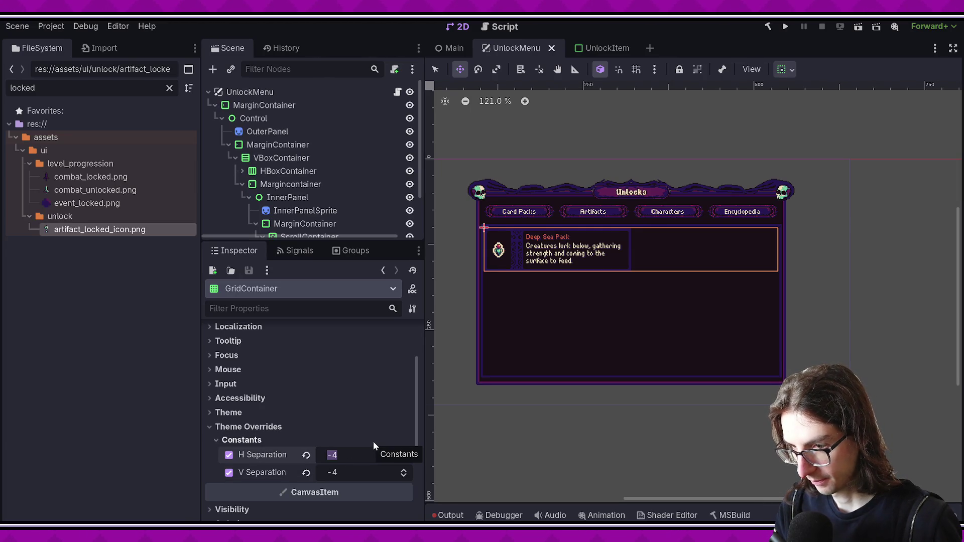
type("0")
key("Return")
left_click(842, 25)
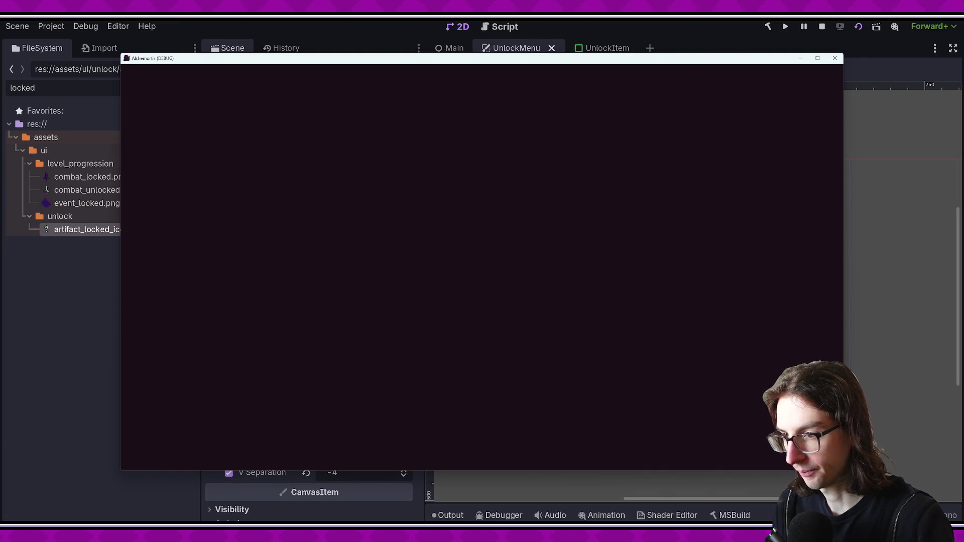
mouse_move(721, 198)
left_mouse_down()
mouse_move(725, 381)
mouse_move(721, 231)
left_mouse_up()
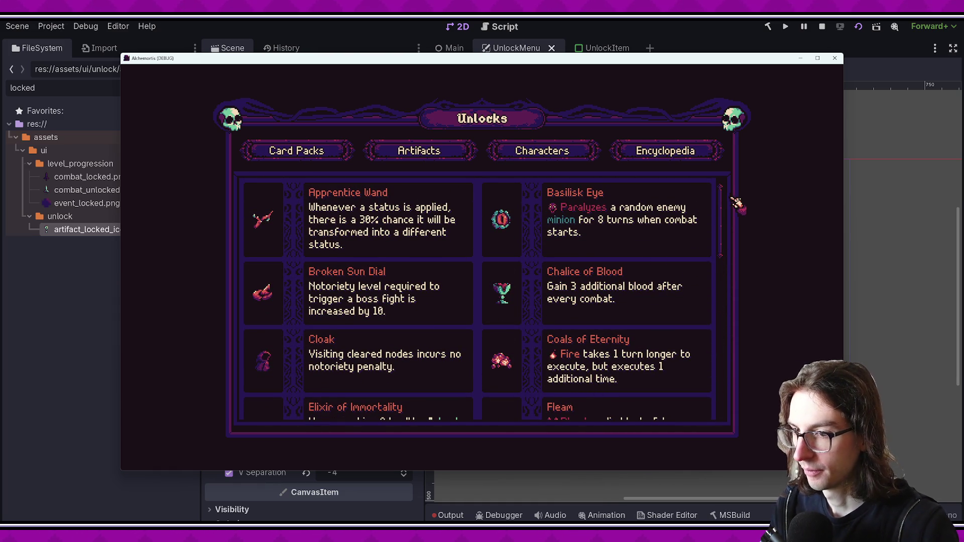
left_click(835, 58)
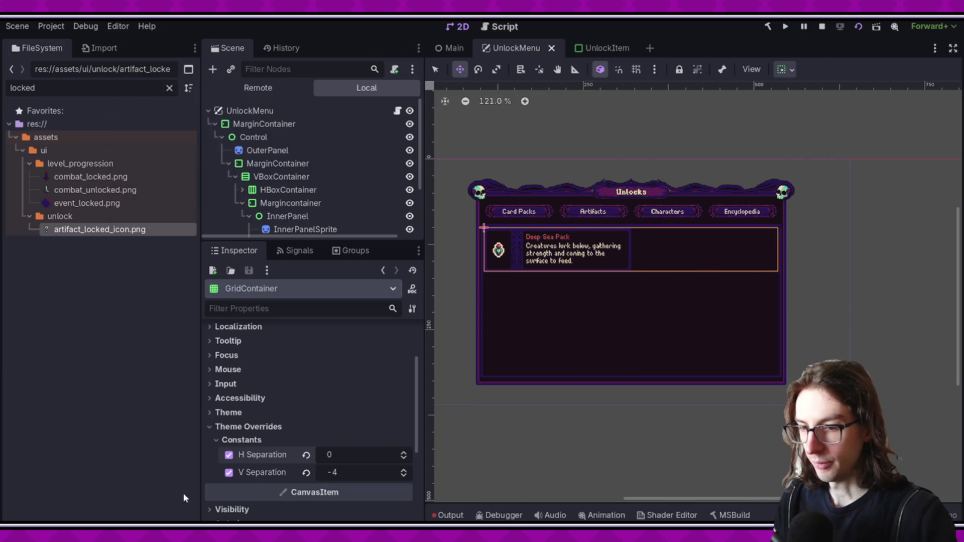
key("F6")
left_click(818, 58)
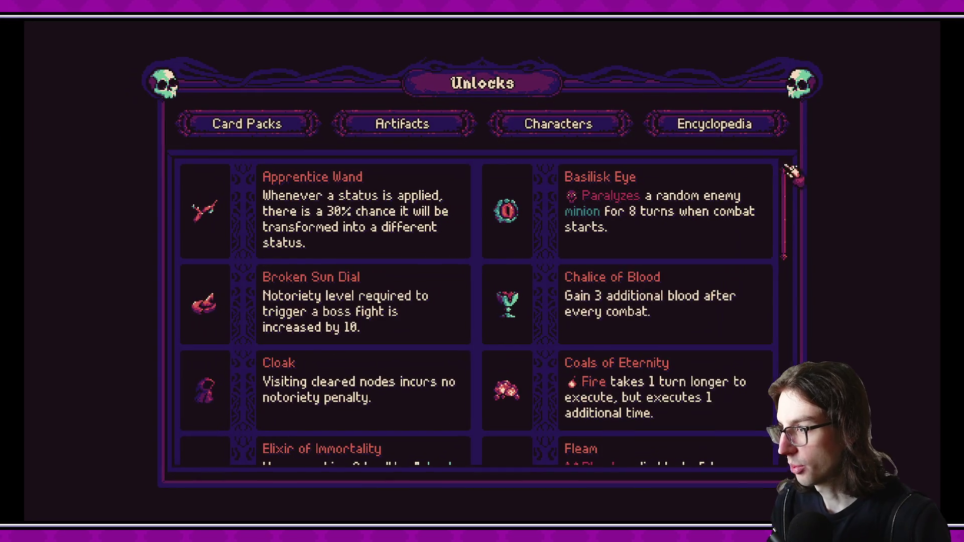
left_click_drag(789, 196, 786, 370)
scroll(623, 347, "up", 1)
scroll(532, 379, "down", 1)
scroll(502, 381, "up", 5)
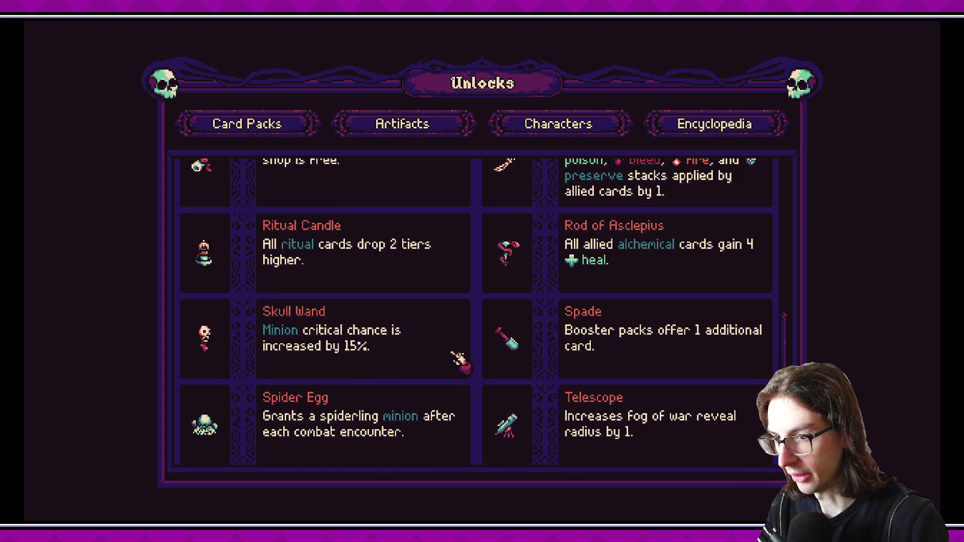
scroll(458, 359, "up", 3)
scroll(459, 354, "up", 1)
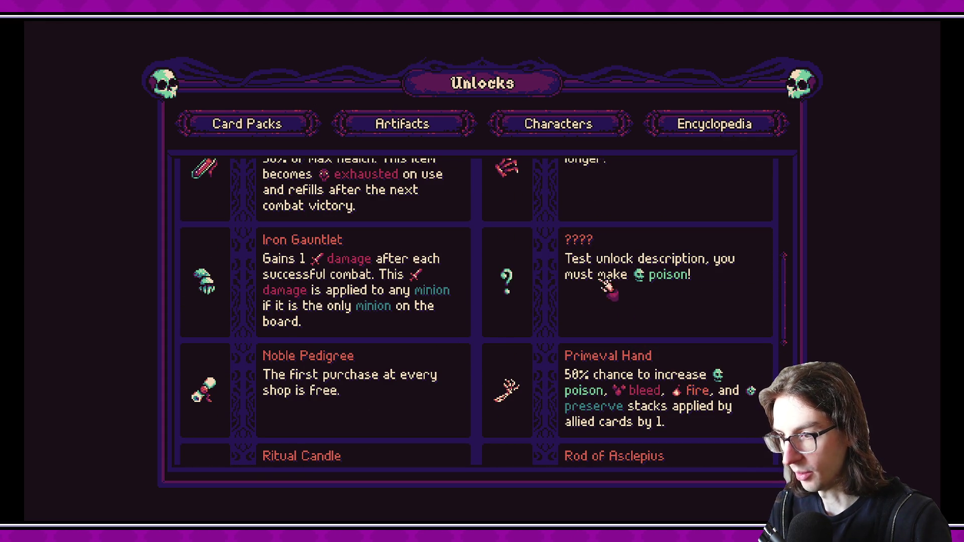
scroll(334, 299, "up", 1)
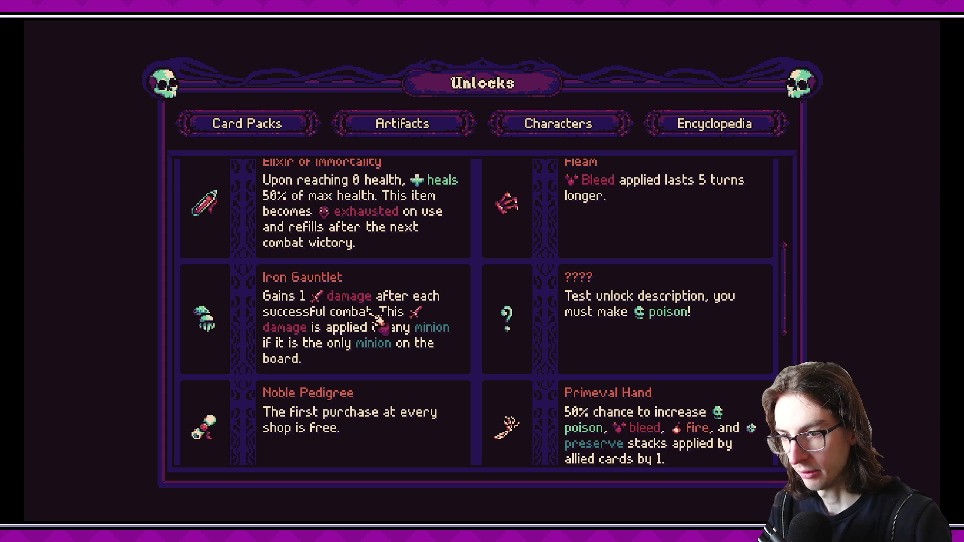
scroll(423, 350, "up", 1)
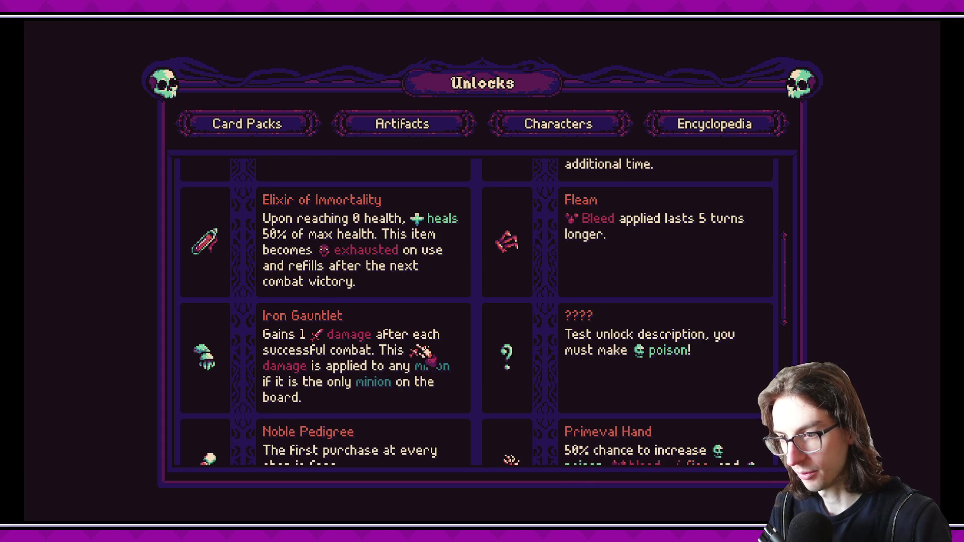
scroll(423, 350, "up", 6)
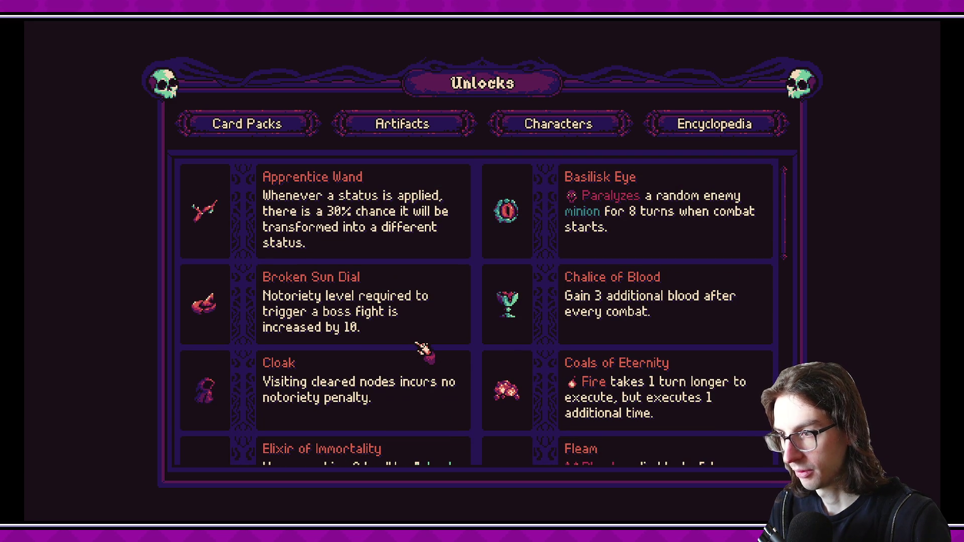
scroll(423, 350, "down", 6)
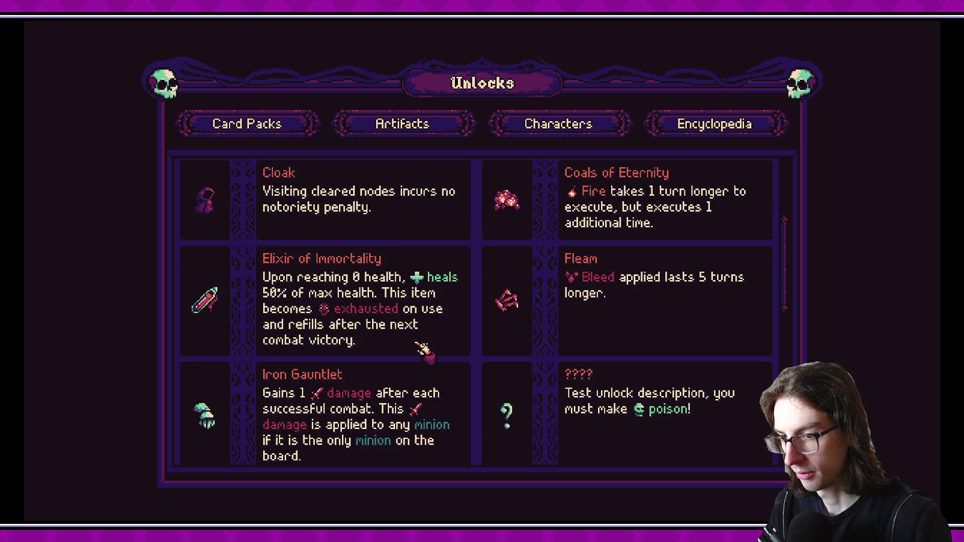
scroll(424, 350, "down", 11)
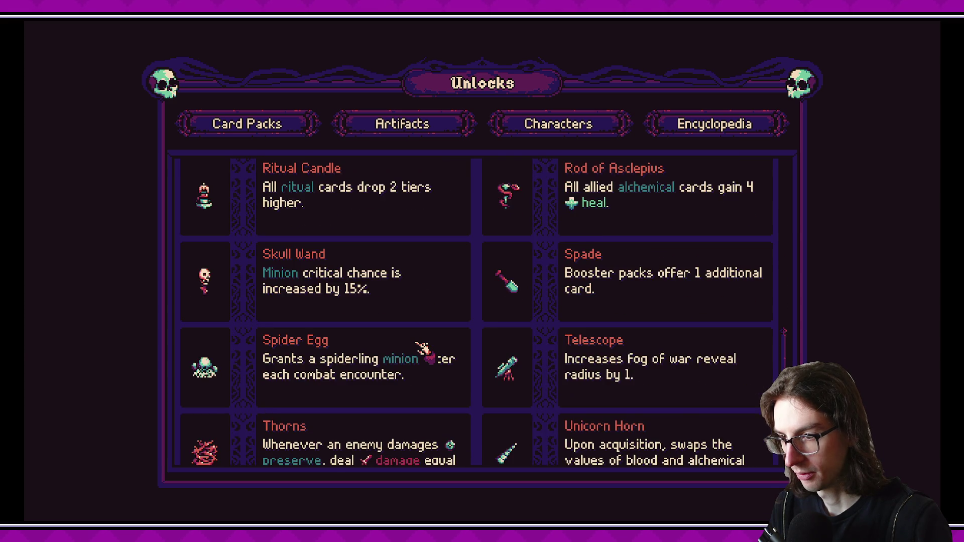
scroll(423, 350, "down", 1)
mouse_move(785, 368)
left_mouse_down()
mouse_move(773, 216)
mouse_move(786, 195)
mouse_move(781, 408)
mouse_move(785, 179)
left_mouse_up()
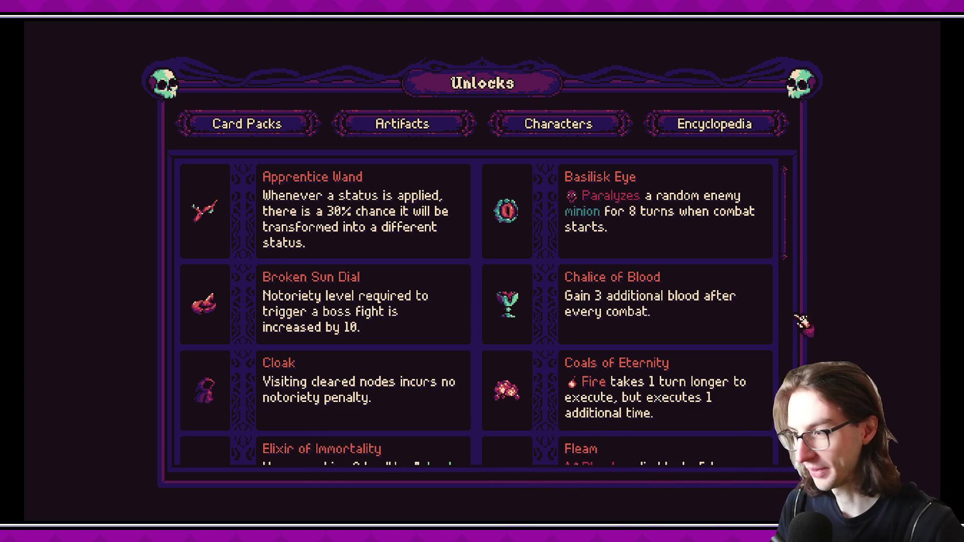
scroll(782, 331, "down", 5)
scroll(648, 250, "up", 5)
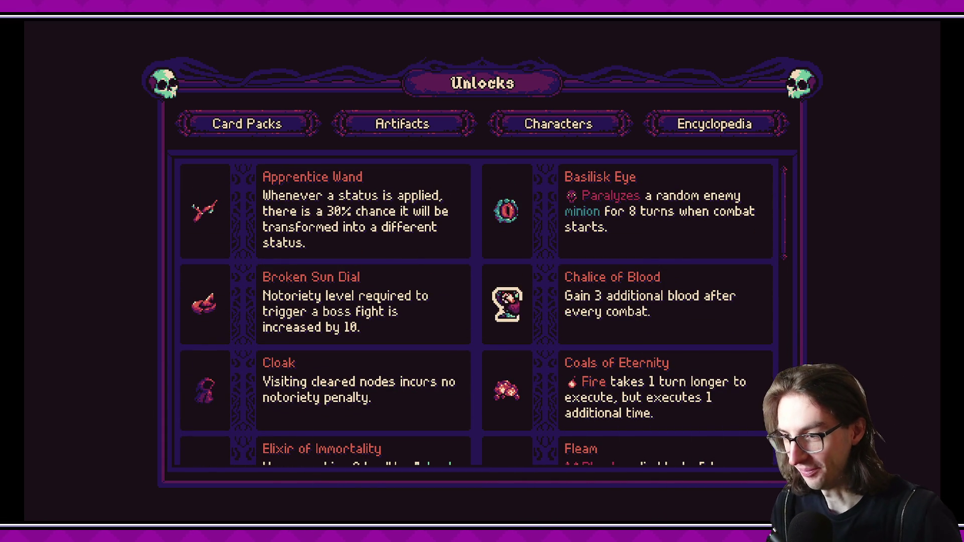
mouse_move(796, 245)
left_mouse_down()
mouse_move(794, 442)
mouse_move(768, 189)
left_mouse_up()
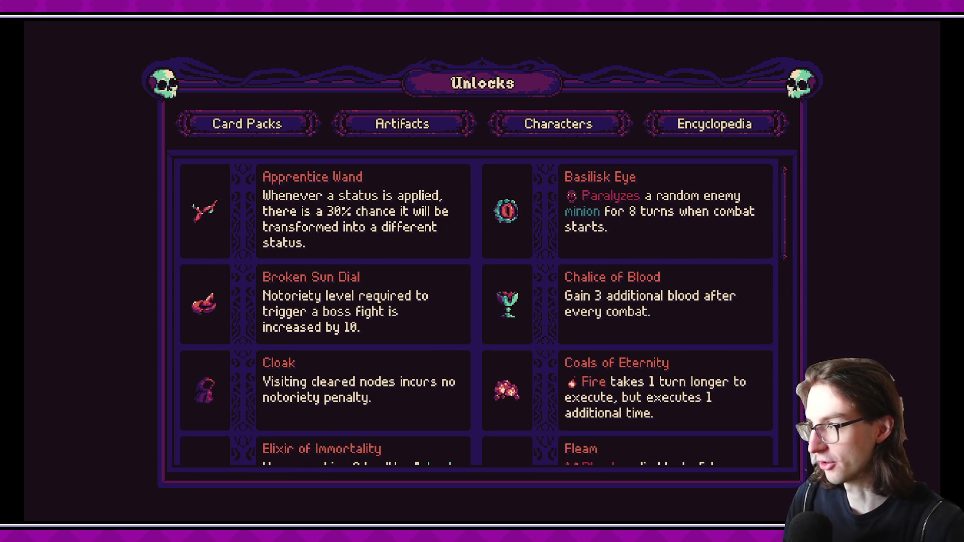
key("alt+F4")
- Enlarge the Godot scene tree and select the GridContainer node
key("alt+Tab")
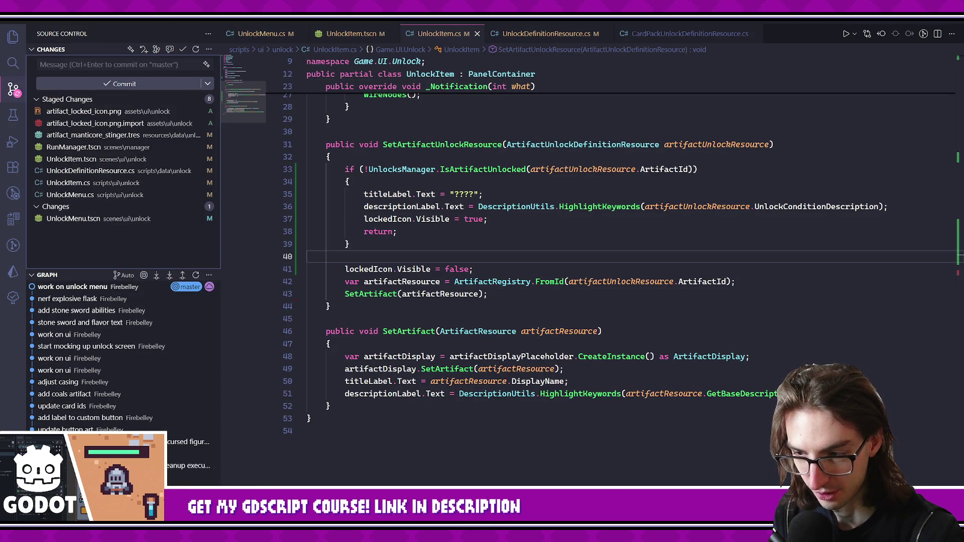
key("alt+Tab")
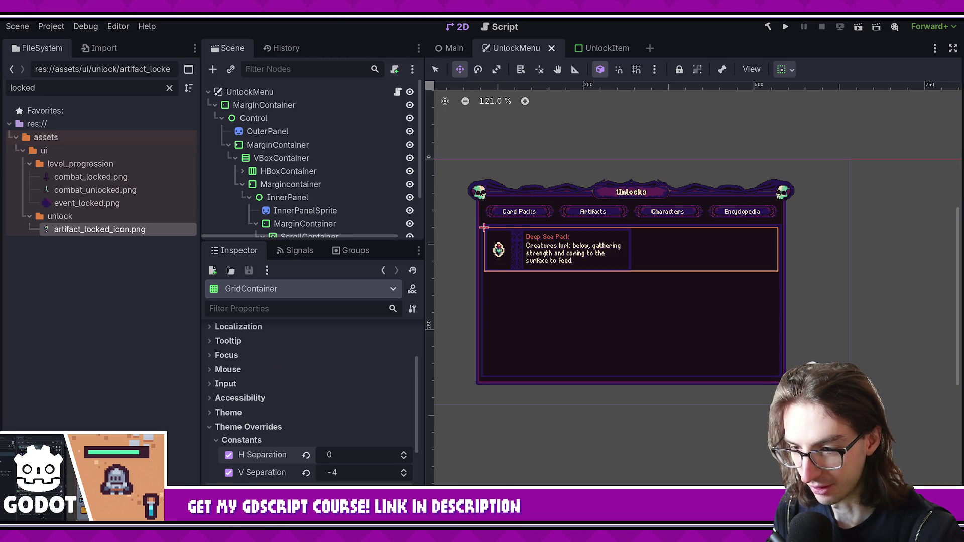
mouse_move(371, 242)
left_mouse_down()
mouse_move(371, 365)
mouse_move(368, 281)
left_mouse_up()
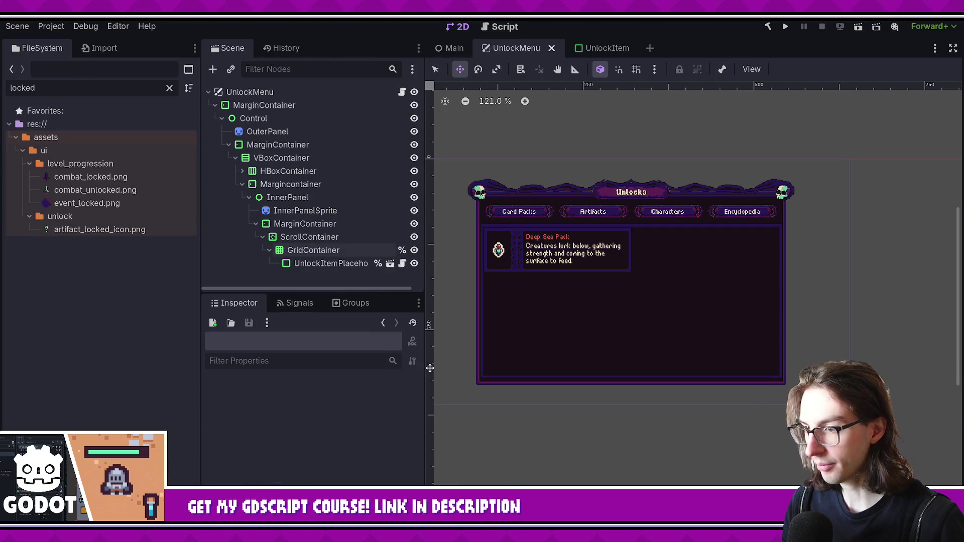
left_click(326, 251)
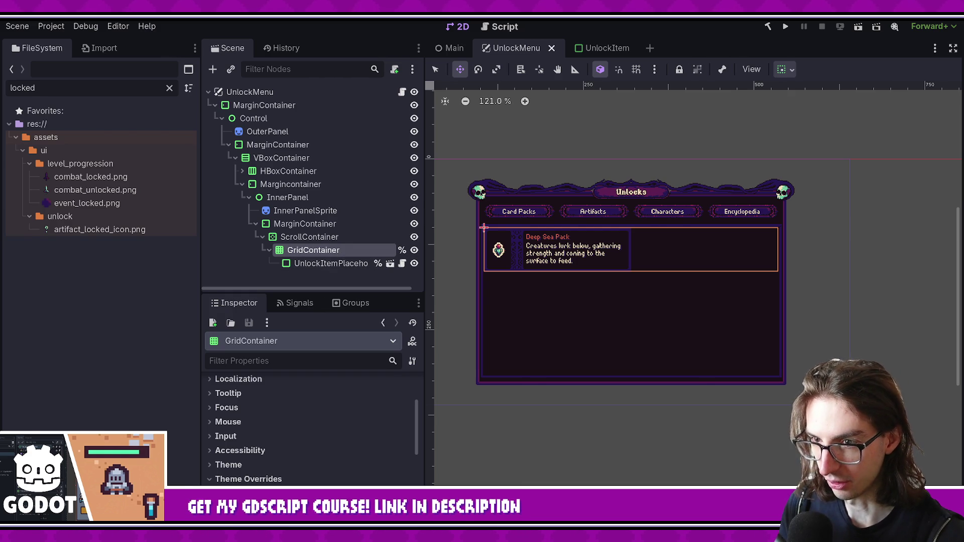
- Discard the UnlockMenu.tscn changes in VS Code and reload the reverted scene in Godot
key("alt+Tab")
left_click(108, 220)
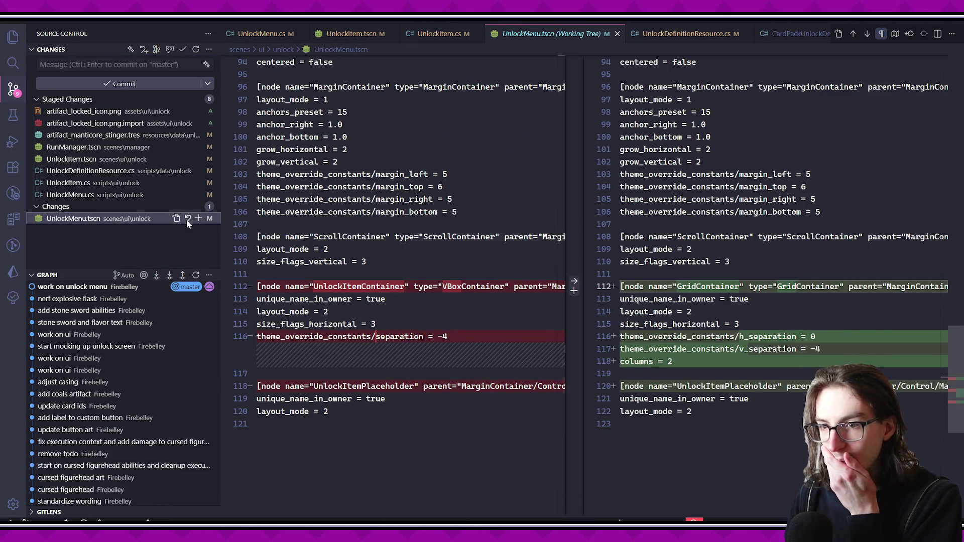
left_click(188, 218)
left_click(507, 270)
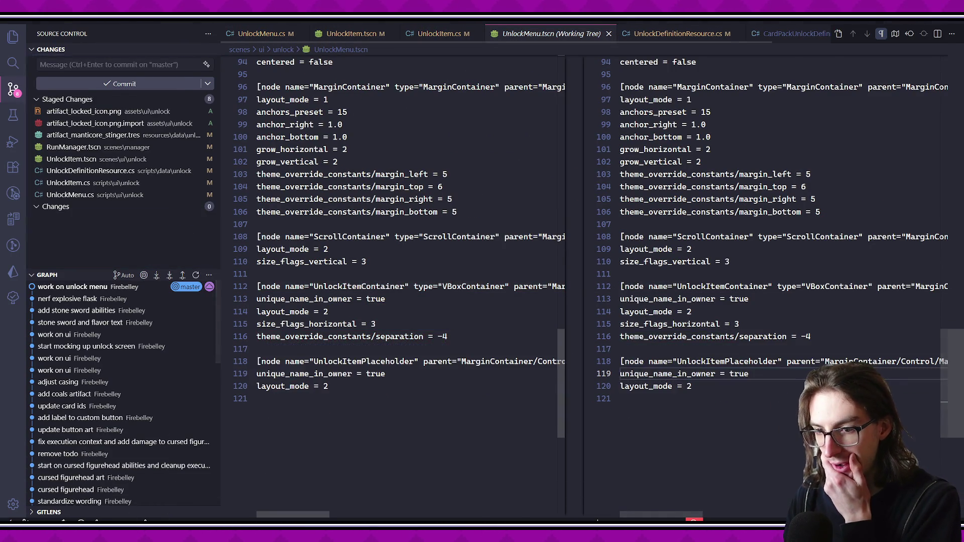
key("alt+Tab")
left_click(516, 343)
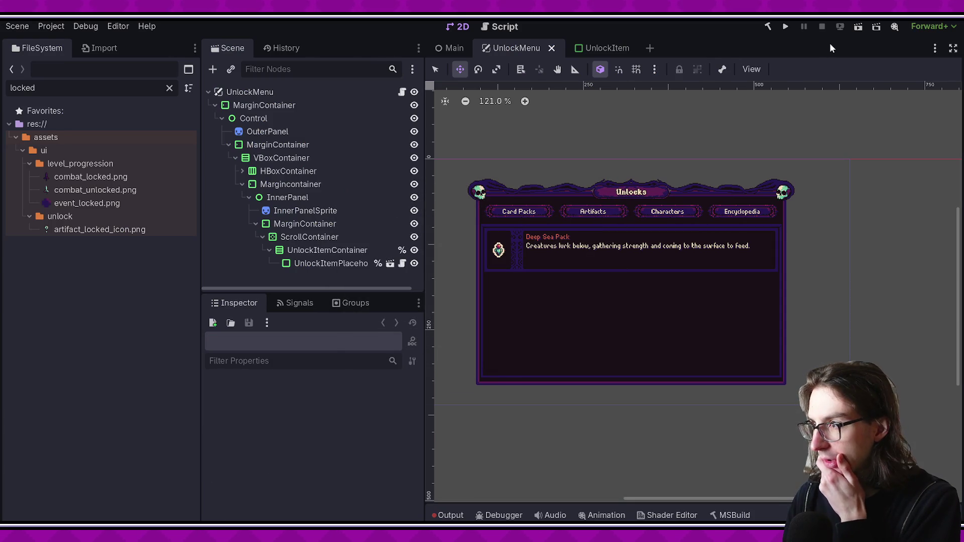
- Run the scene, scroll the single-column Unlocks list, then close the game
left_click(858, 26)
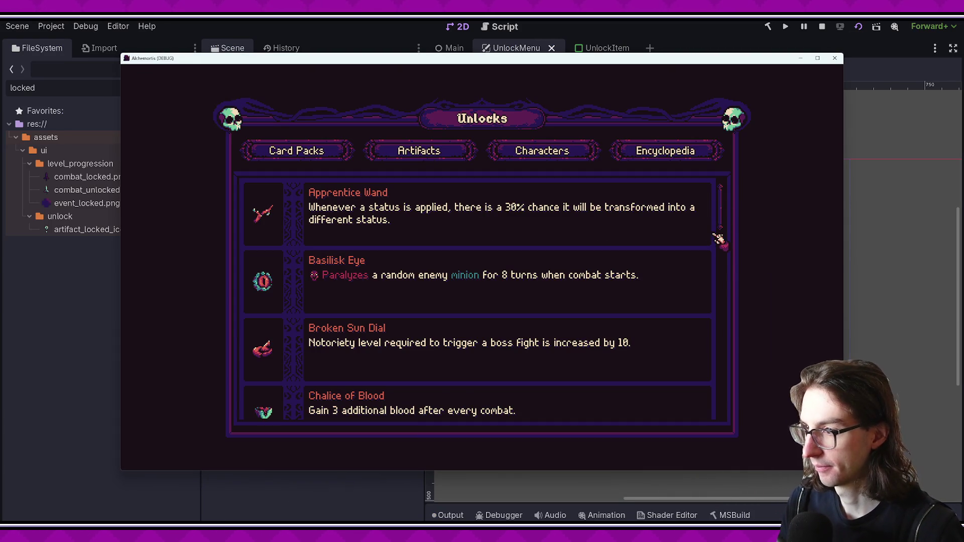
mouse_move(717, 235)
left_mouse_down()
mouse_move(737, 285)
mouse_move(735, 362)
left_mouse_up()
scroll(608, 261, "down", 3)
scroll(633, 321, "up", 5)
key("F11")
key("alt+F4")
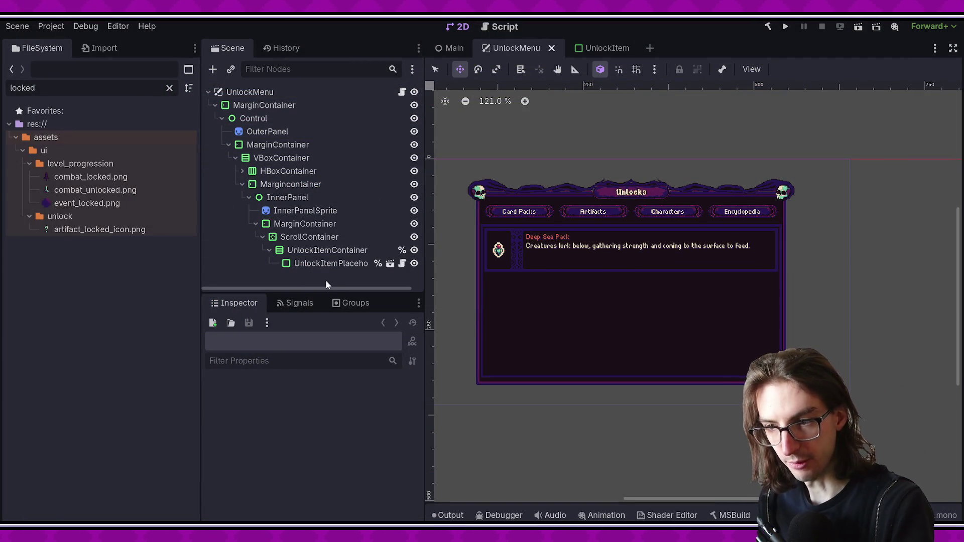
- Inspect the scene canvas, then switch to the artifact_locked sprite in Aseprite
scroll(533, 263, "up", 2)
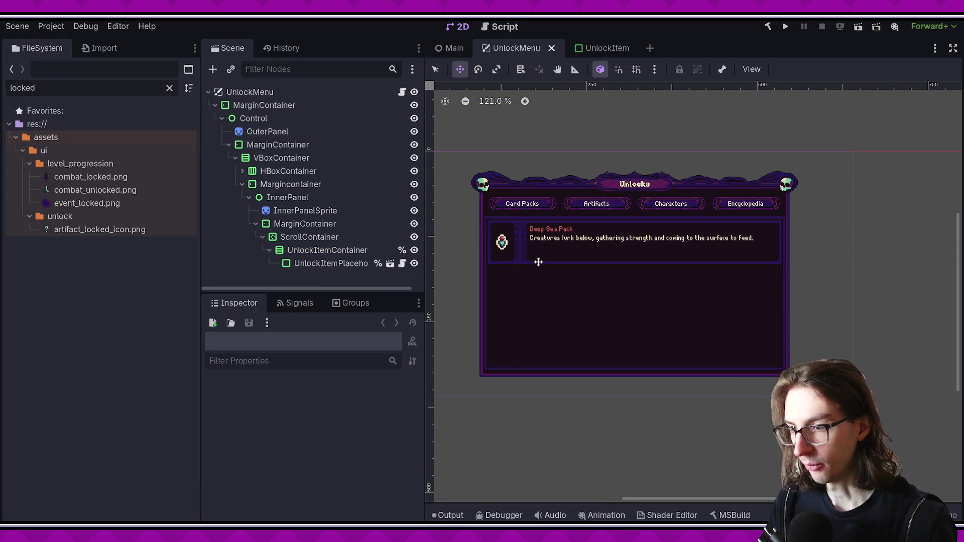
key("r")
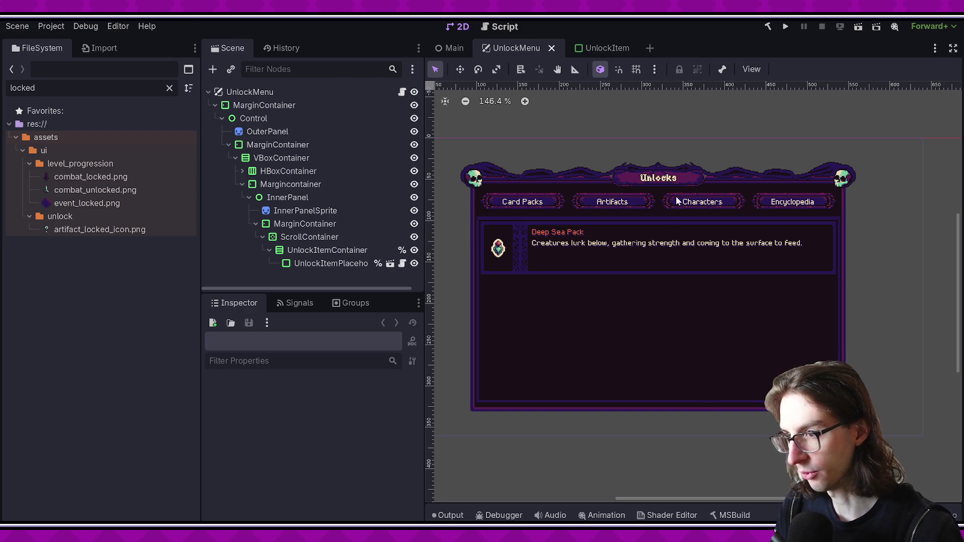
scroll(578, 301, "down", 1)
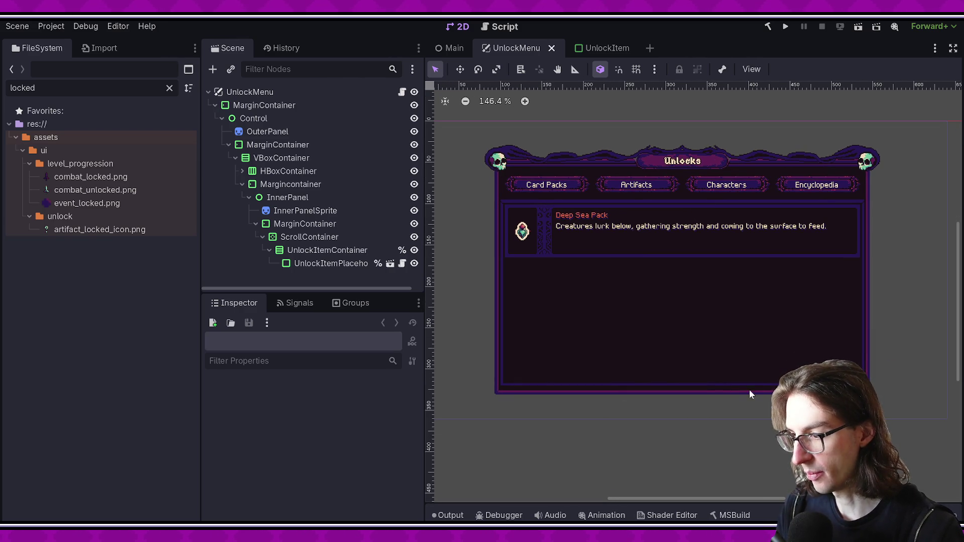
scroll(634, 436, "down", 2)
scroll(734, 391, "up", 1)
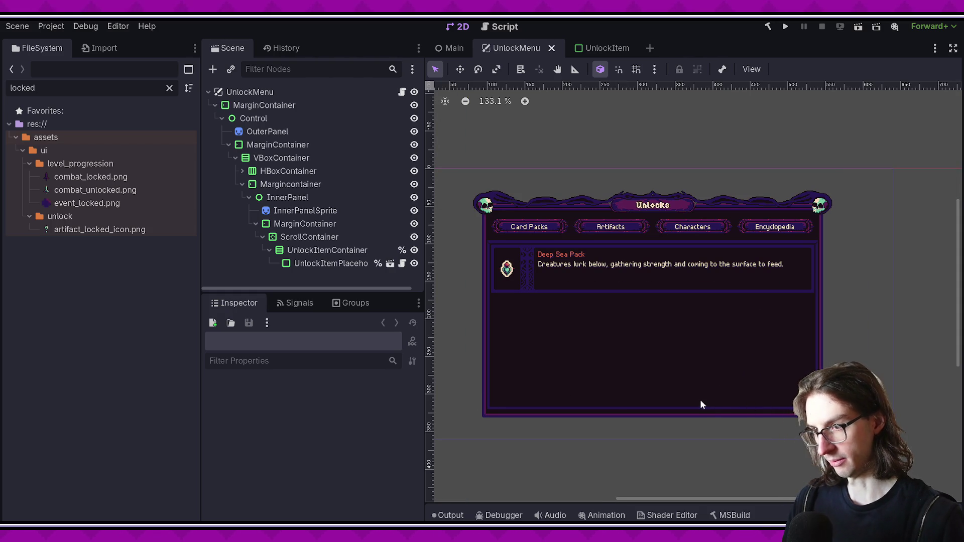
scroll(769, 382, "up", 1)
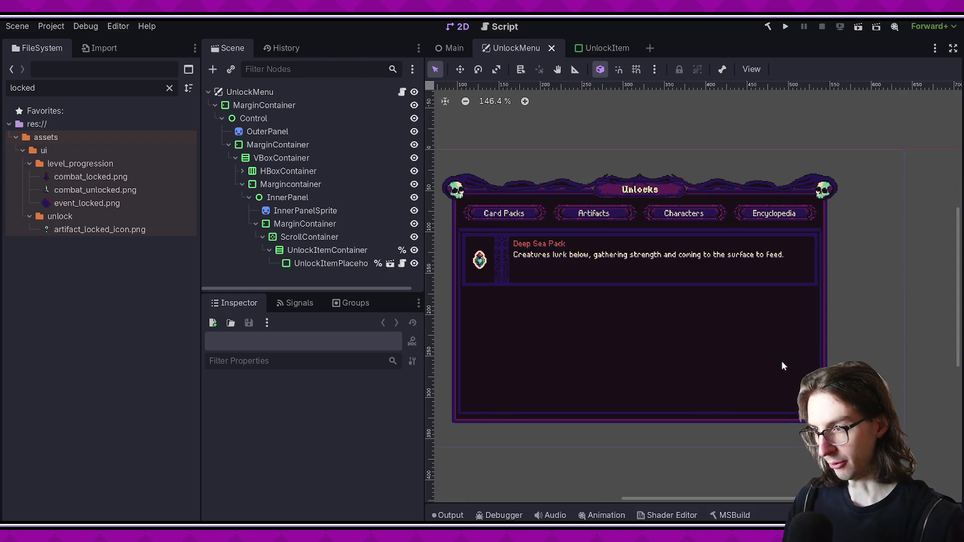
scroll(851, 359, "left", 1)
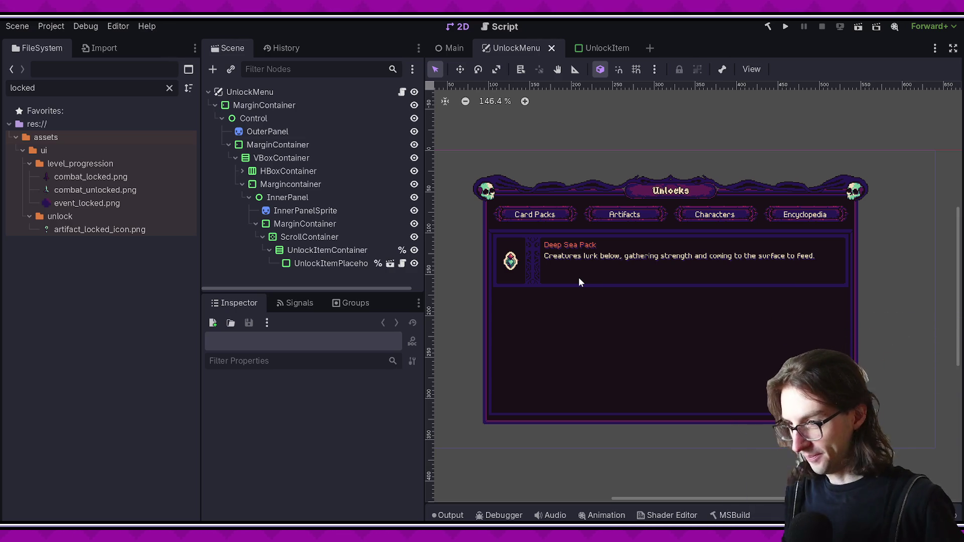
key("alt+Tab")
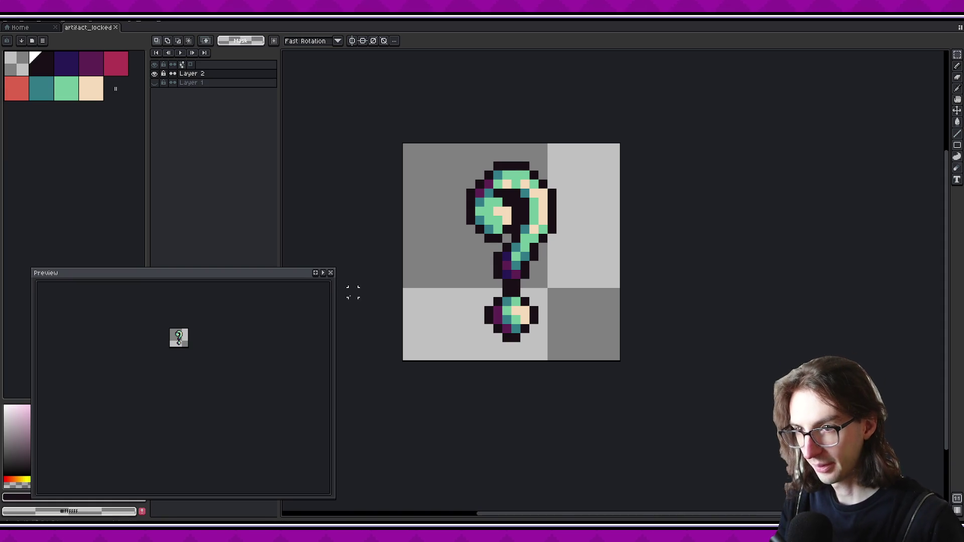
- Open unlock_mockup.aseprite from the Home tab's recent files list
left_click(33, 27)
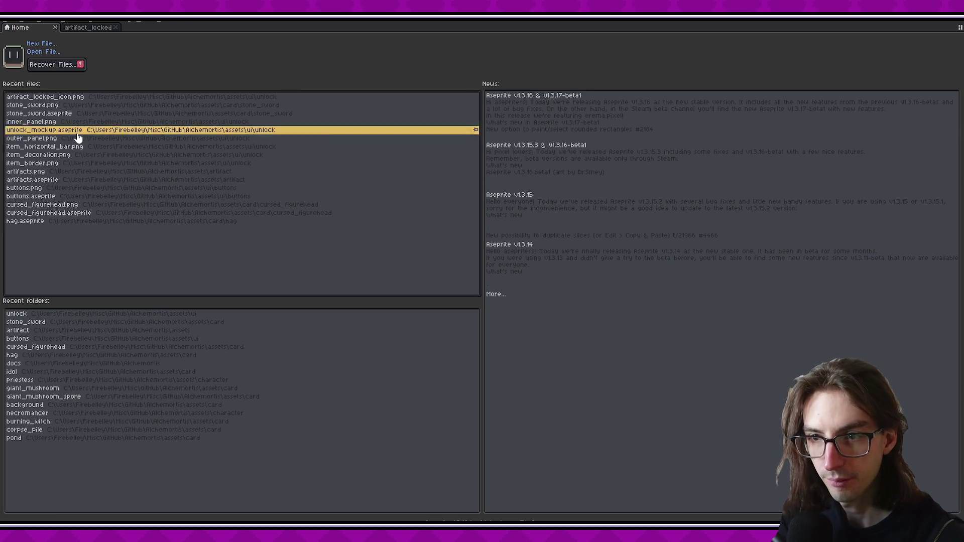
left_click(75, 137)
scroll(675, 271, "up", 1)
scroll(673, 269, "down", 1)
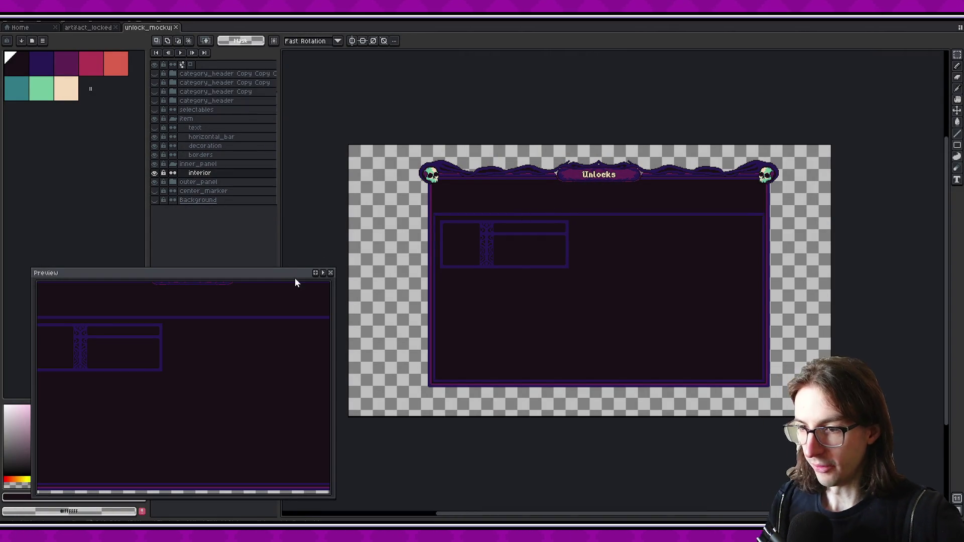
left_click_drag(296, 270, 290, 253)
- Move the Preview window down to uncover the layers and scroll to the panel's bottom border
scroll(537, 282, "up", 2)
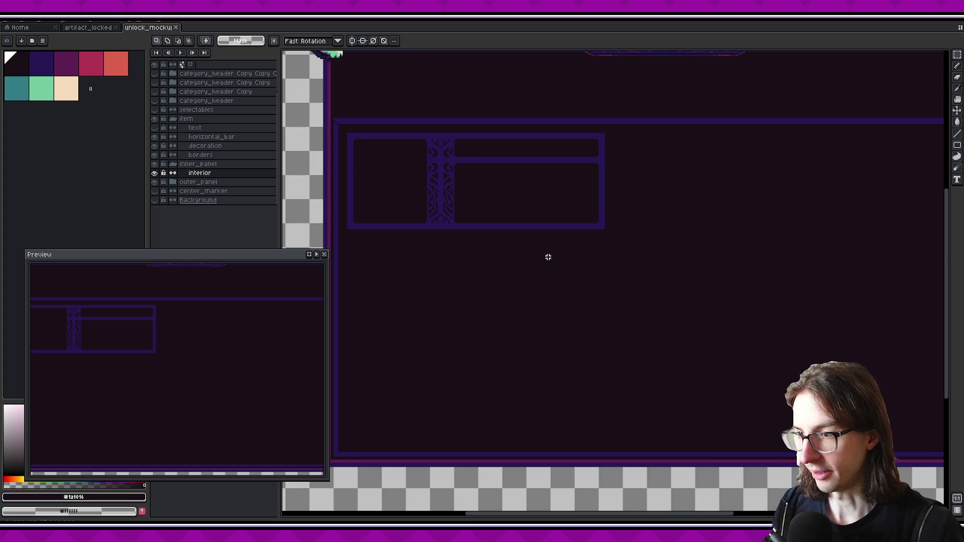
scroll(546, 258, "down", 2)
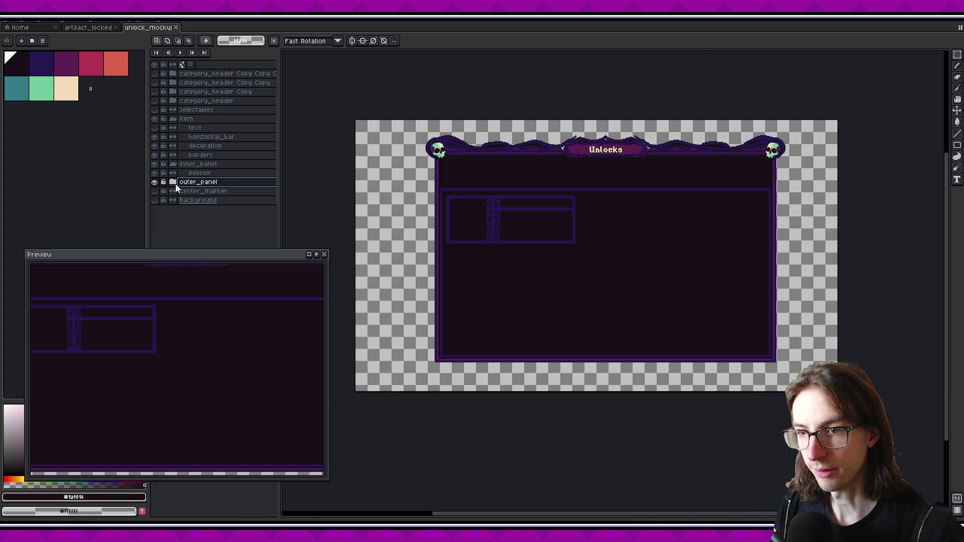
left_click_drag(219, 264, 215, 282)
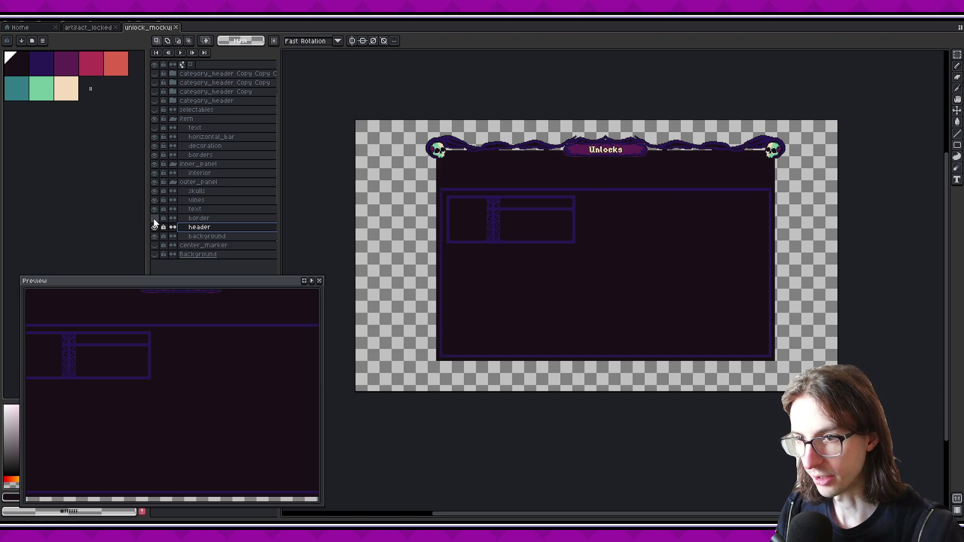
scroll(529, 300, "down", 1)
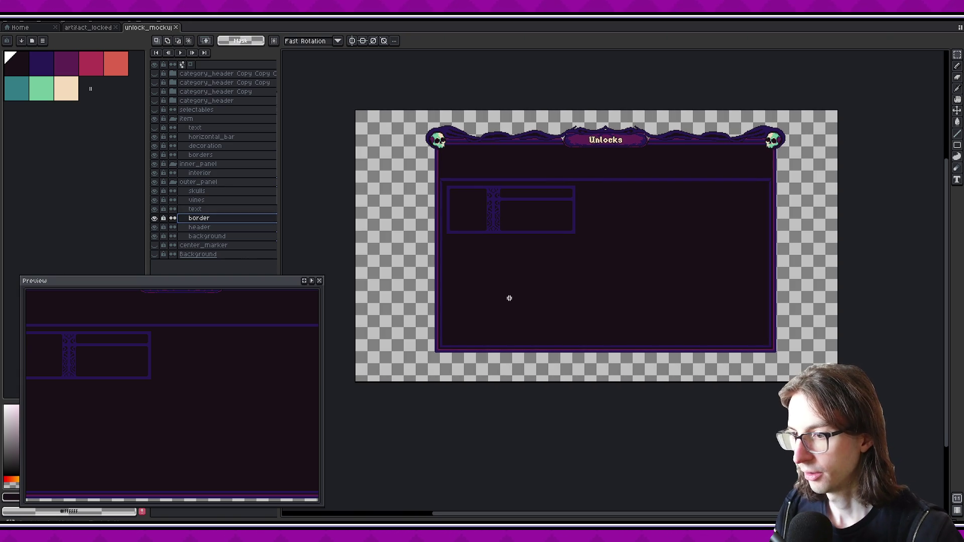
scroll(518, 305, "down", 2)
scroll(518, 305, "right", 2)
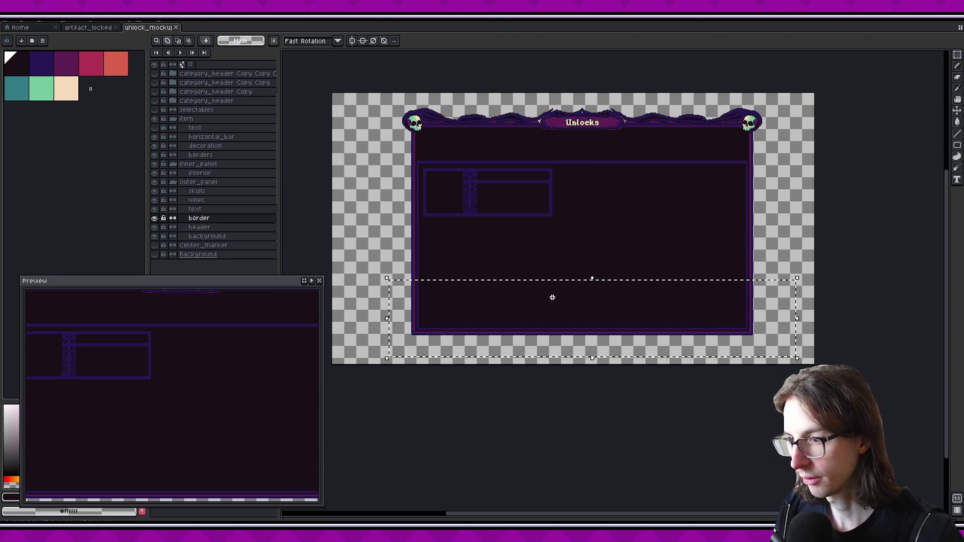
- Lower the panel's bottom border strip about 12 pixels and commit the transform
left_click_drag(553, 298, 554, 304)
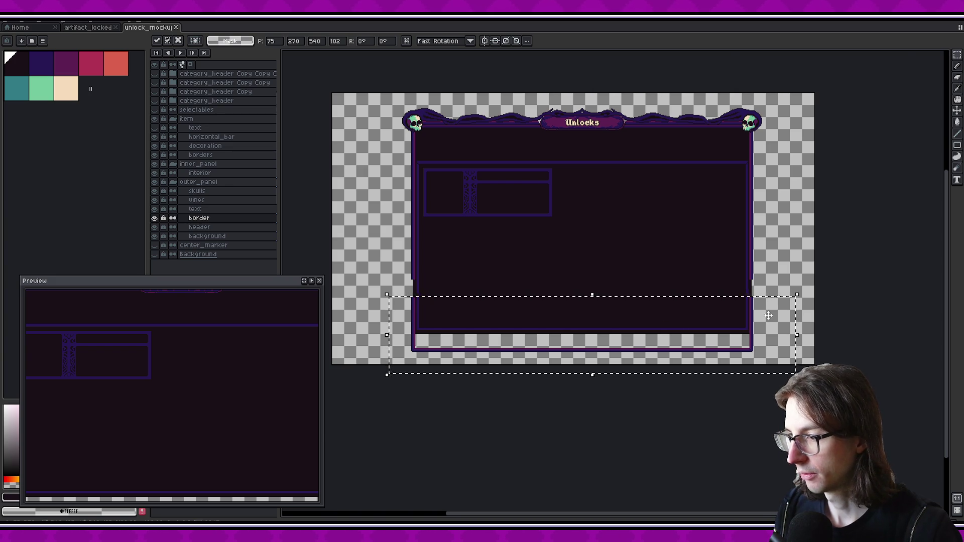
scroll(772, 318, "up", 5)
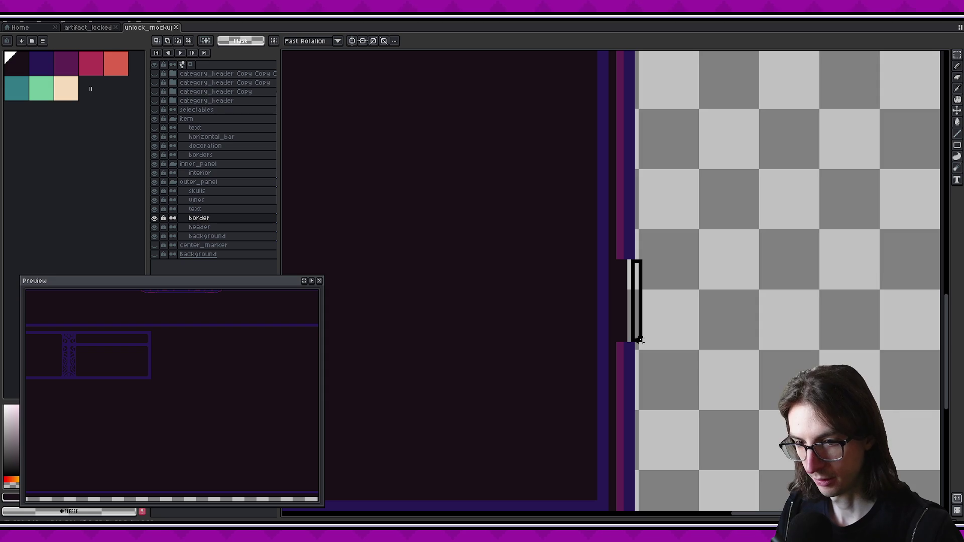
scroll(645, 331, "down", 1)
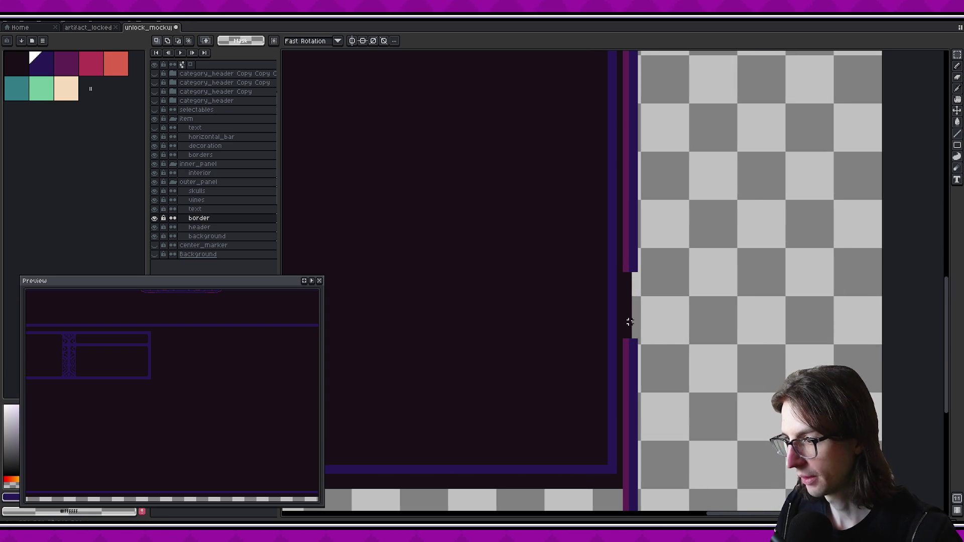
scroll(630, 322, "up", 1)
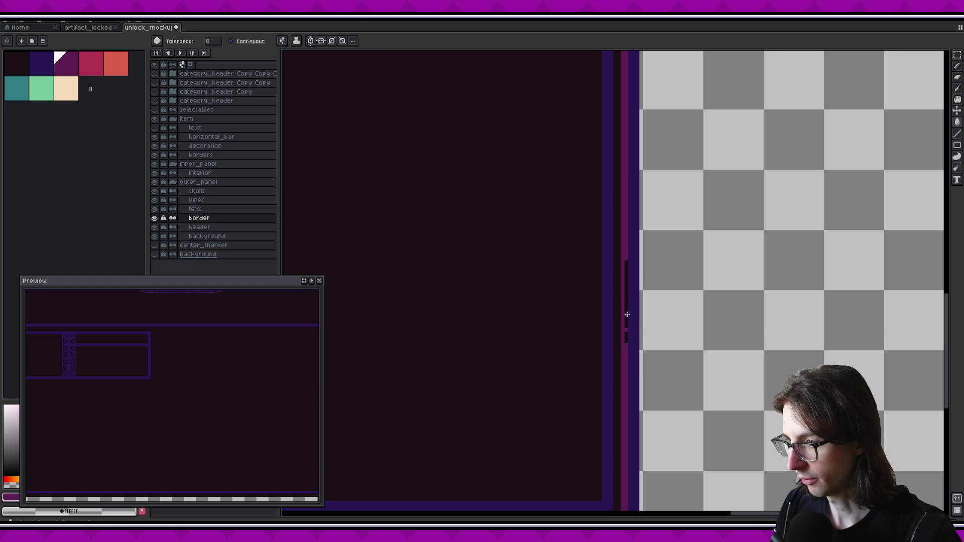
scroll(629, 333, "down", 3)
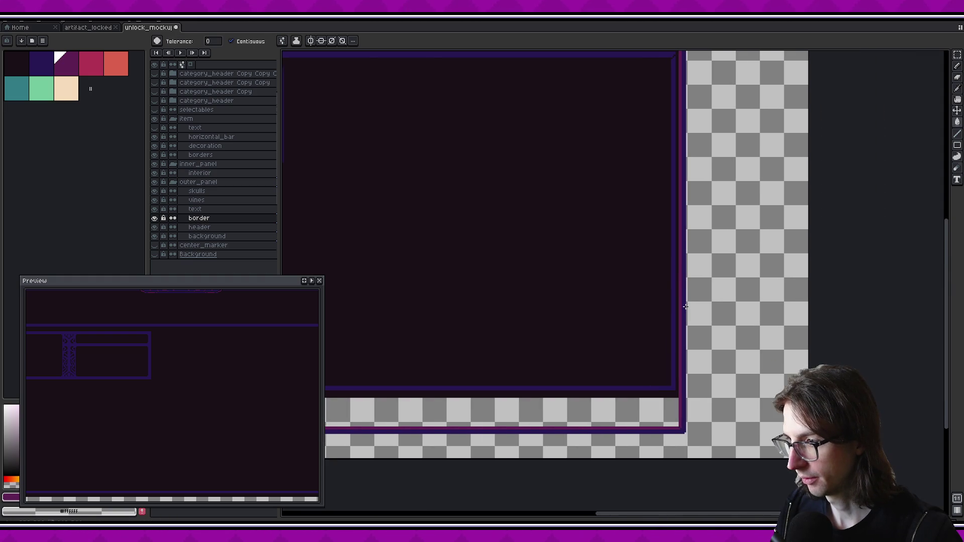
left_click_drag(602, 277, 754, 309)
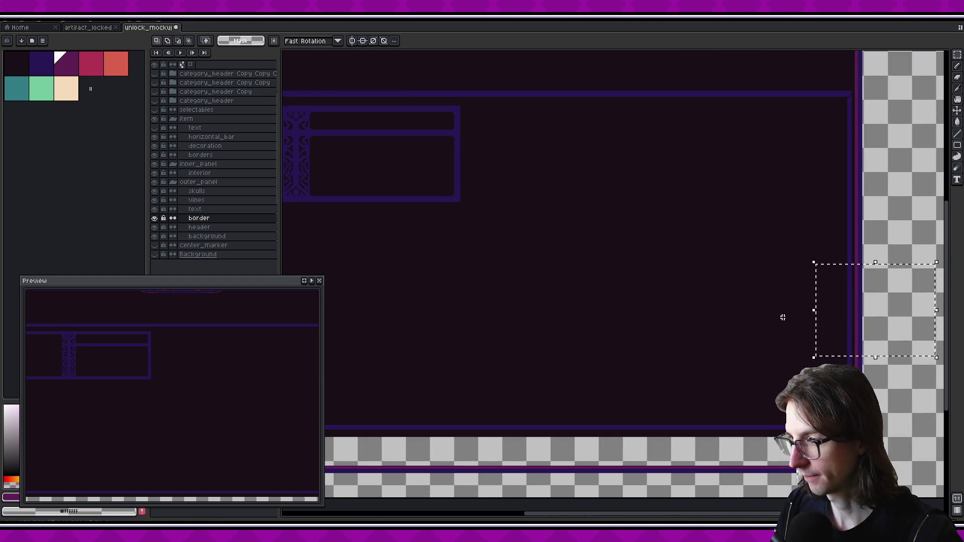
left_click_drag(454, 333, 759, 331)
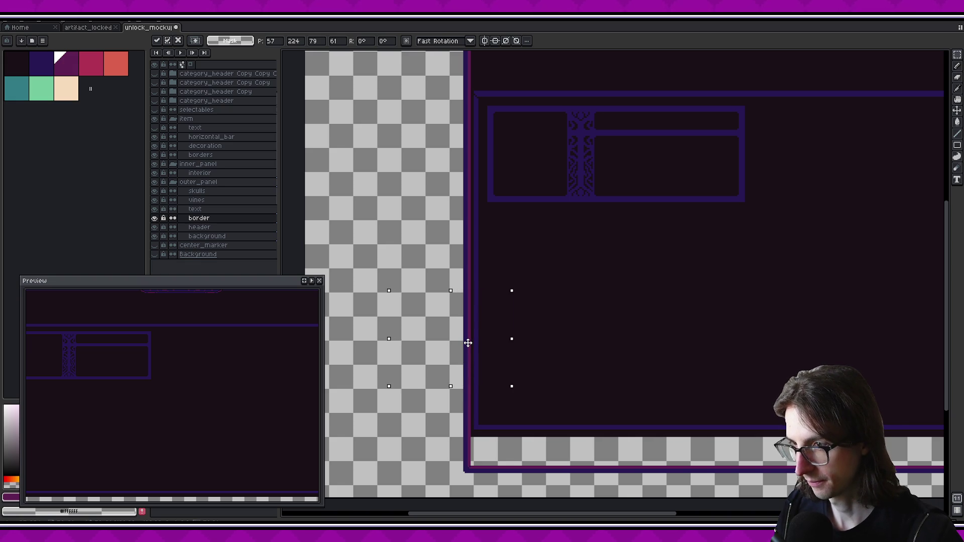
key("ctrl+d")
scroll(556, 279, "down", 3)
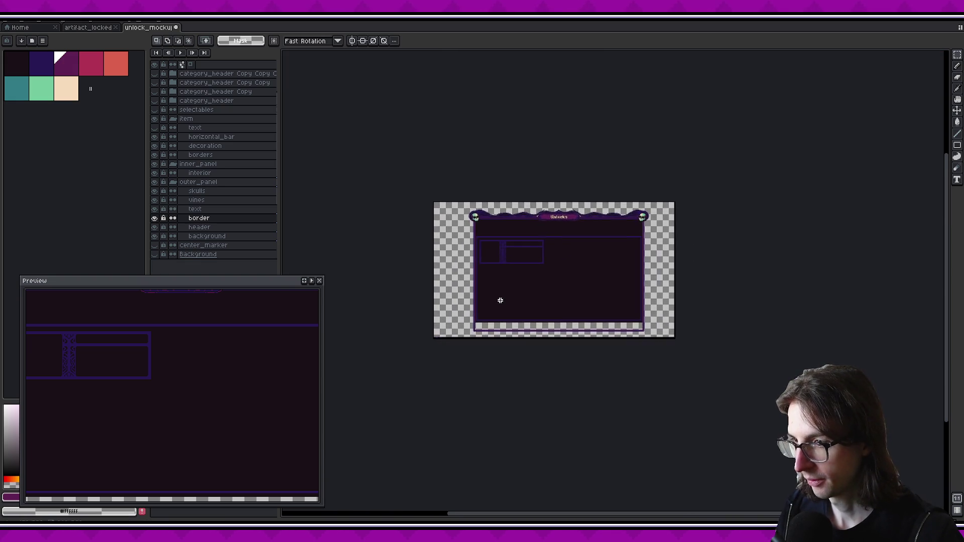
scroll(502, 299, "up", 3)
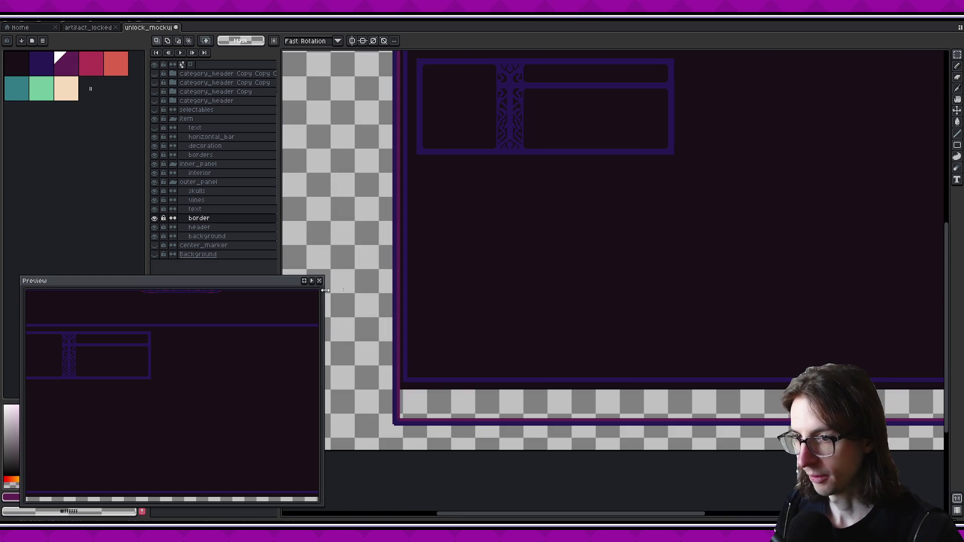
- Toggle the background layer's visibility to find the transparent gap along the panel's bottom
left_click(221, 236)
left_click(154, 236)
left_click(154, 236)
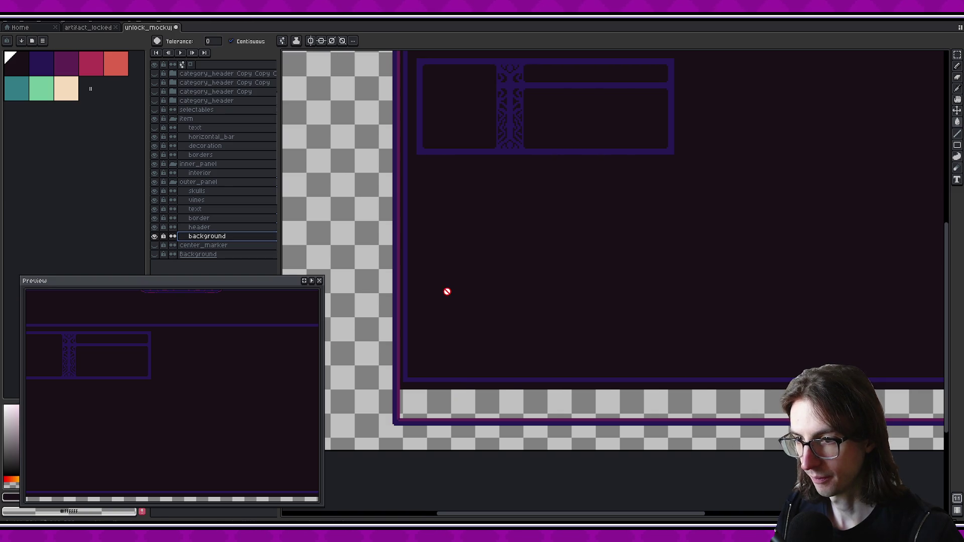
key("v")
scroll(371, 345, "up", 2)
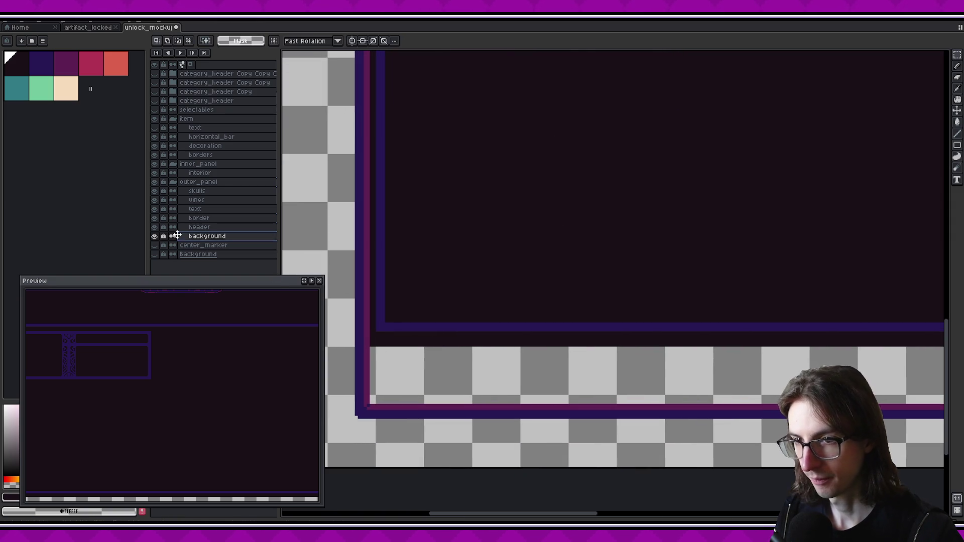
left_click(154, 236)
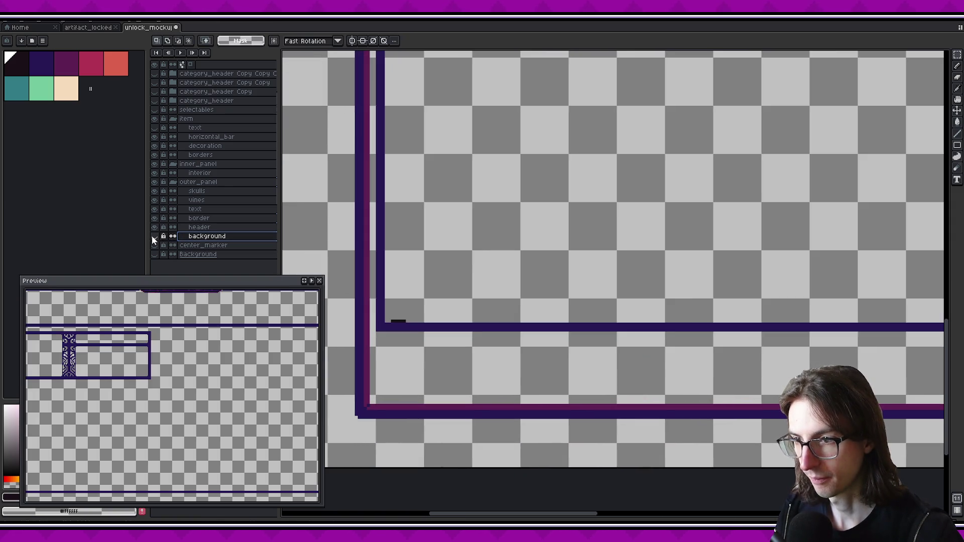
scroll(454, 362, "down", 3)
scroll(455, 345, "up", 2)
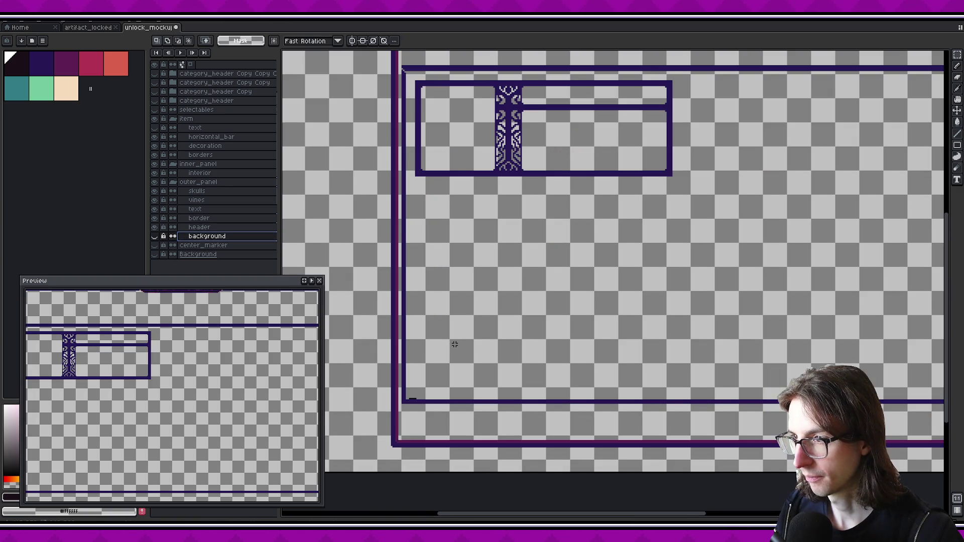
left_click(154, 237)
scroll(454, 319, "up", 4)
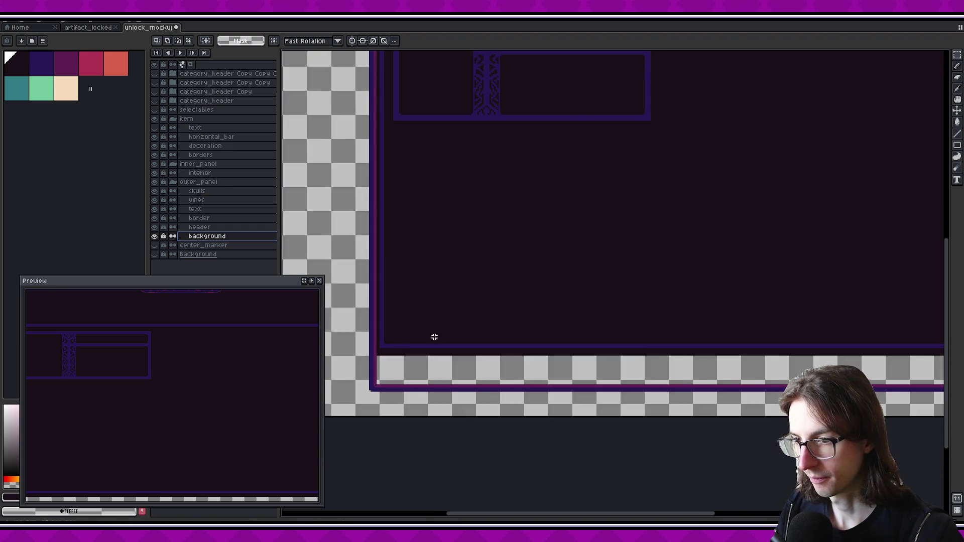
scroll(647, 395, "right", 15)
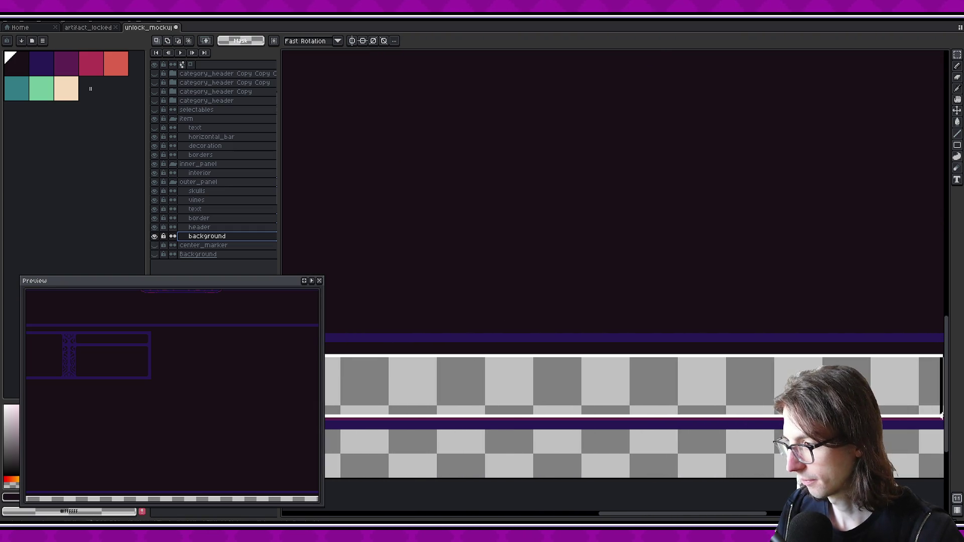
- Fill the bottom strip with the dark interior colour and save the mockup
key("ctrl+v")
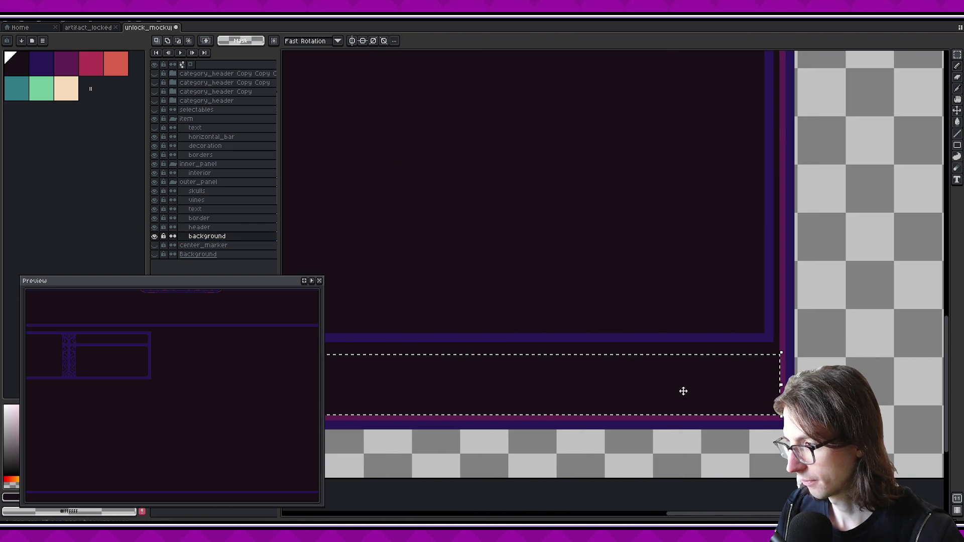
scroll(588, 355, "down", 4)
key("ctrl+s")
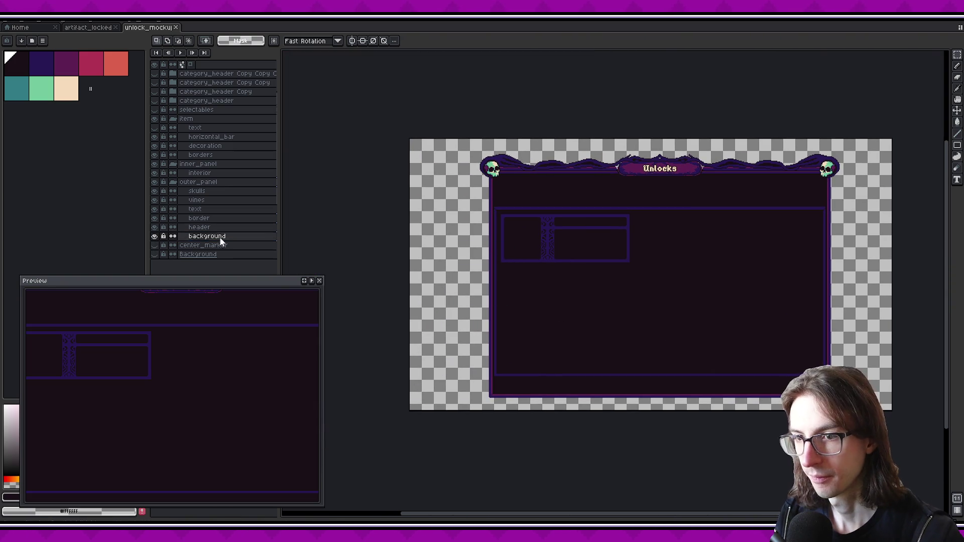
- Select the border, vines and skulls layers and magic-wand the whole outer panel shape
left_click_drag(558, 279, 454, 276)
left_click(201, 218)
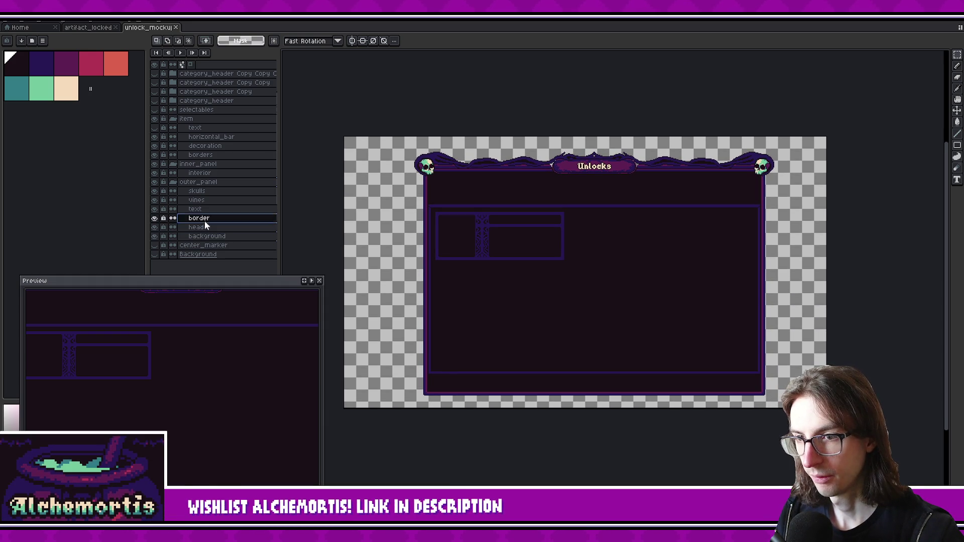
left_click(192, 202)
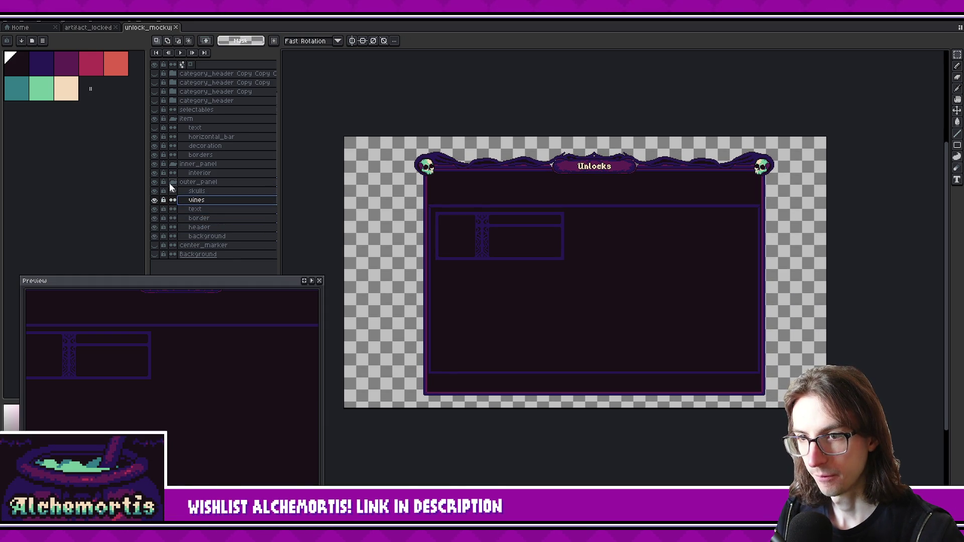
left_click(195, 192)
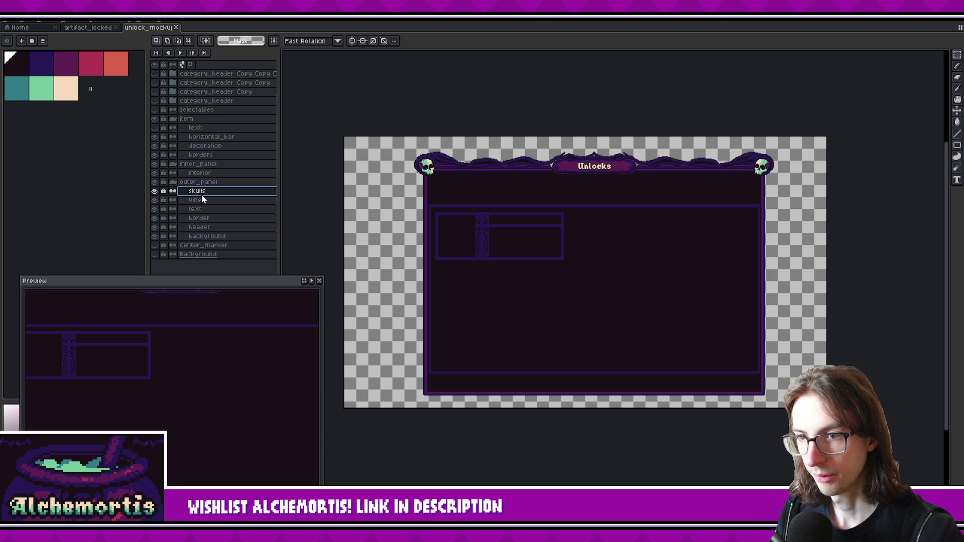
key("w")
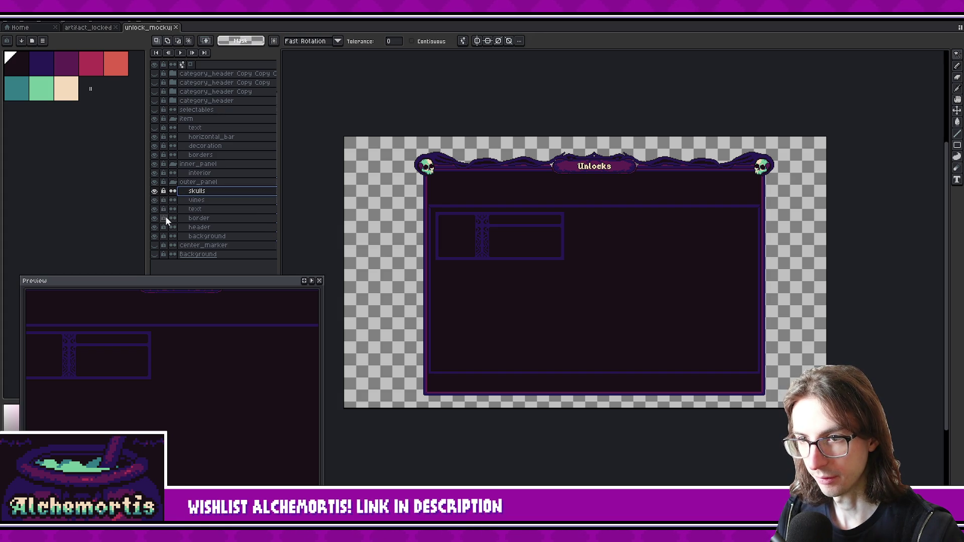
left_click(210, 232, "ctrl")
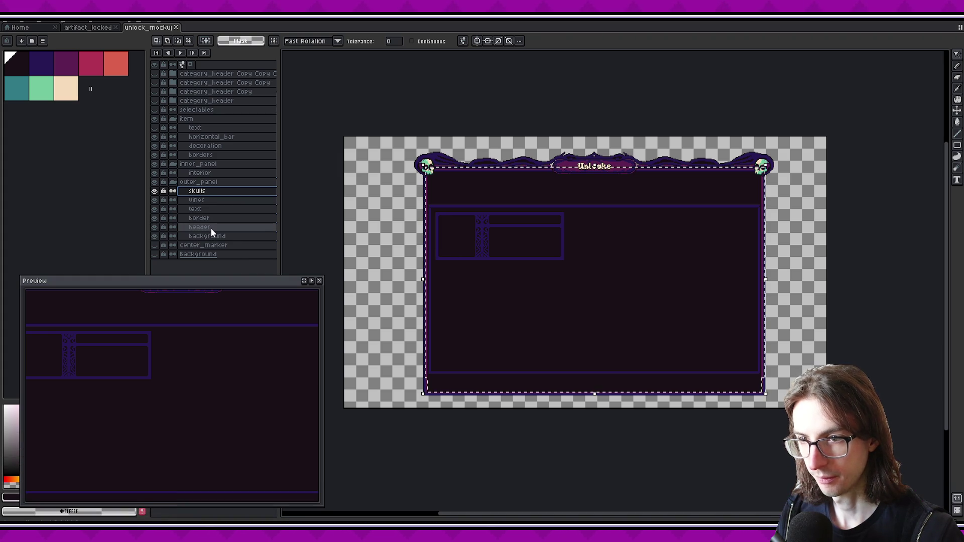
left_click(213, 201, "ctrl+shift")
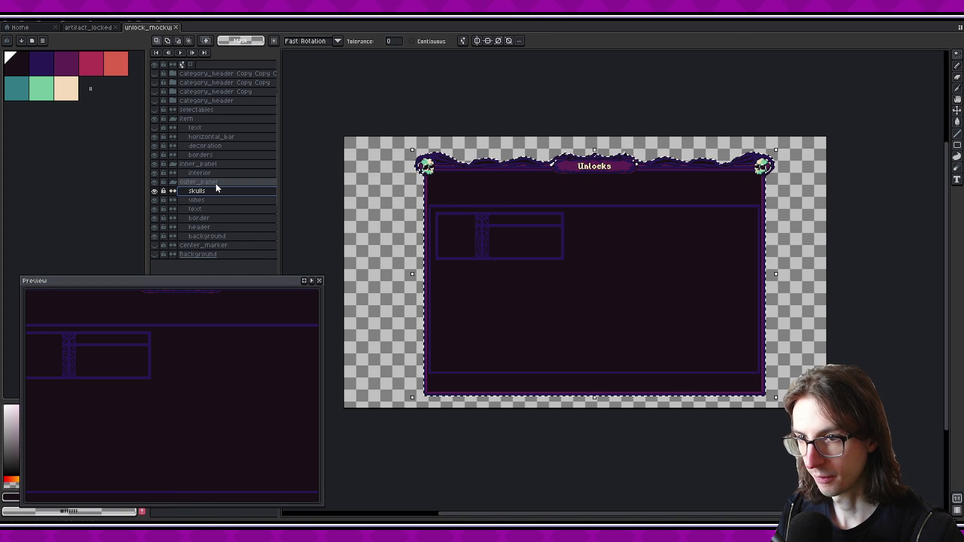
left_click_drag(215, 189, 203, 233)
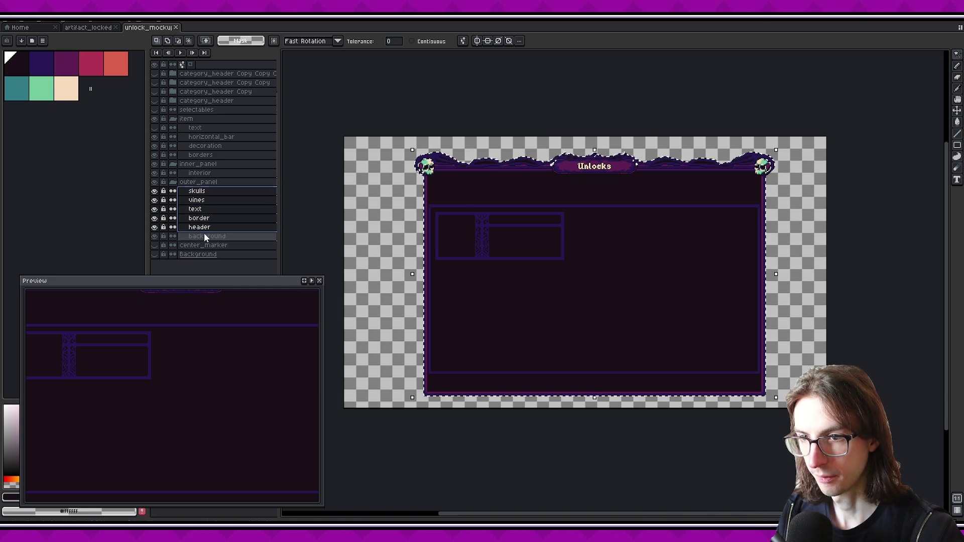
- Export the selection as outer_panel.png with Area: Selection, then return to Godot
key("ctrl+alt+shift+s")
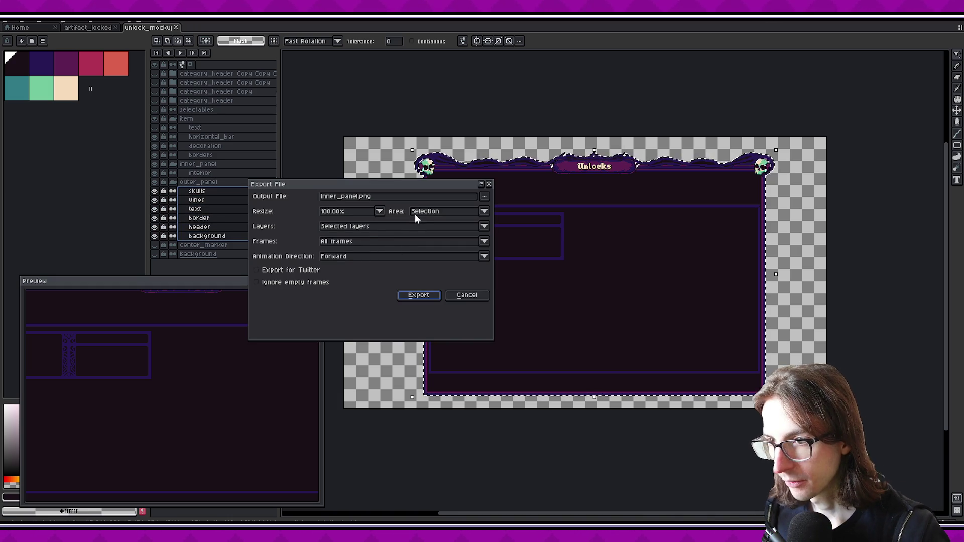
left_click(359, 198)
double_click(336, 196)
type("puter_panel")
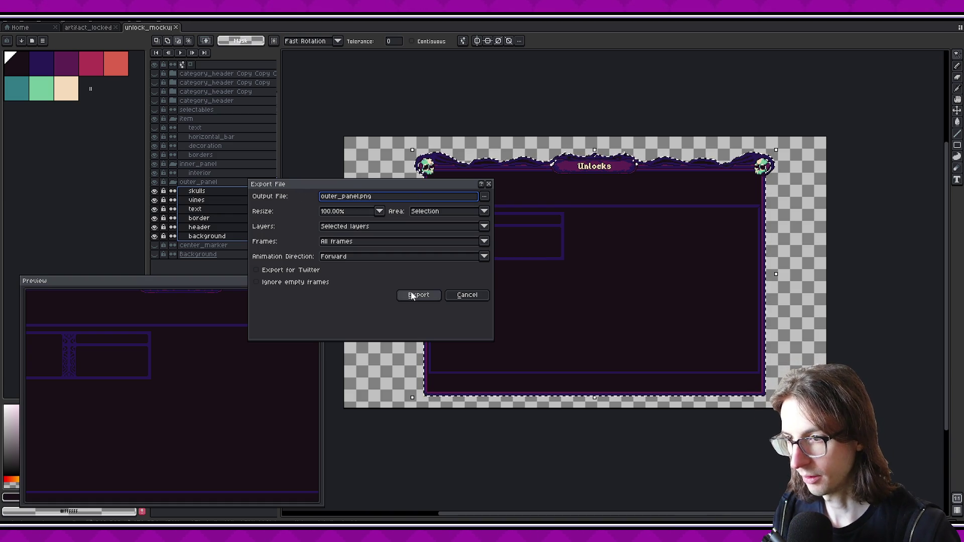
key("Return")
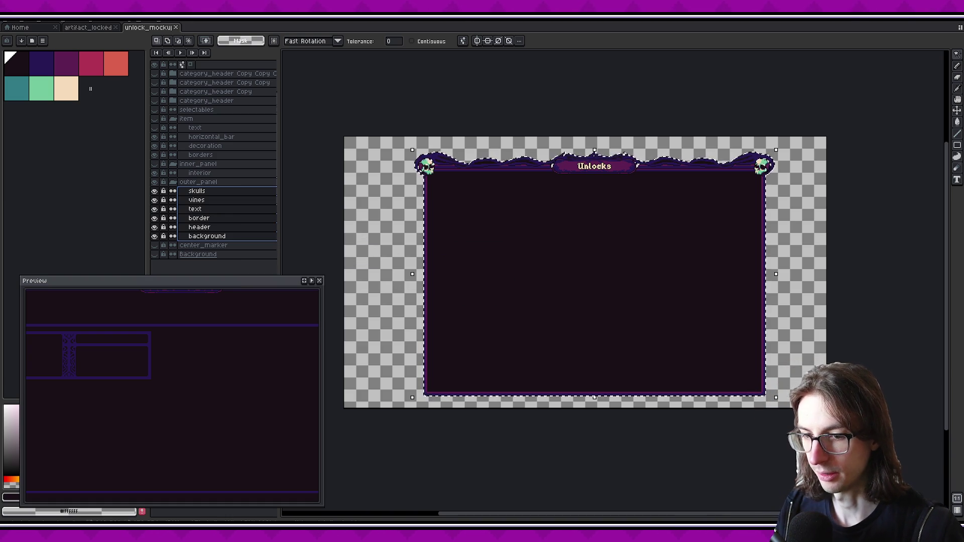
key("alt+Tab")
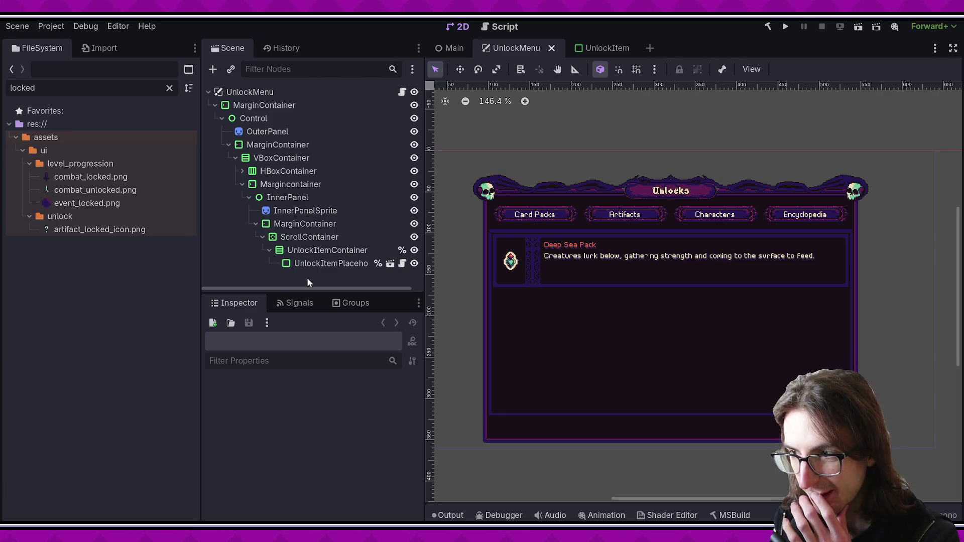
- Preview the OuterPanel node's Texture in the Inspector to confirm the new art, then return to Aseprite
scroll(522, 299, "down", 2)
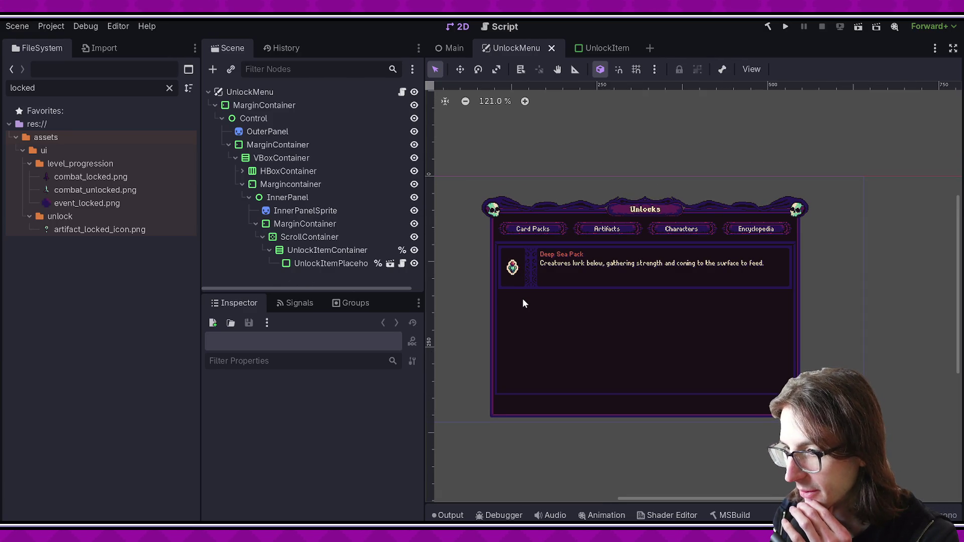
left_click(290, 131)
left_click(351, 420)
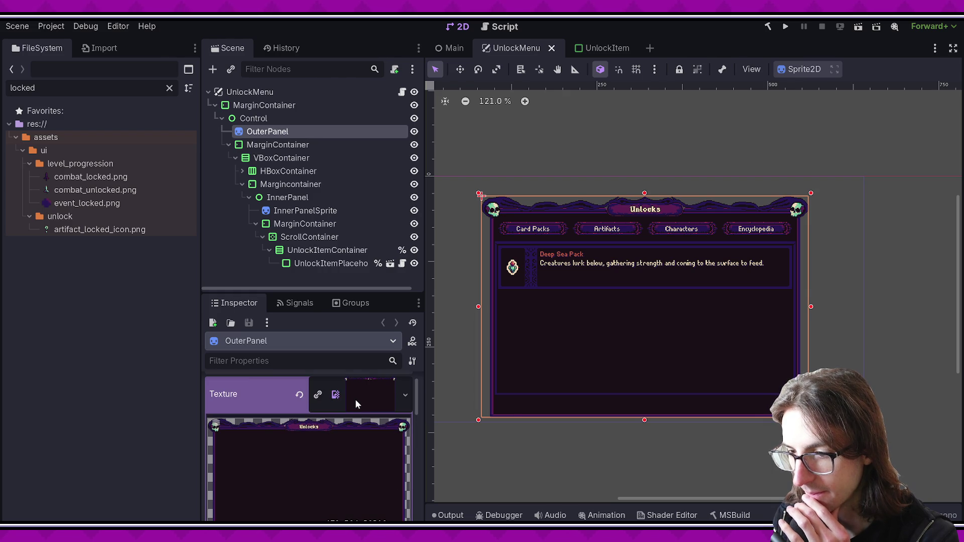
left_click(355, 399)
key("alt+Tab")
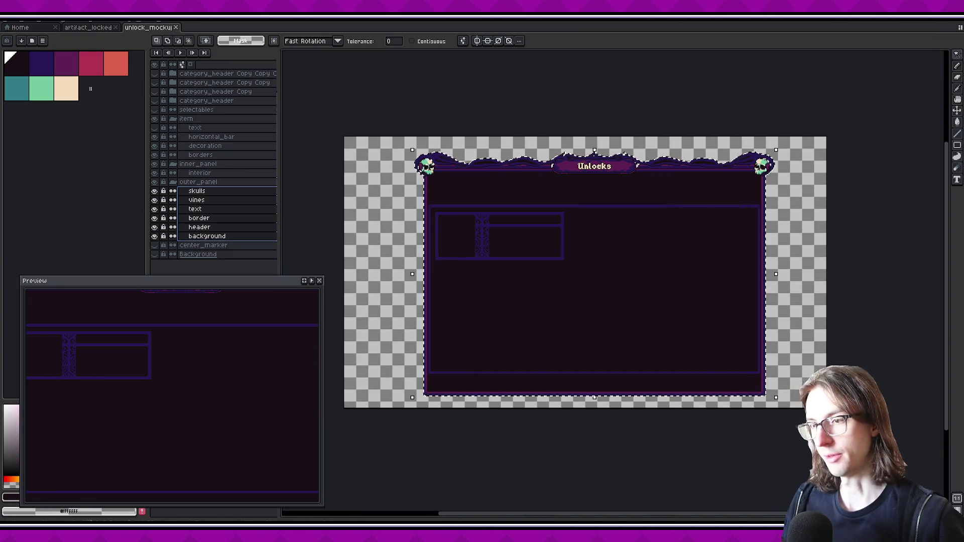
- Collapse the outer_panel group and select the interior layer, toggling visibility to compare
left_click(207, 236)
left_click(155, 182)
left_click(155, 182)
left_click(189, 183)
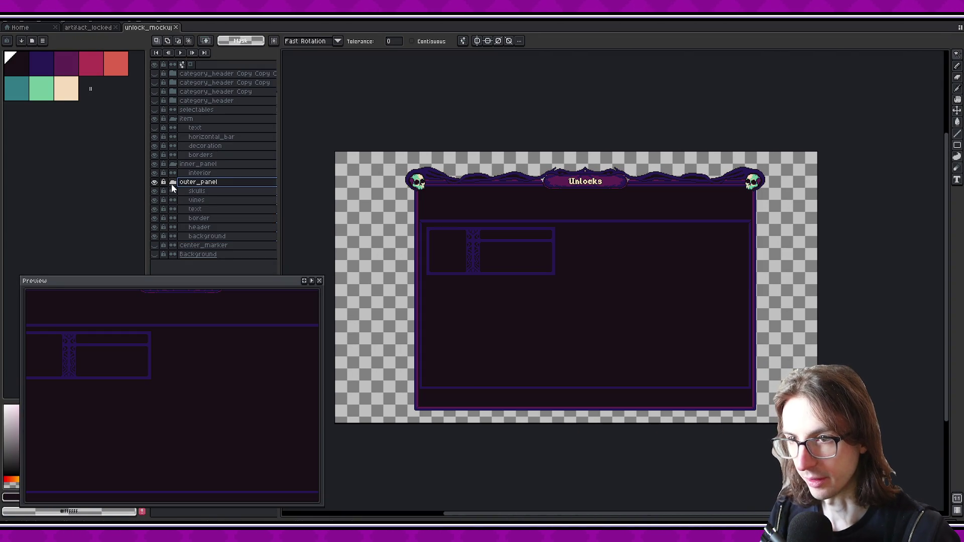
left_click(172, 183)
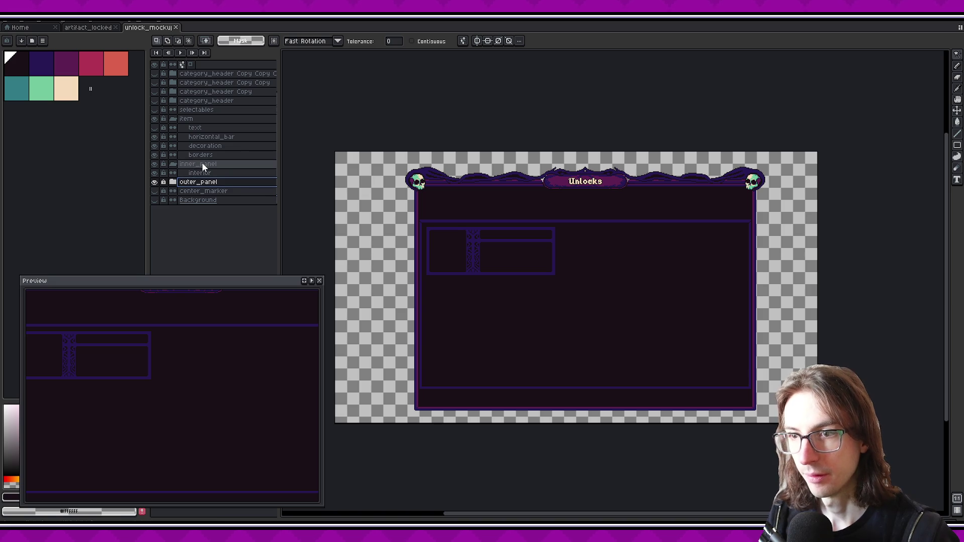
left_click(189, 173)
left_click(155, 173)
left_click(155, 173)
mouse_move(437, 325)
left_mouse_down()
mouse_move(427, 299)
mouse_move(667, 309)
mouse_move(825, 344)
mouse_move(777, 341)
left_mouse_up()
scroll(427, 300, "up", 4)
- Marquee-select the interior's horizontal bar and move it down about 65 px
key("m")
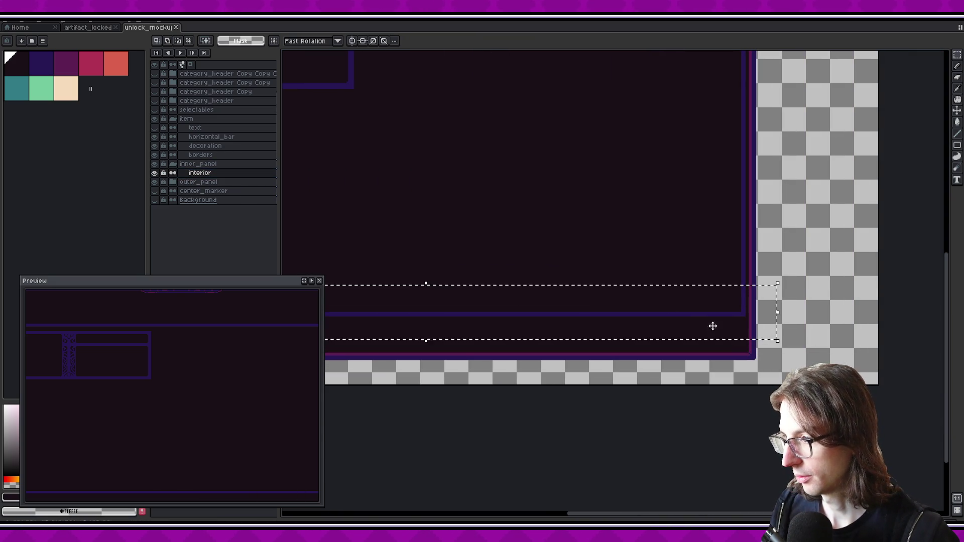
left_click_drag(694, 315, 693, 348)
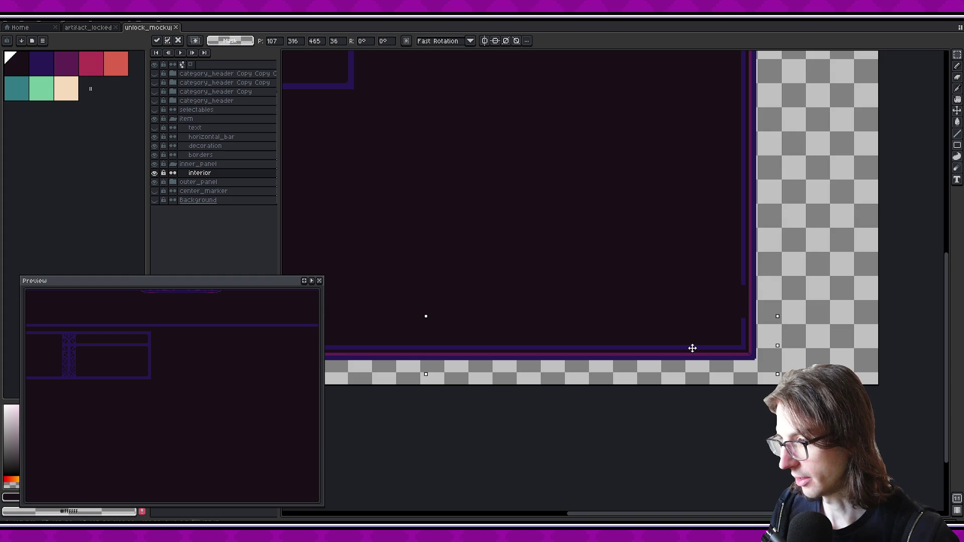
key("Return")
scroll(692, 348, "up", 4)
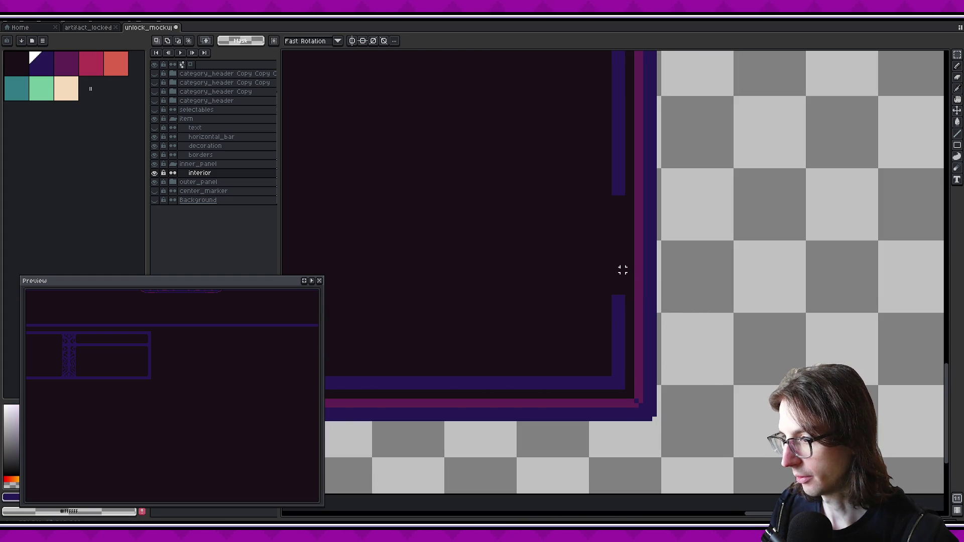
scroll(596, 144, "up", 2)
- Select a larger lower section of the interior panel and move it down about 69 px
left_click_drag(569, 146, 693, 227)
mouse_move(616, 201)
left_mouse_down()
mouse_move(615, 331)
mouse_move(609, 321)
left_mouse_up()
left_click_drag(560, 216, 694, 321)
key("ctrl+z")
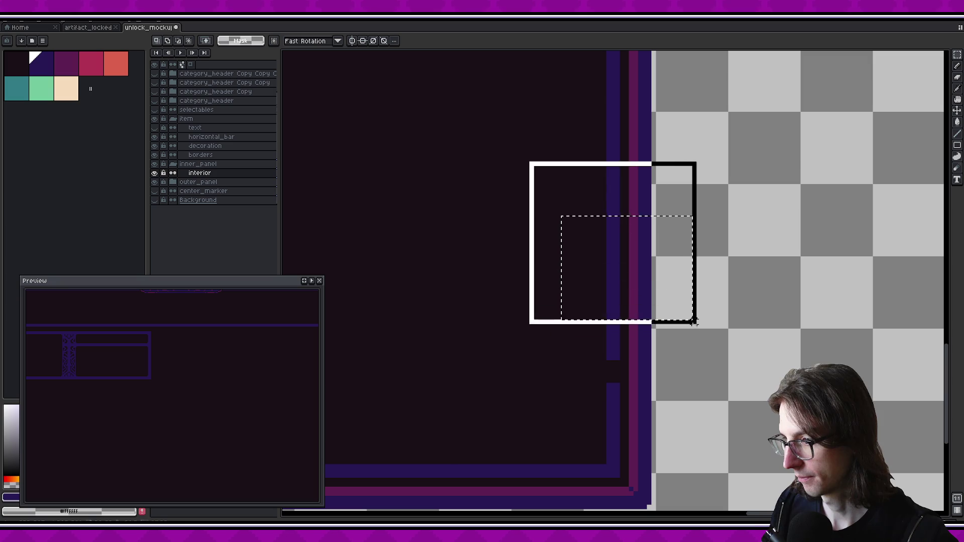
key("ctrl+z")
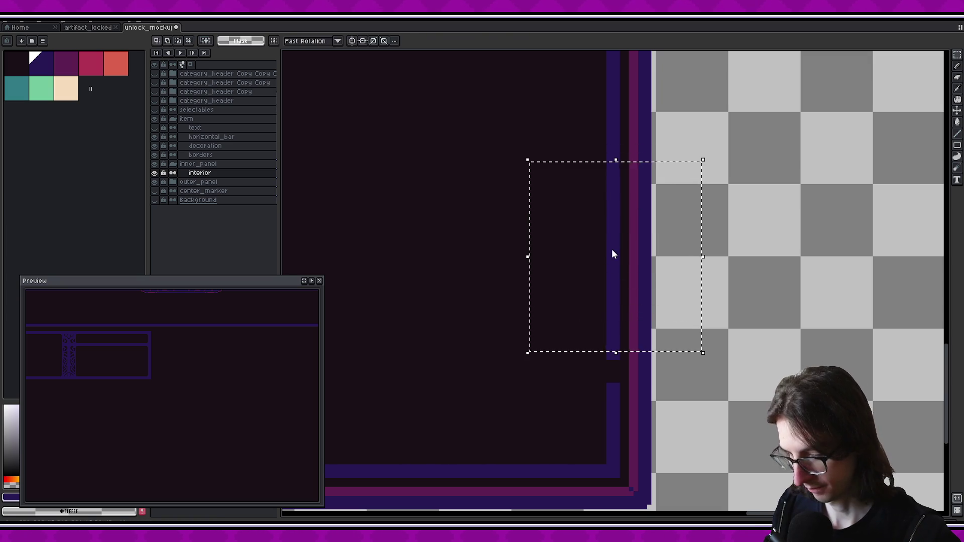
mouse_move(622, 237)
left_mouse_down()
mouse_move(618, 279)
mouse_move(400, 256)
mouse_move(587, 271)
mouse_move(499, 338)
left_mouse_up()
scroll(781, 262, "down", 3)
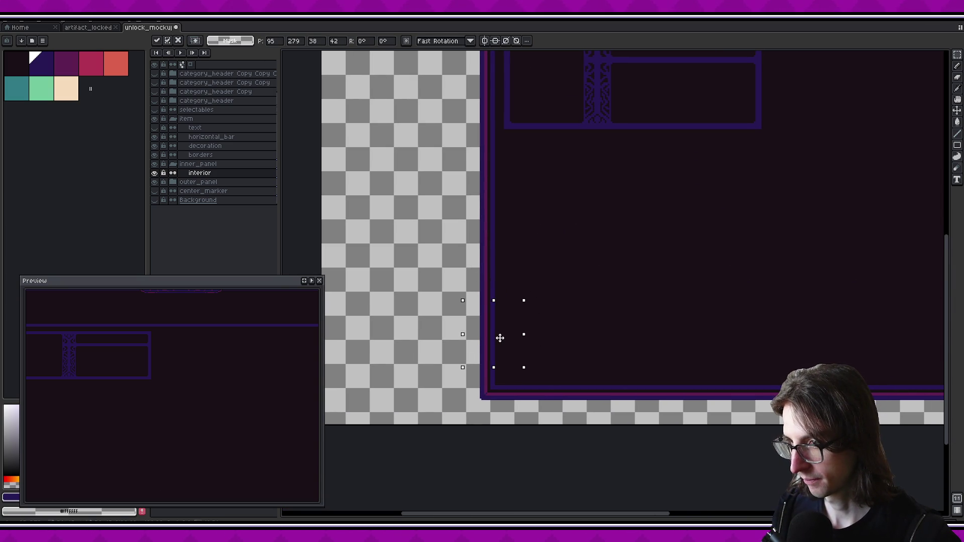
scroll(554, 335, "down", 2)
key("ctrl+d")
scroll(566, 357, "down", 2)
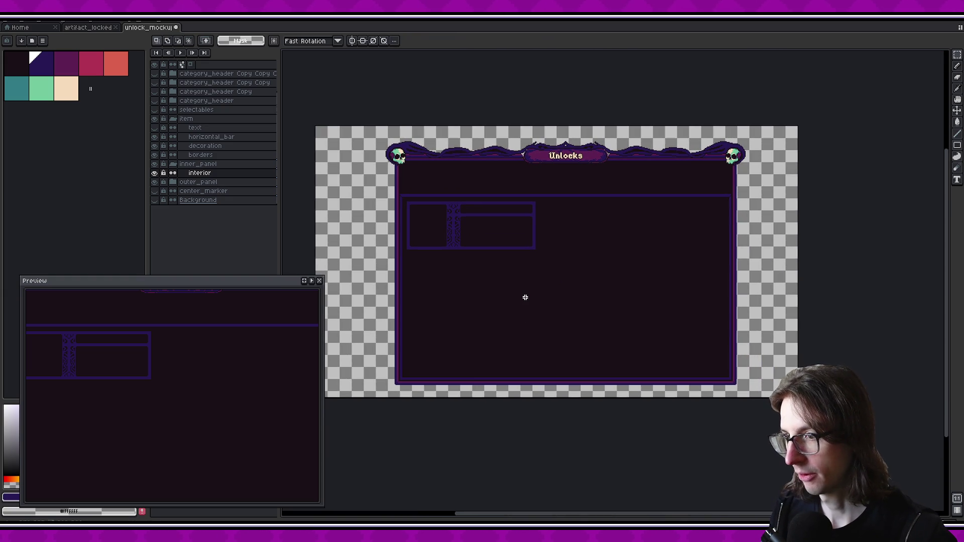
- Export the interior layer's content as inner_panel.png, overwriting the existing file
left_click(200, 174, "ctrl")
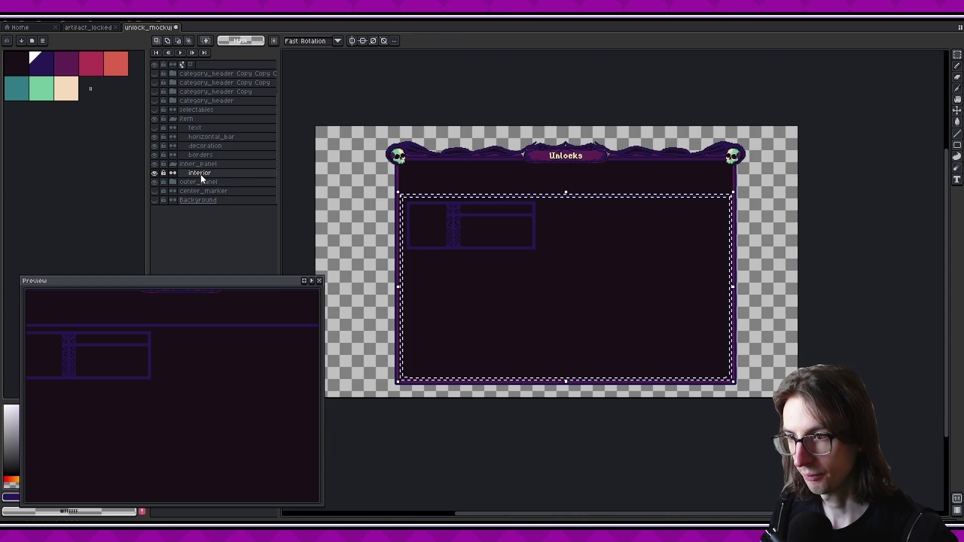
key("ctrl+alt+shift+s")
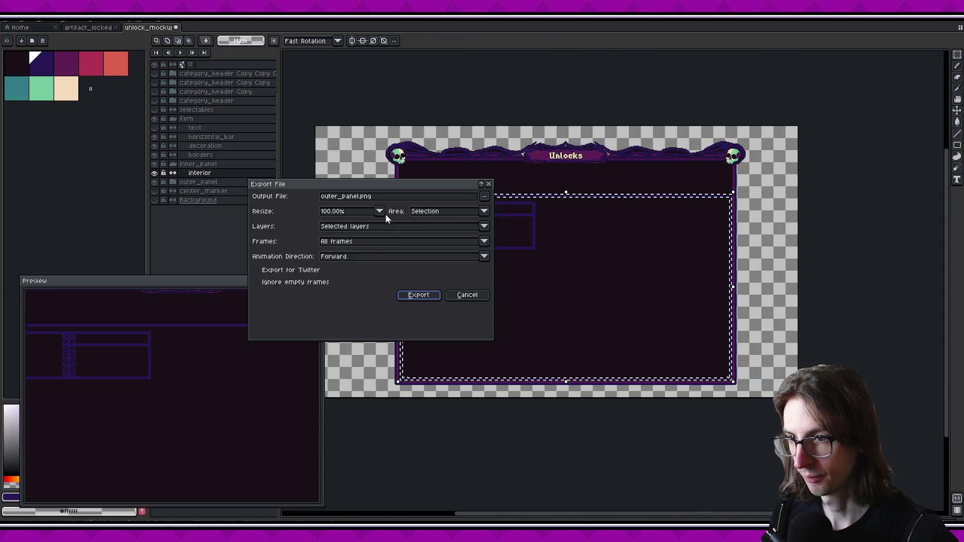
left_click(484, 196)
left_click(486, 216)
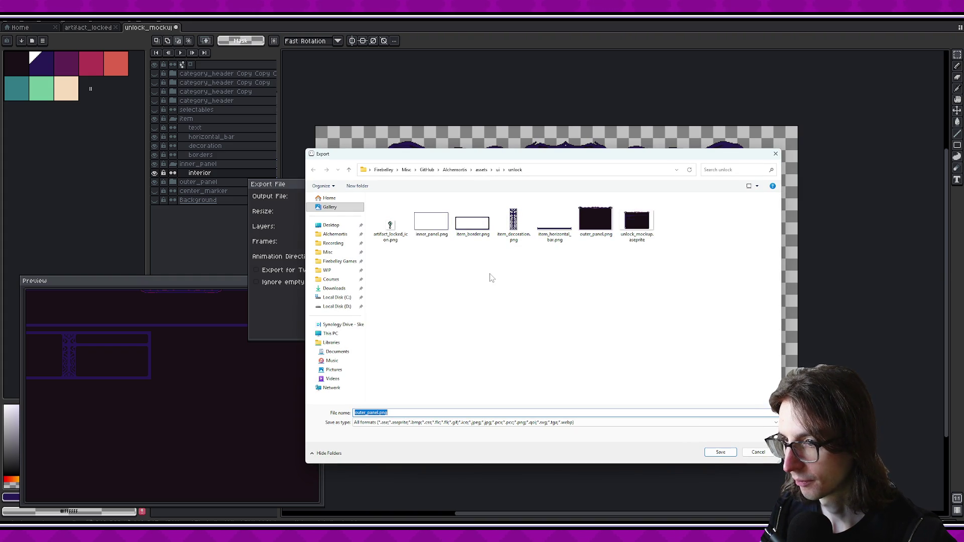
double_click(432, 221)
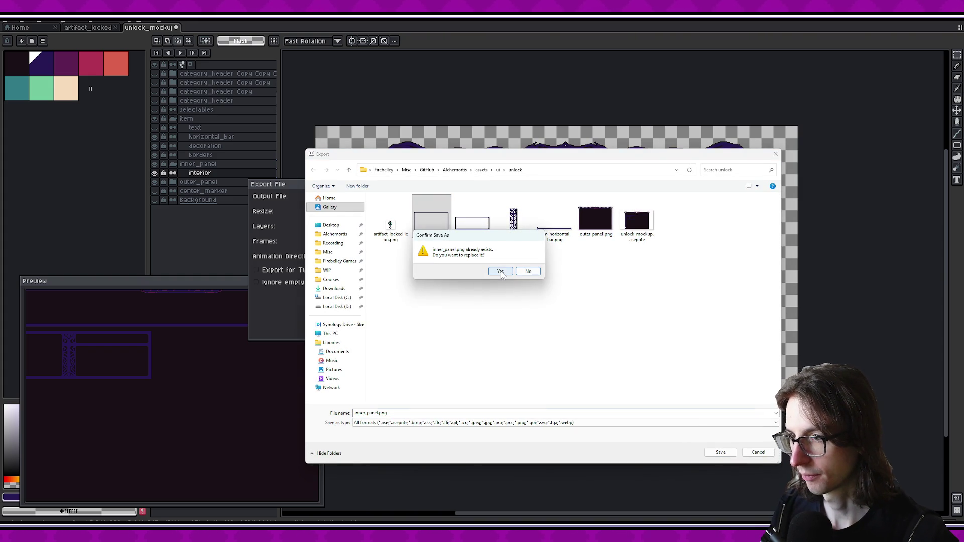
left_click(500, 271)
left_click(422, 293)
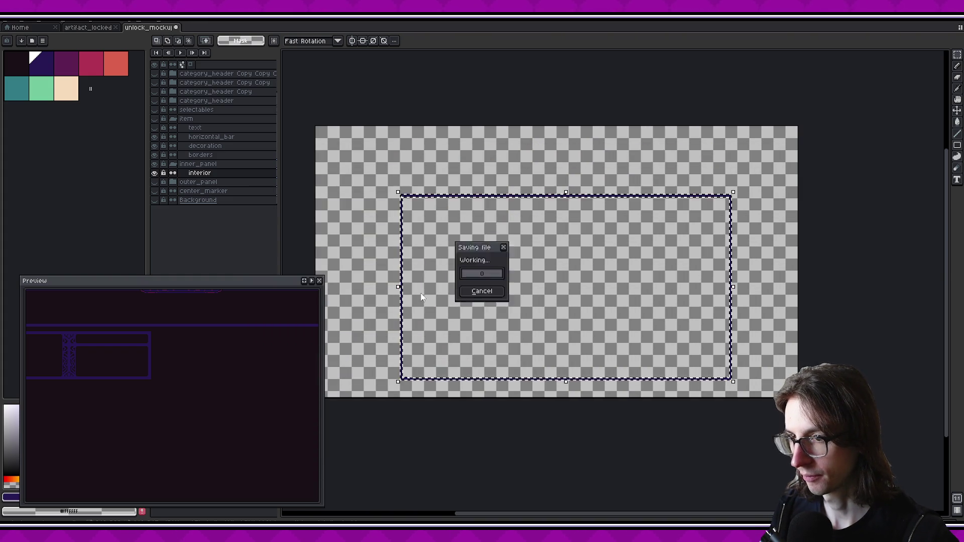
key("alt+Tab")
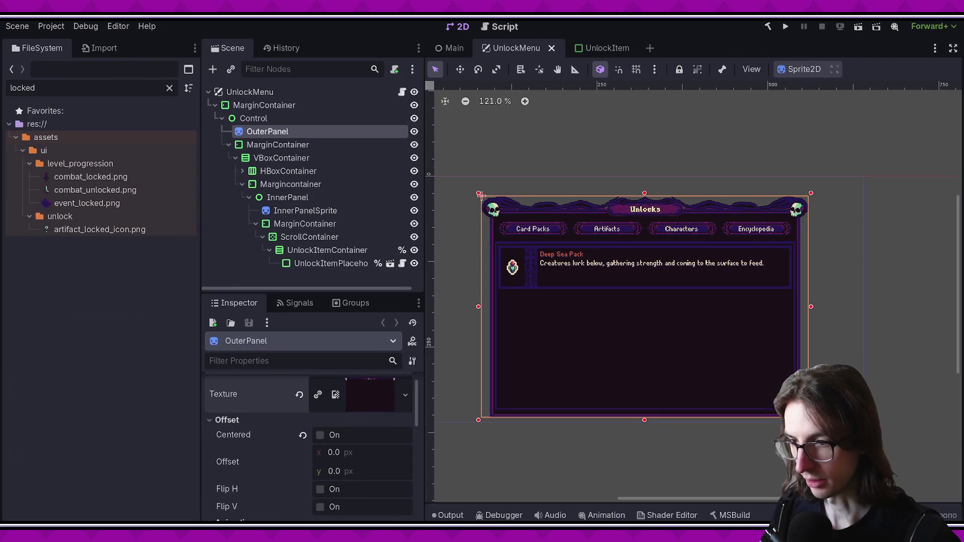
scroll(561, 379, "up", 1)
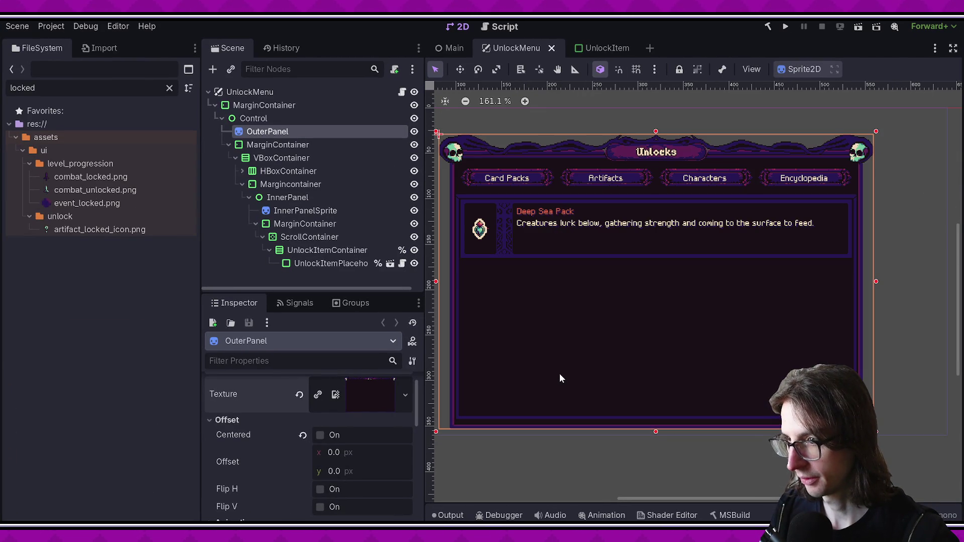
left_click(304, 200)
left_click(302, 213)
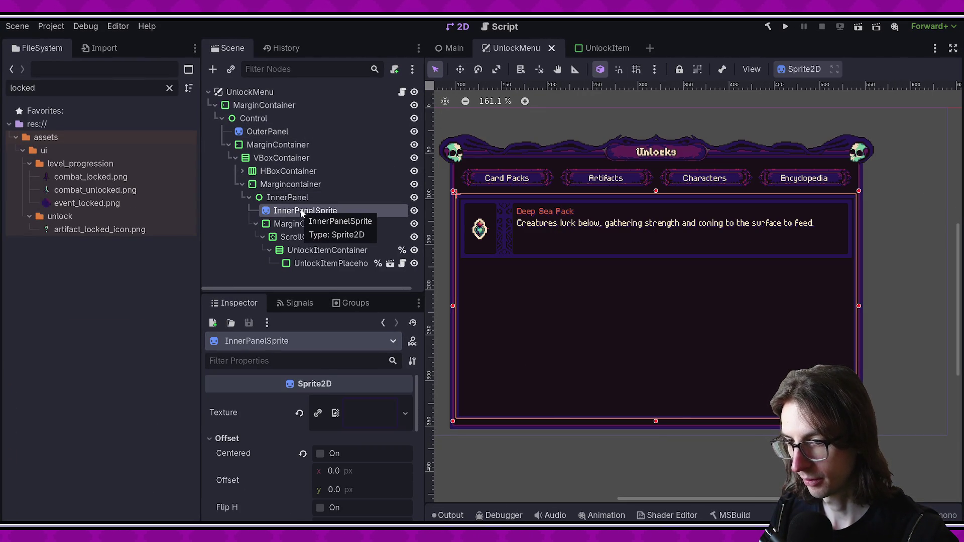
left_click(351, 413)
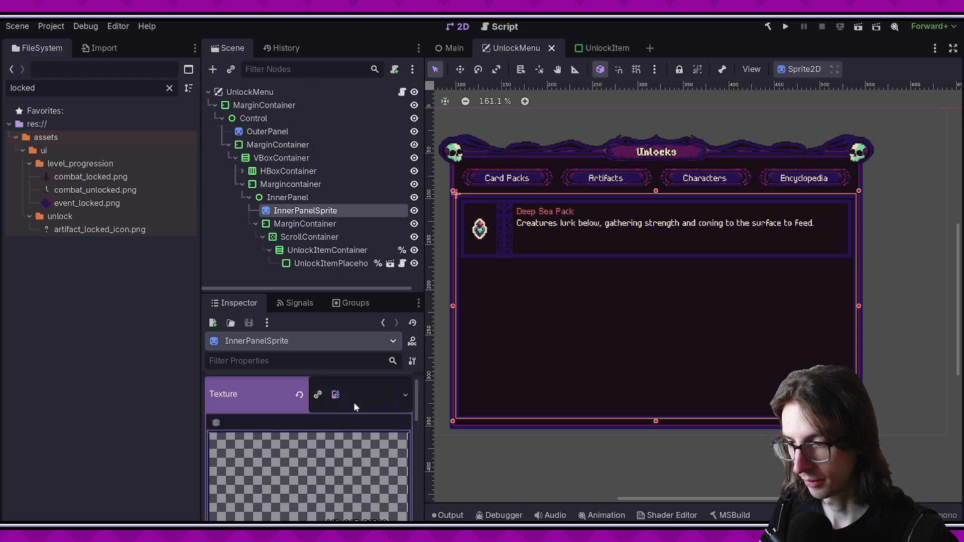
left_click(355, 411)
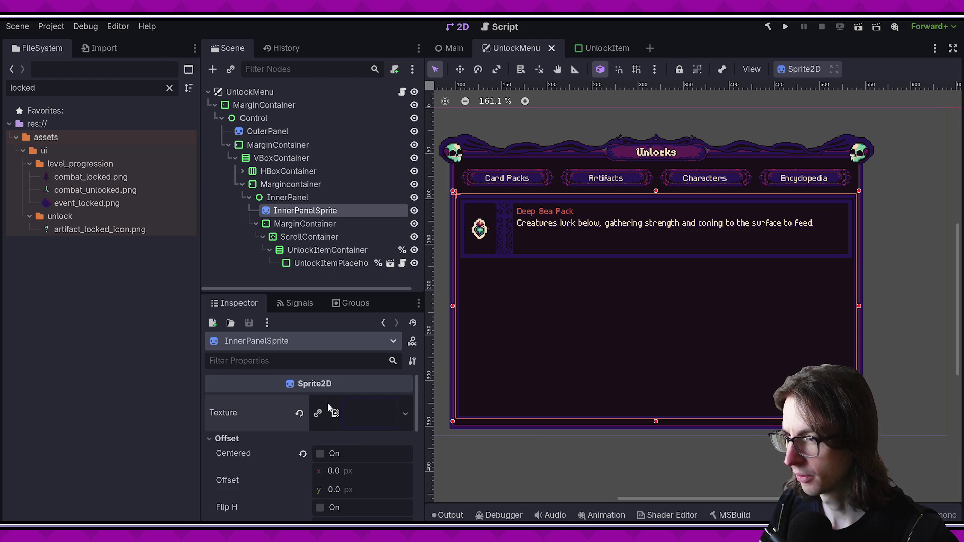
key("alt+Tab")
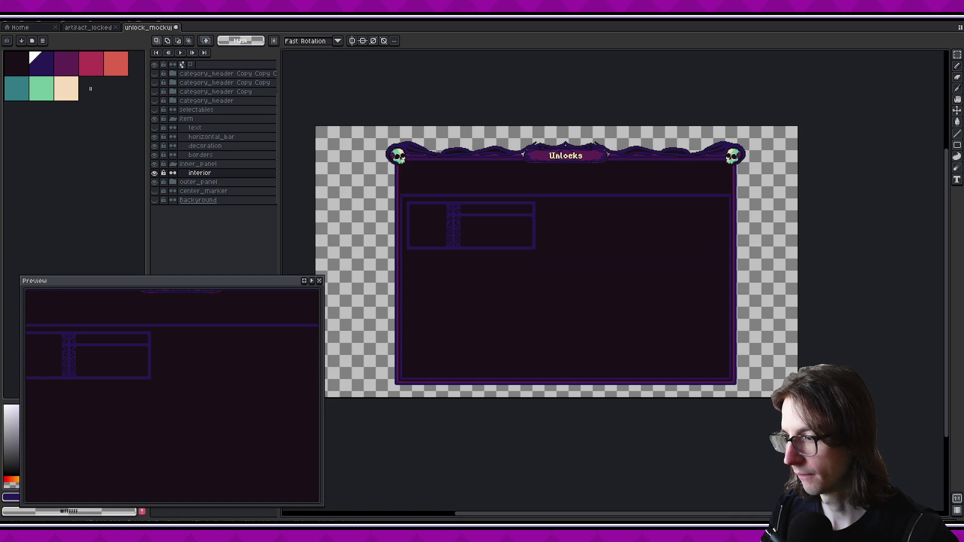
key("alt+Tab")
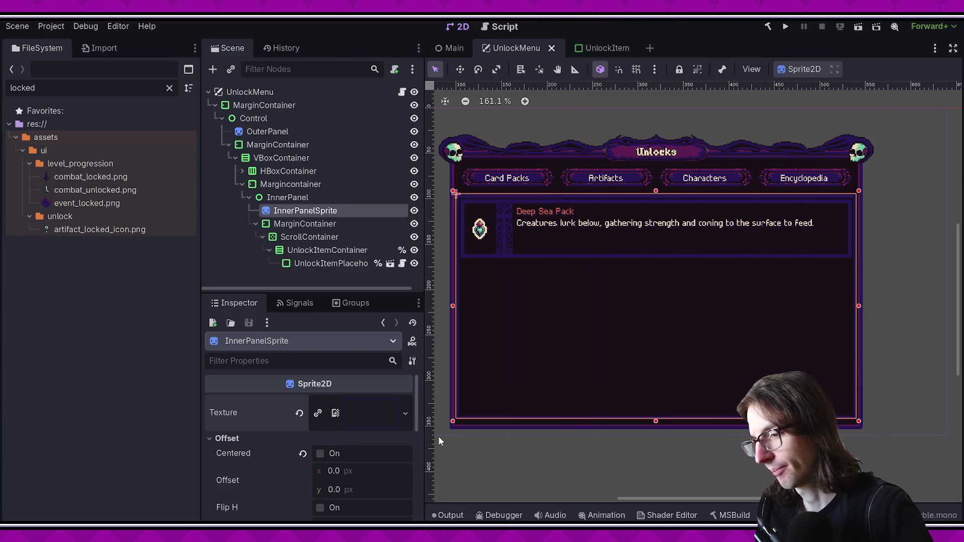
scroll(539, 344, "down", 1)
scroll(569, 335, "up", 1)
scroll(567, 336, "down", 1)
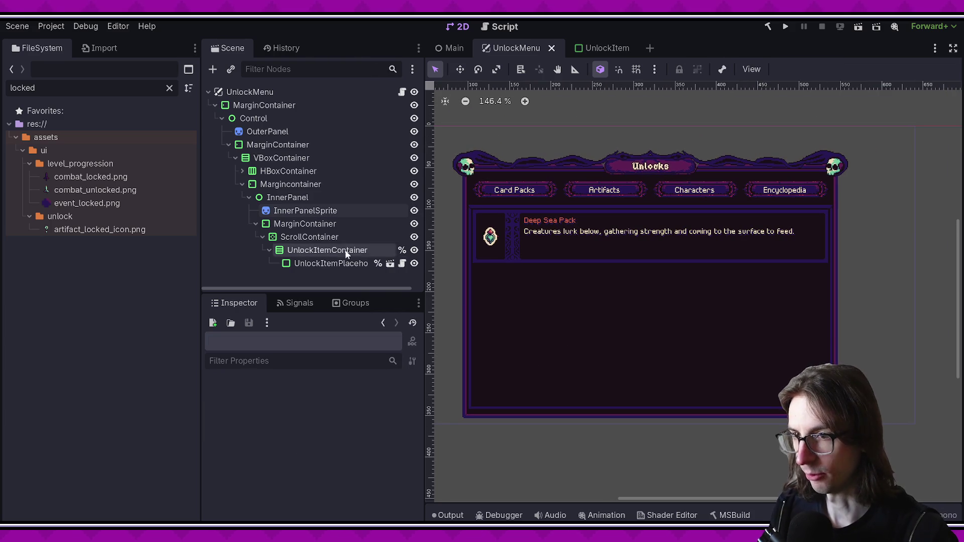
left_click(285, 145)
left_click(290, 131)
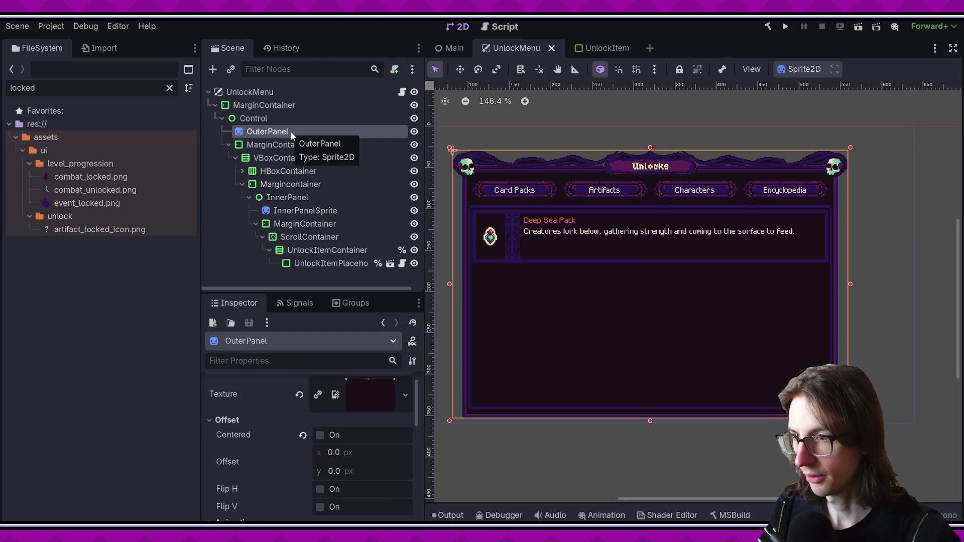
left_click(285, 118)
left_click(284, 131)
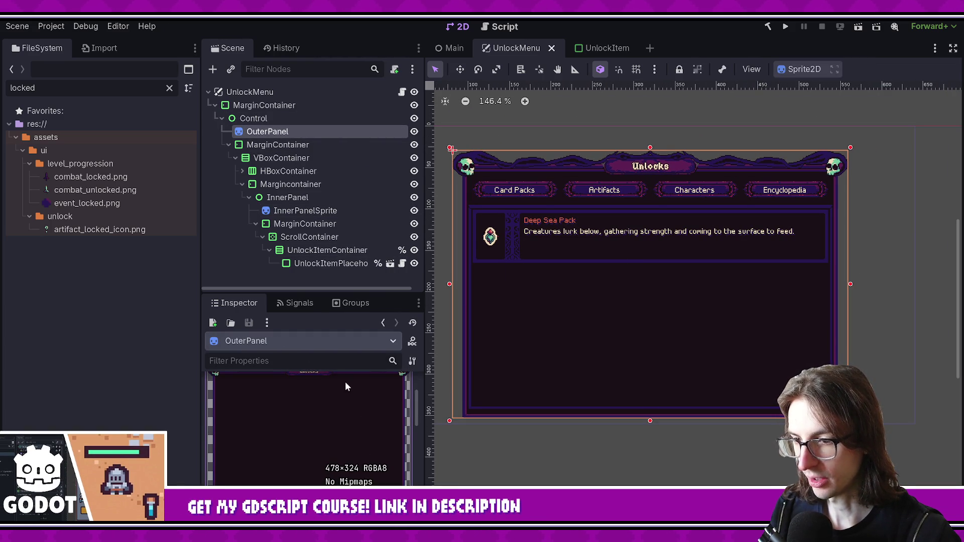
left_click(274, 119)
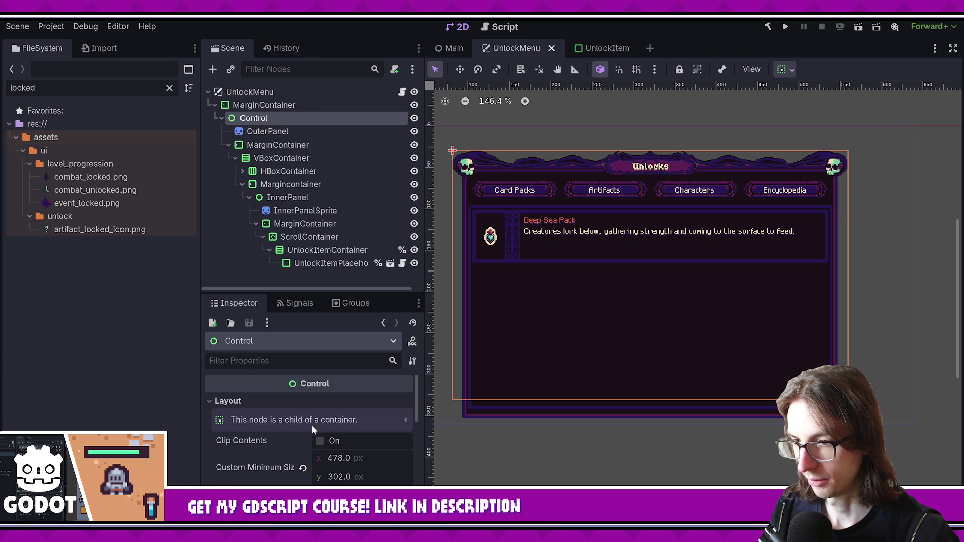
- Set the Control node's Custom Minimum Size height to 324 and save the scene
left_click(273, 106)
left_click(274, 116)
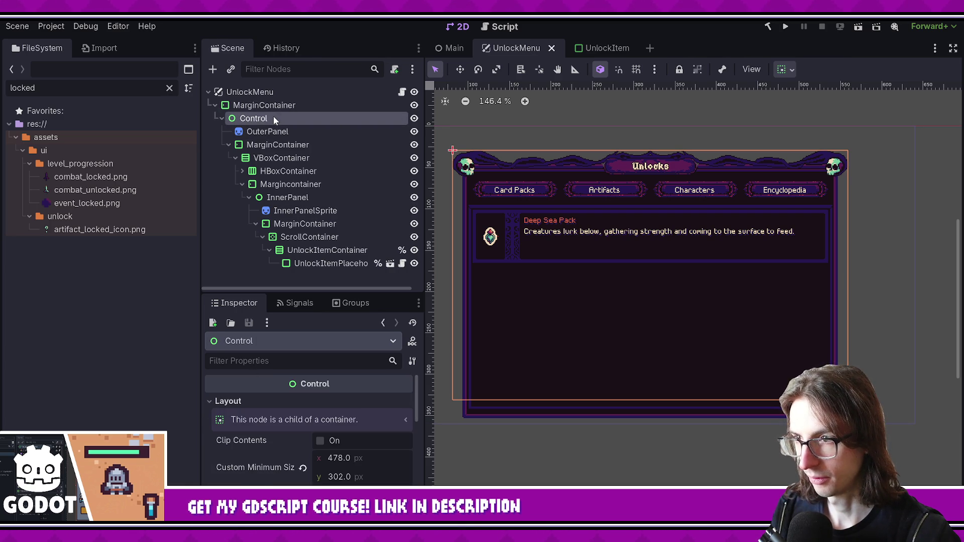
left_click(368, 478)
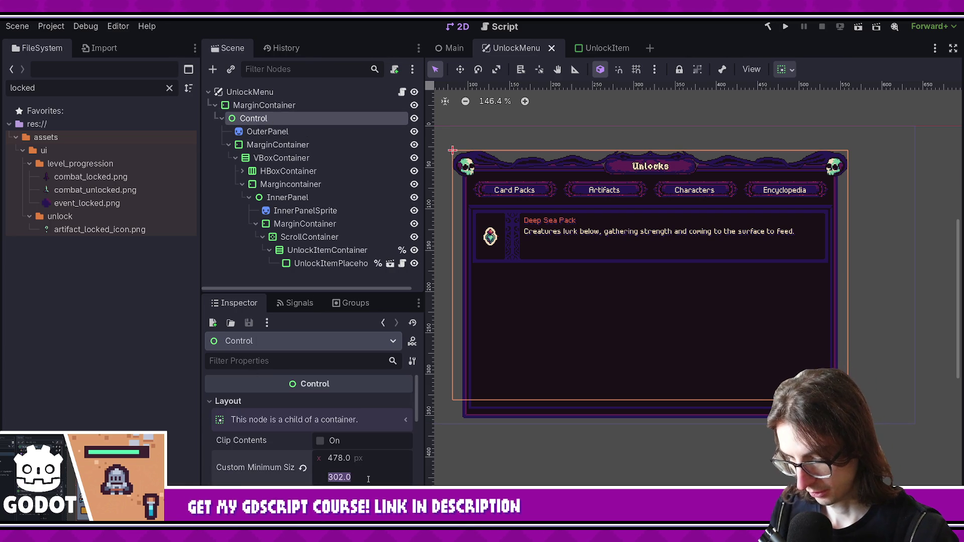
type("324")
key("Return")
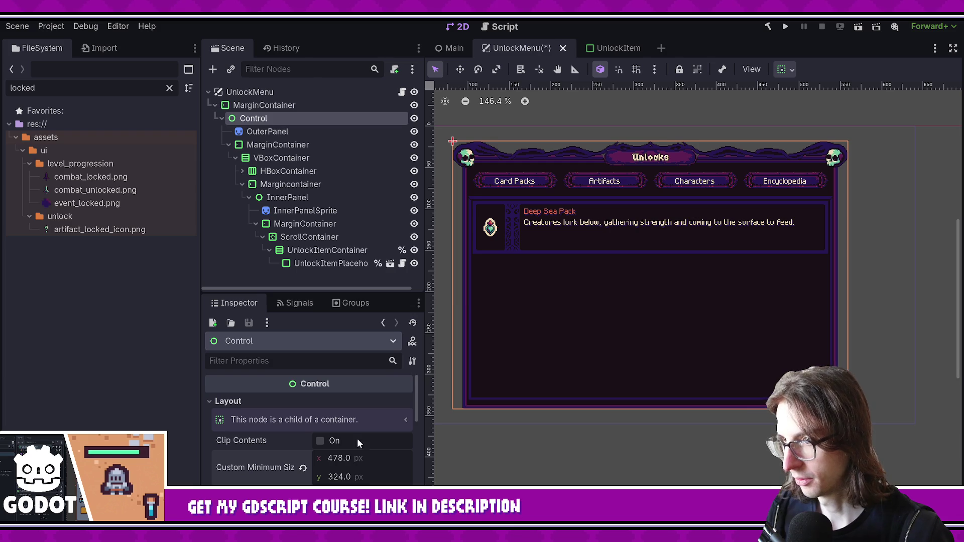
key("ctrl+s")
scroll(589, 289, "down", 1)
- Check the InnerPanelSprite texture's size to match the new inner panel art
left_click(297, 131)
left_click(301, 145)
left_click(296, 158)
left_click(291, 198)
left_click(306, 210)
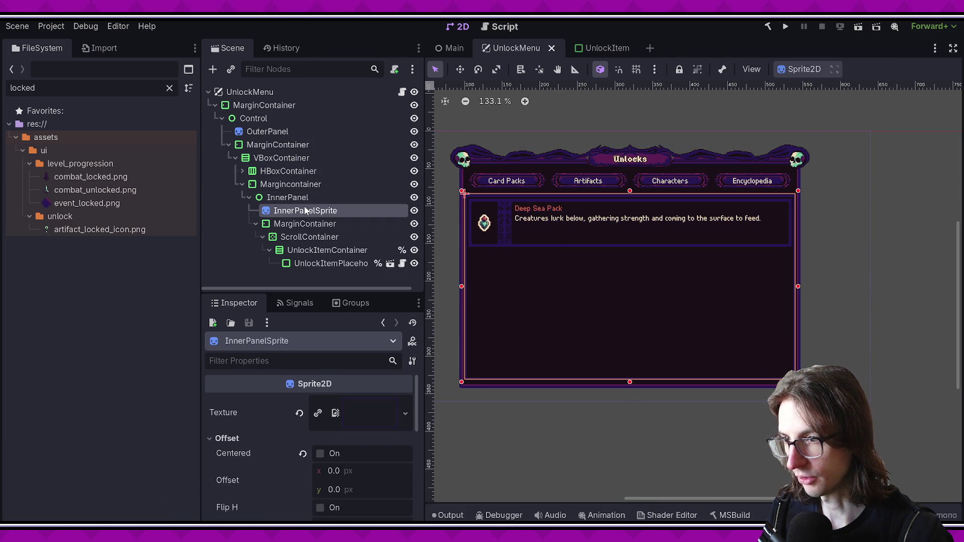
left_click(305, 198)
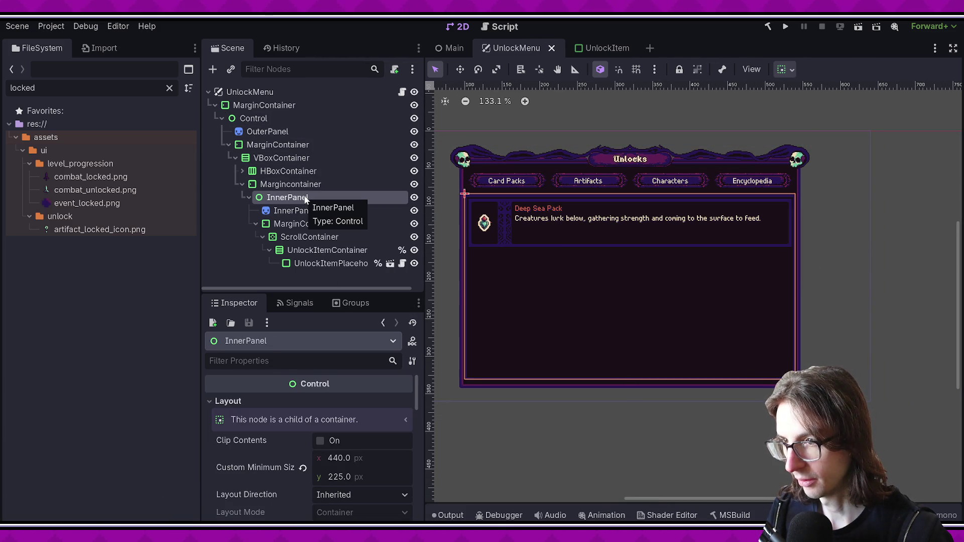
left_click(305, 211)
left_click(367, 424)
scroll(364, 422, "down", 2)
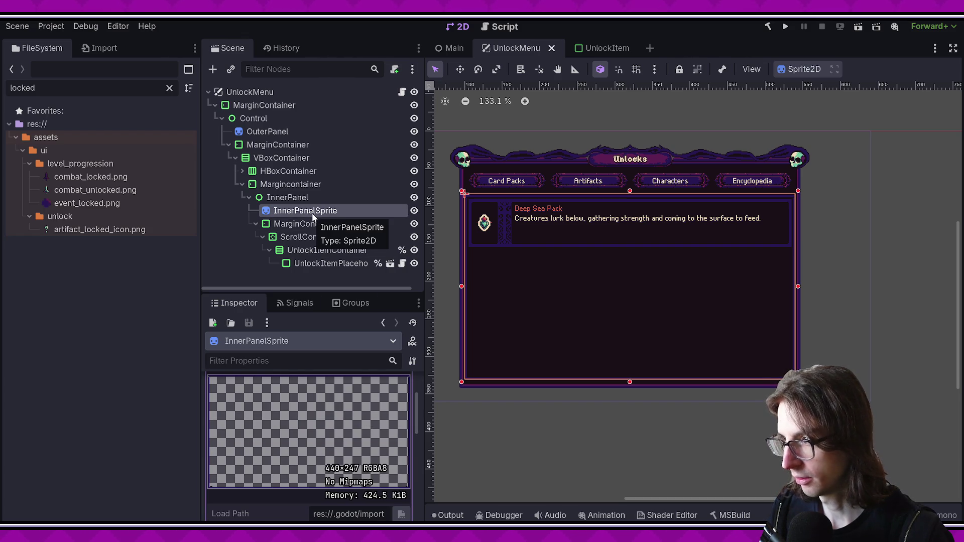
- Set InnerPanel's Custom Minimum Size height to 247 and save the scene
left_click(306, 197)
left_click(367, 477)
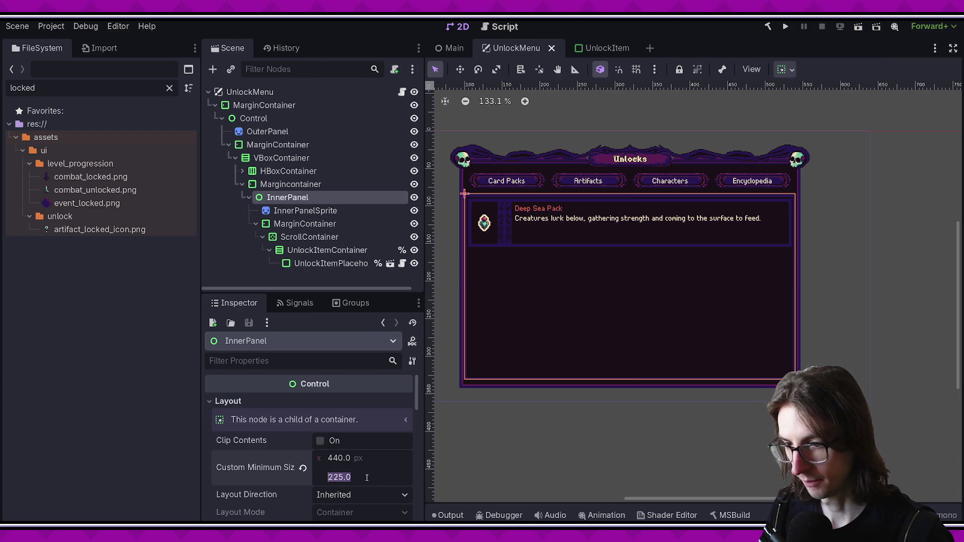
type("7")
key("Return")
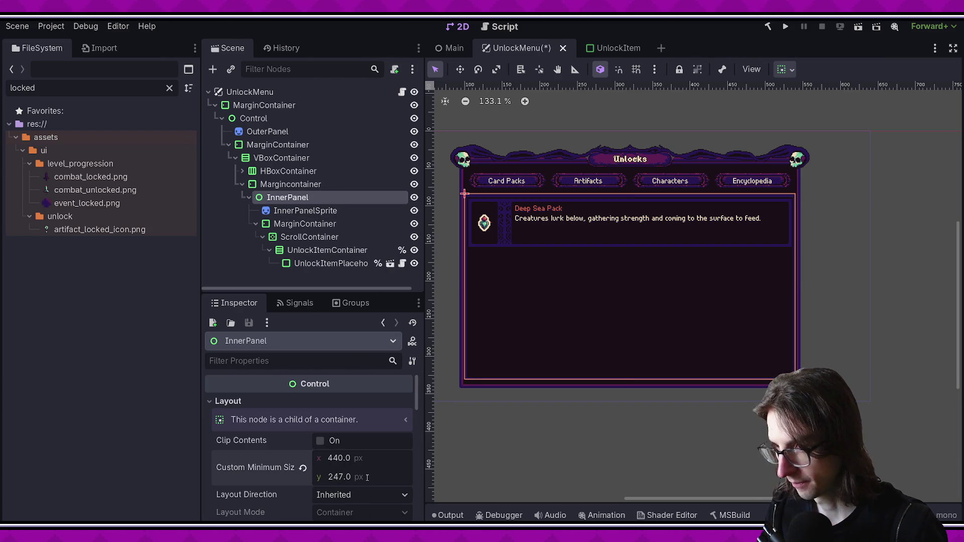
key("ctrl+s")
scroll(307, 462, "down", 6)
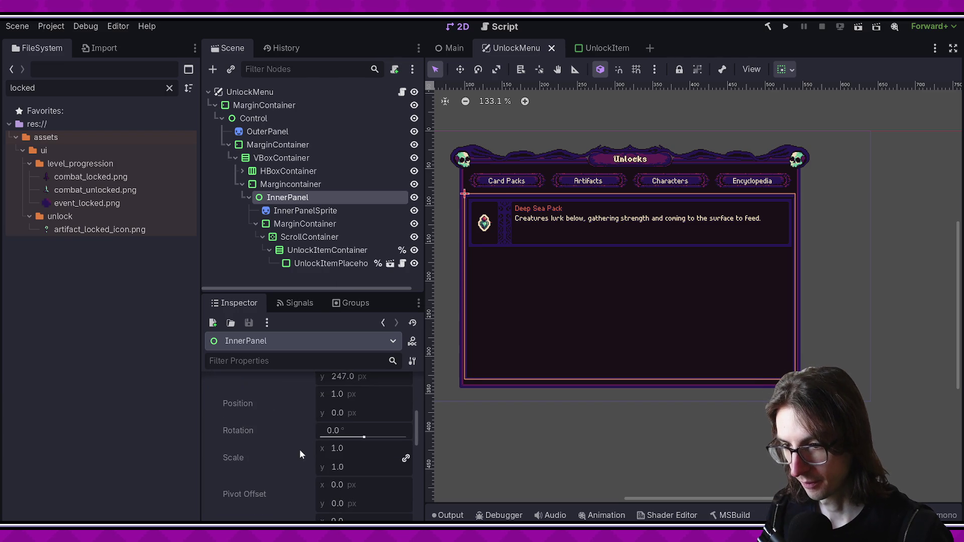
scroll(301, 455, "up", 3)
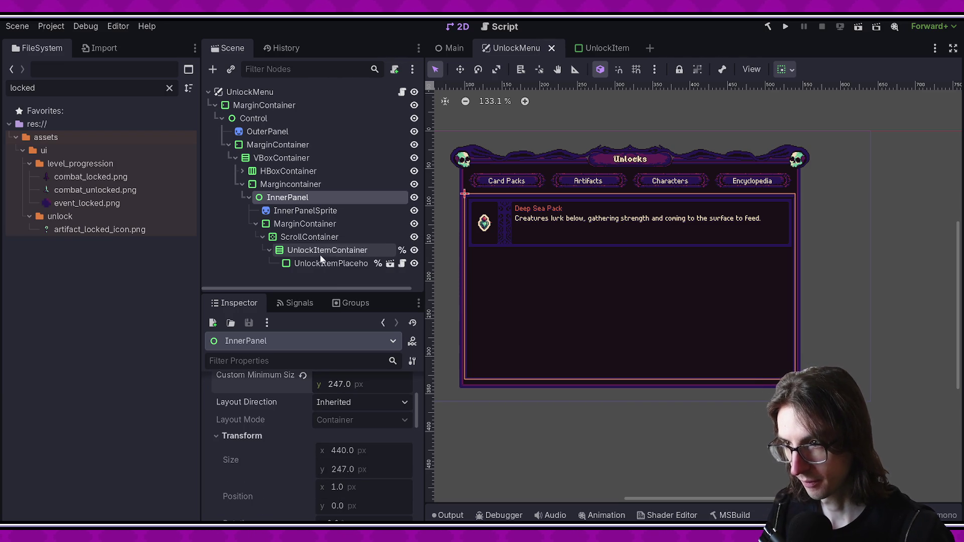
- Clear the node selection and run the current scene to preview it
left_click(303, 229)
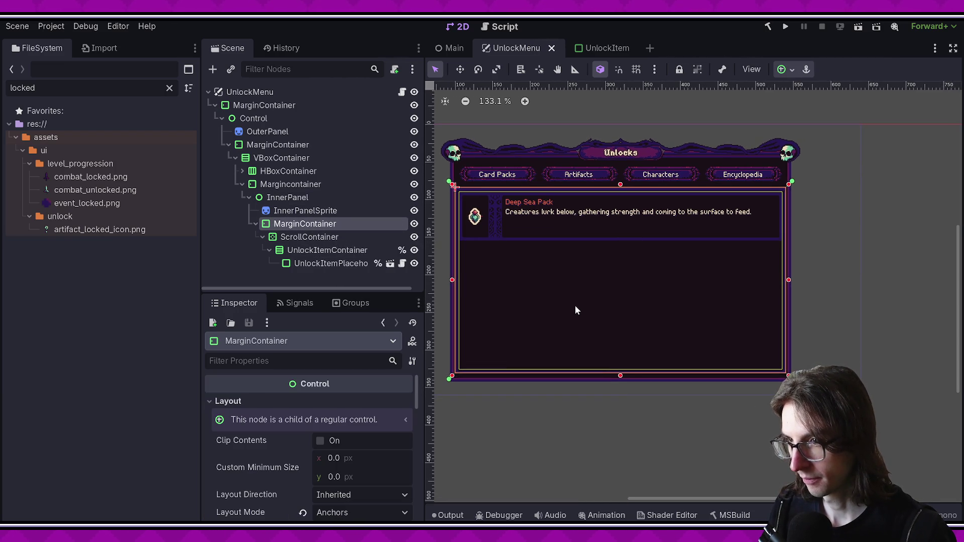
scroll(578, 308, "up", 2)
key("Escape")
left_click(856, 27)
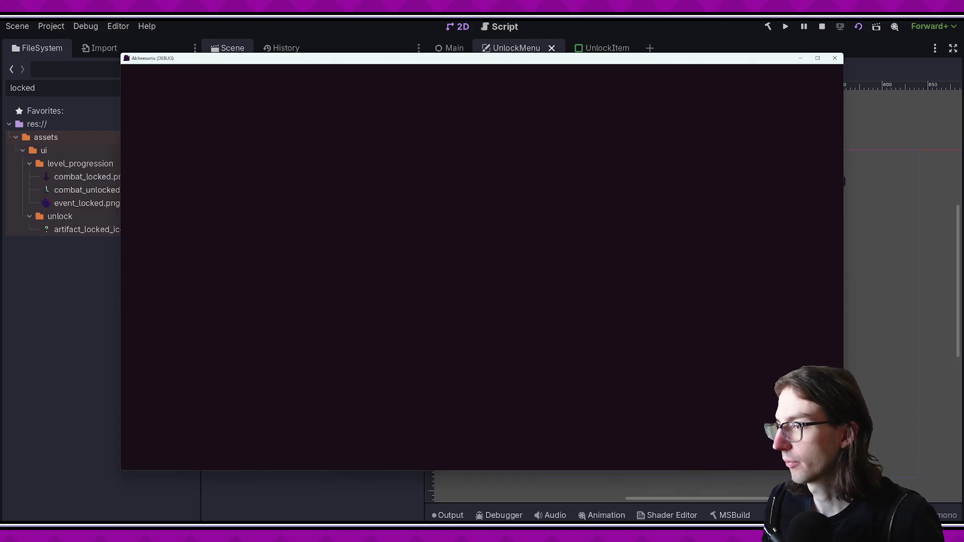
- Maximize the game window and scroll the Artifacts list from Apprentice Wand to Venom
left_click(819, 58)
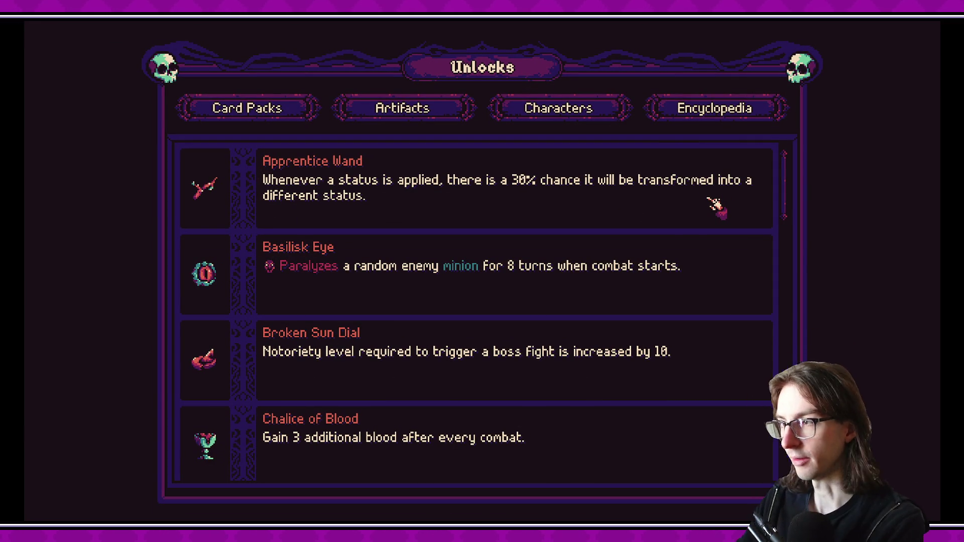
scroll(703, 226, "down", 3)
mouse_move(787, 213)
left_mouse_down()
mouse_move(803, 452)
mouse_move(763, 299)
mouse_move(763, 187)
mouse_move(788, 189)
mouse_move(785, 174)
mouse_move(783, 402)
mouse_move(783, 173)
mouse_move(793, 186)
mouse_move(786, 477)
mouse_move(798, 158)
left_mouse_up()
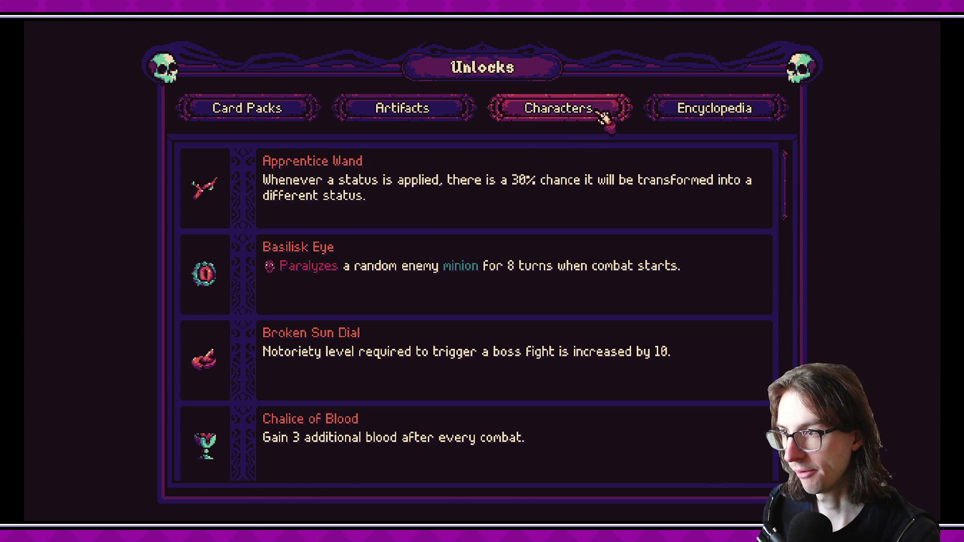
mouse_move(792, 197)
left_mouse_down()
mouse_move(786, 477)
mouse_move(786, 467)
left_mouse_up()
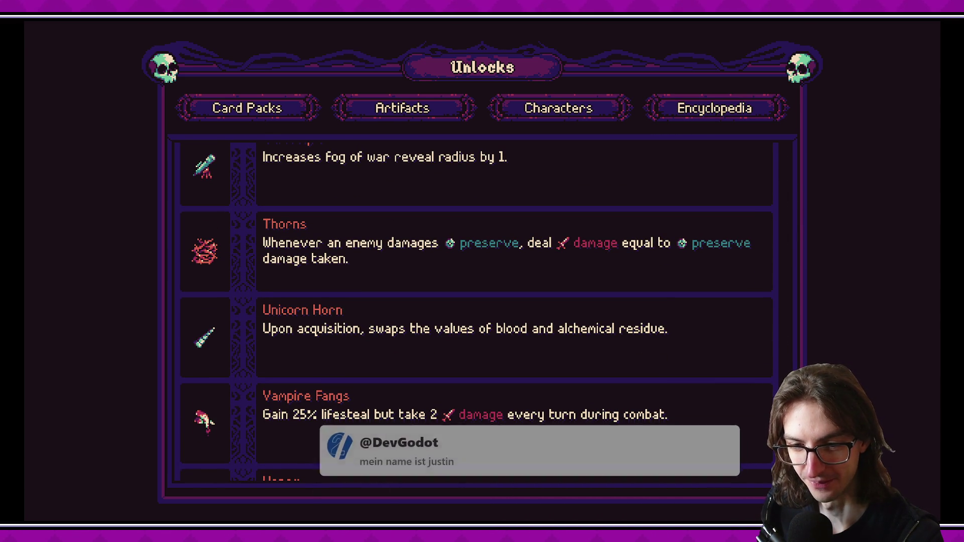
scroll(731, 315, "down", 1)
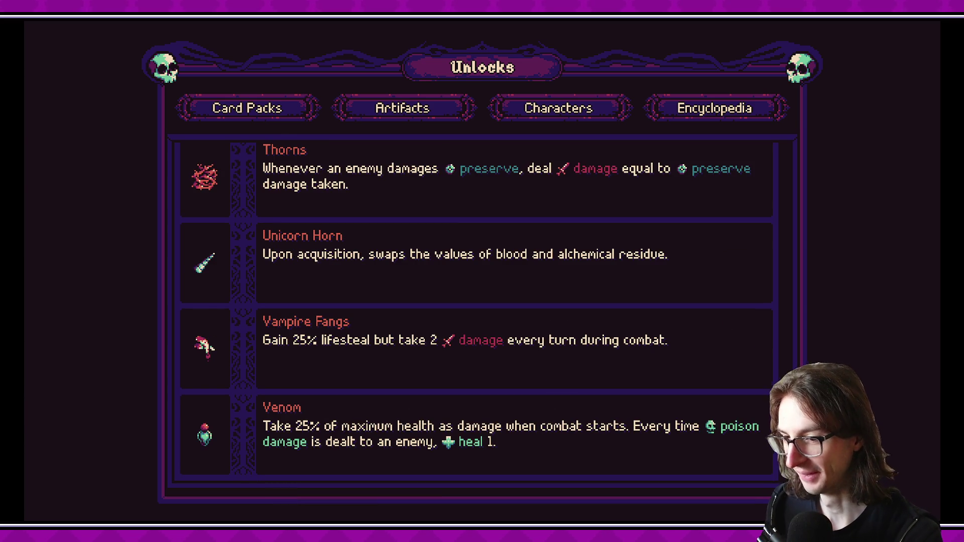
scroll(836, 28, "up", 10)
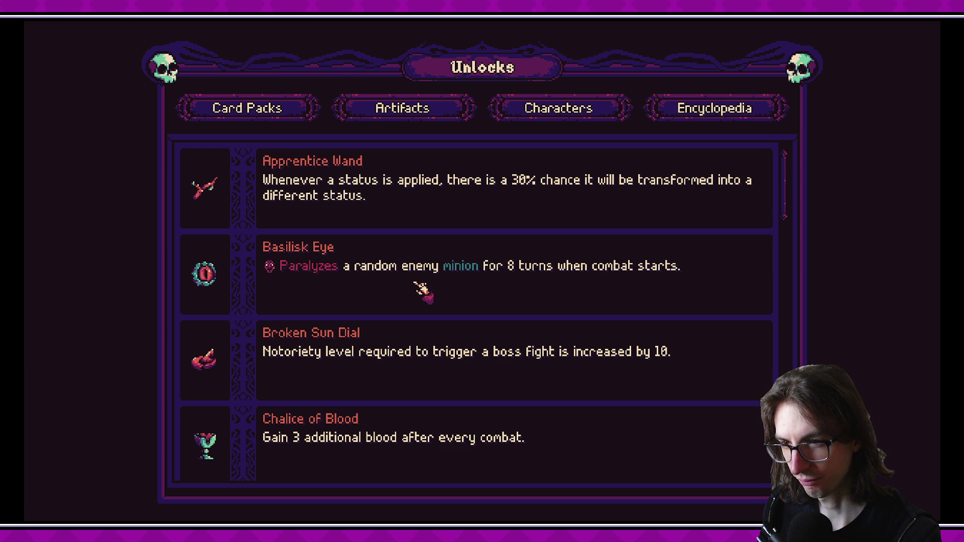
left_click_drag(800, 201, 784, 398)
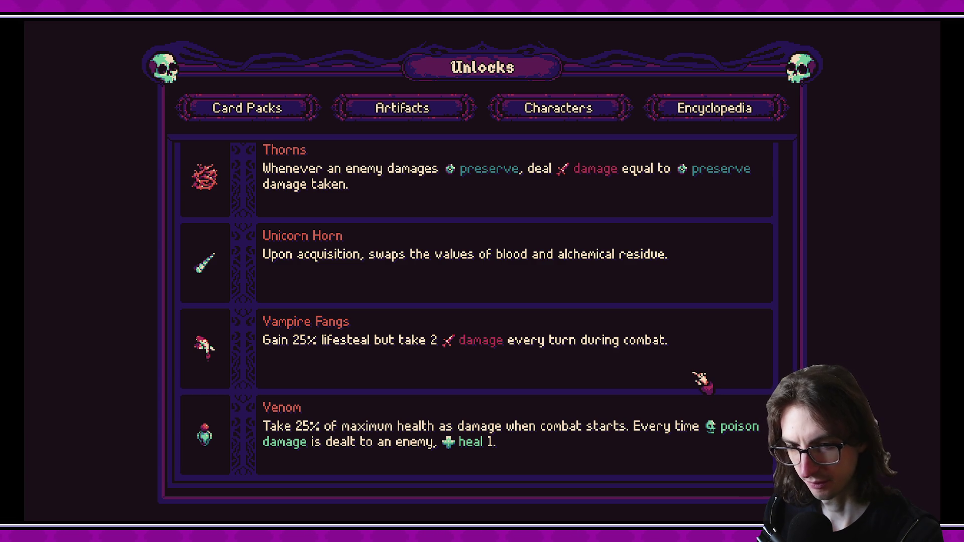
- Drag the Unlocks list scrollbar up and down to recheck the artifact entries
left_click_drag(784, 399, 761, 159)
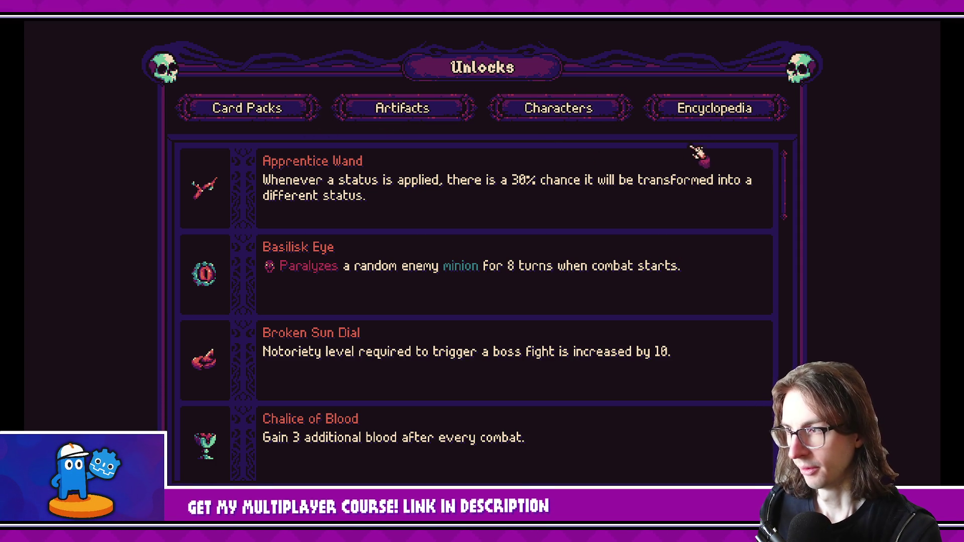
left_click_drag(784, 186, 738, 473)
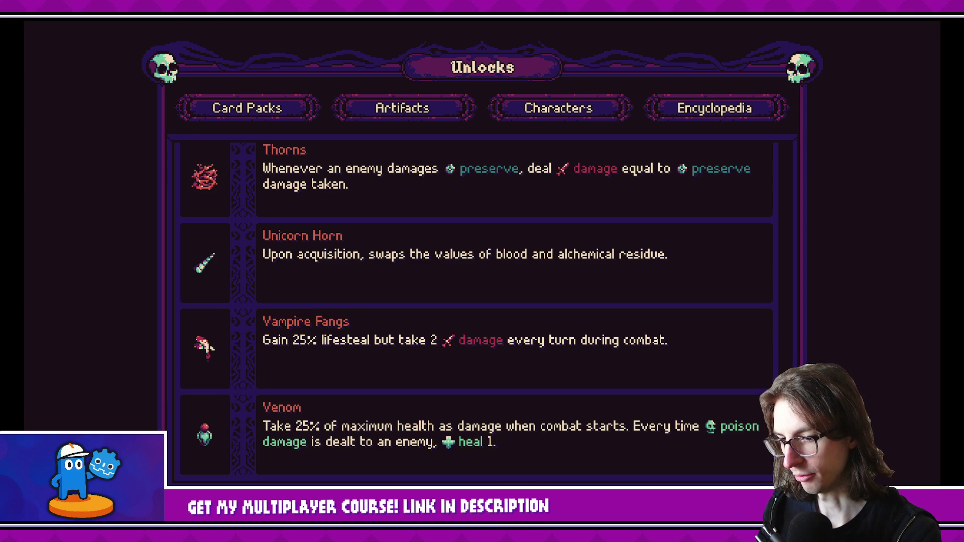
mouse_move(768, 437)
left_mouse_down()
mouse_move(745, 249)
mouse_move(744, 286)
left_mouse_up()
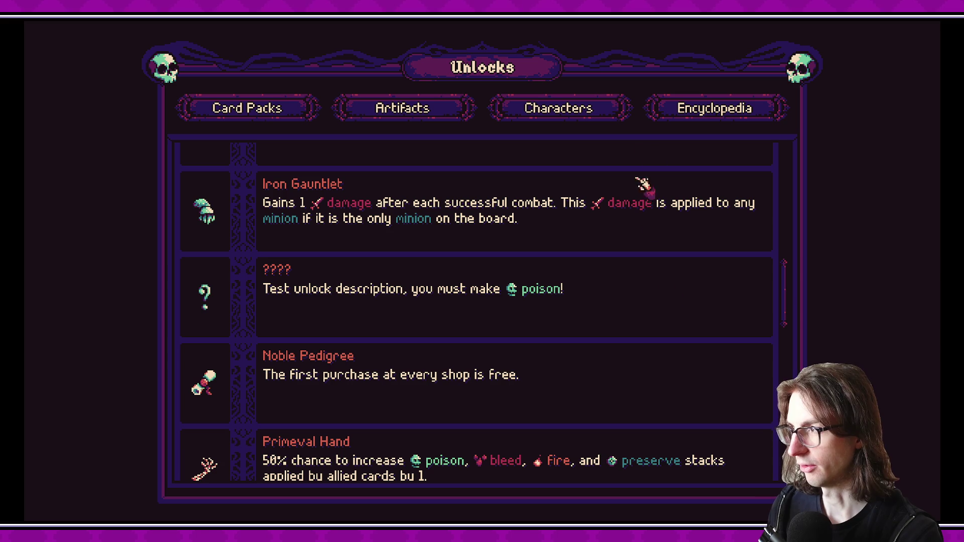
left_click_drag(787, 270, 792, 166)
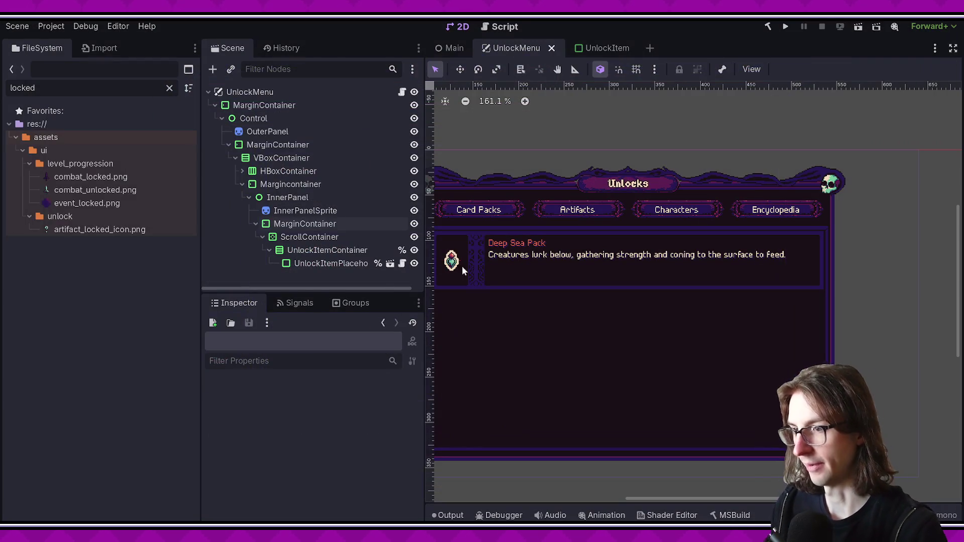
- Open the UnlockItem scene and inspect its title and description nodes
left_click_drag(425, 275, 477, 275)
left_click(647, 50)
scroll(580, 204, "up", 2)
scroll(580, 204, "down", 2)
scroll(663, 219, "down", 3)
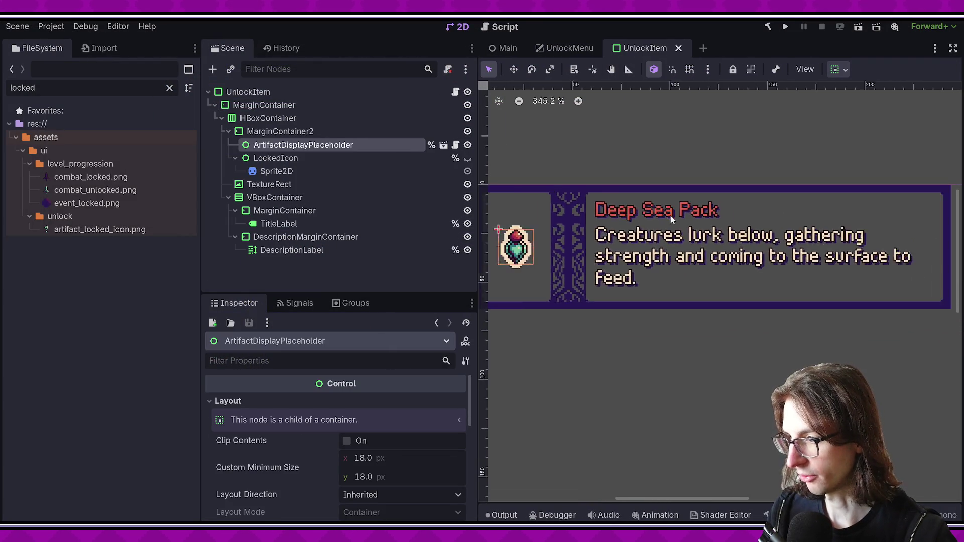
left_click(318, 228)
left_click(318, 237)
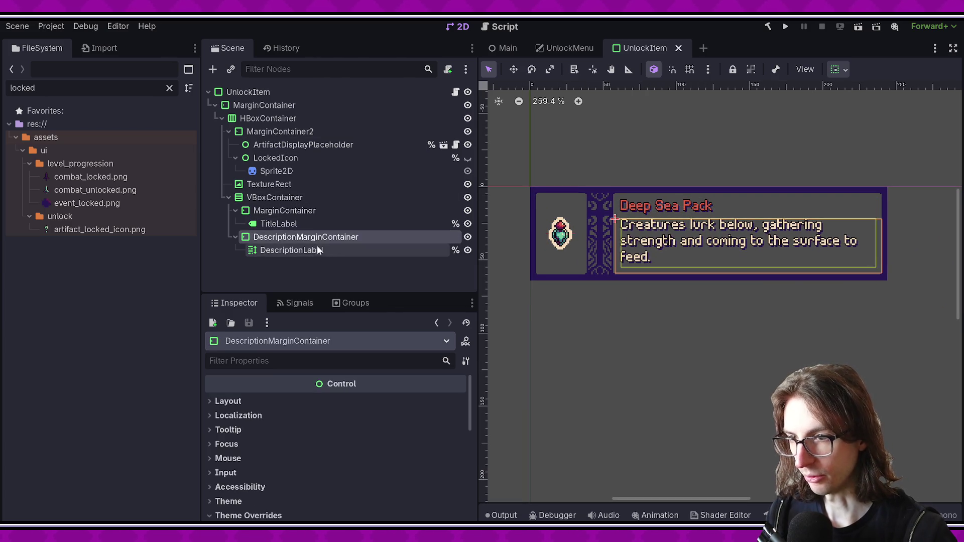
left_click(324, 251)
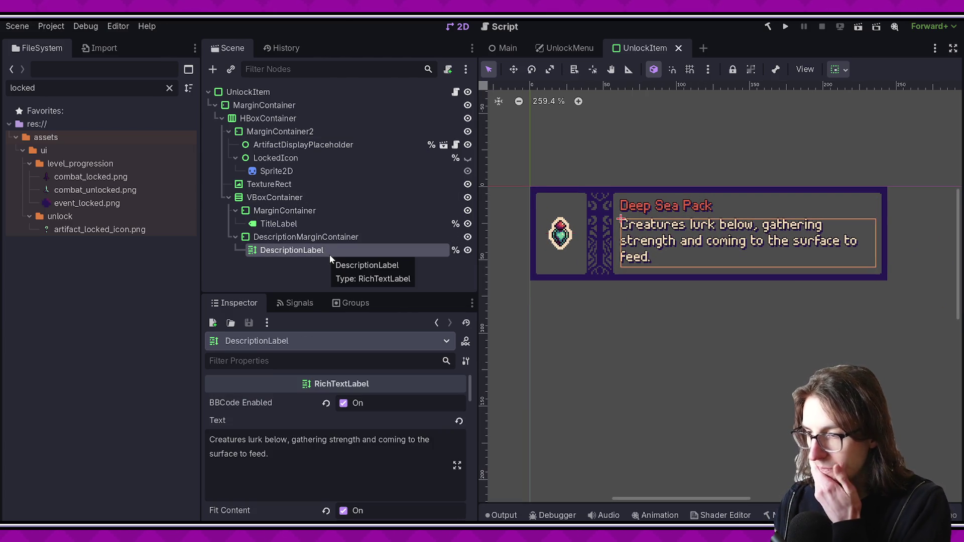
- Review the description container and label, then collapse the title's margin container
left_click(318, 237)
left_click(321, 251)
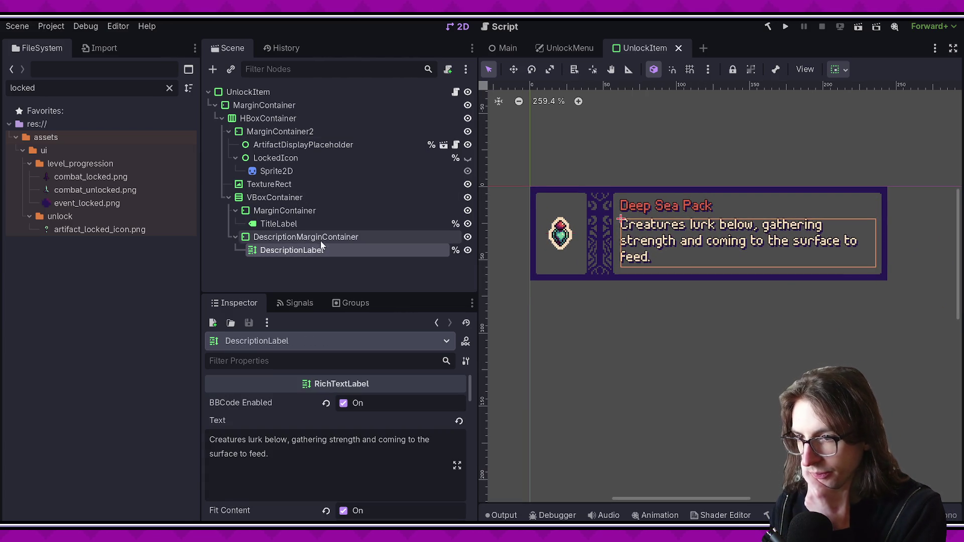
left_click(315, 237)
left_click(302, 224)
double_click(304, 238)
left_click(302, 251)
right_click(309, 237)
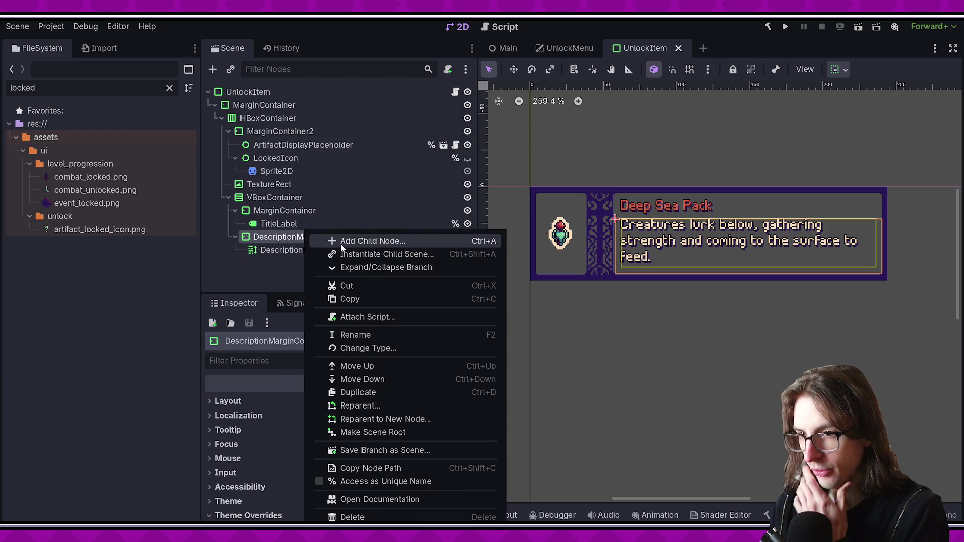
left_click(273, 253)
left_click(236, 211)
- Add a Label child node to the VBoxContainer
right_click(280, 199)
left_click(327, 210)
type("lab")
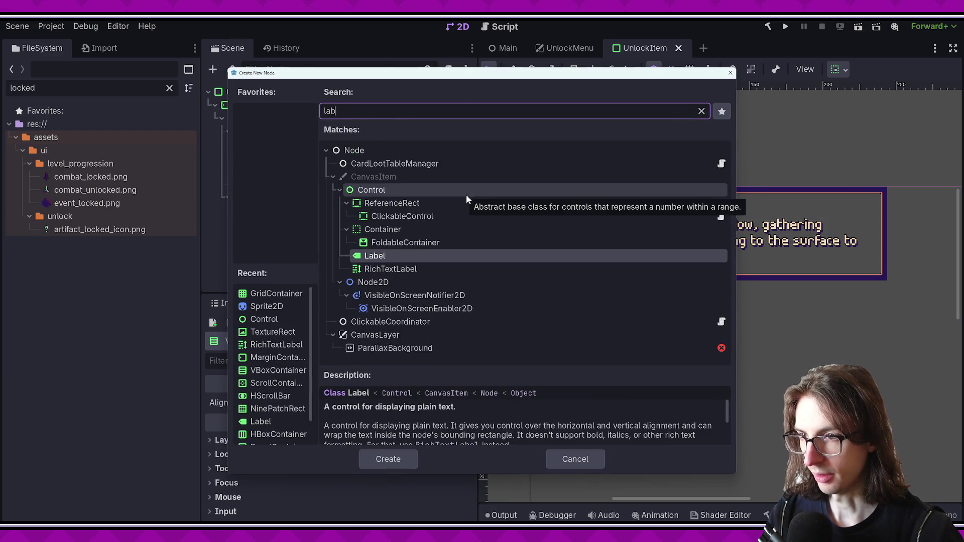
key("Return")
- Fill the label with repeated 'Flavor text', set Autowrap Mode to Word, and save
left_click(264, 451)
type("Flavor text flavor text fla")
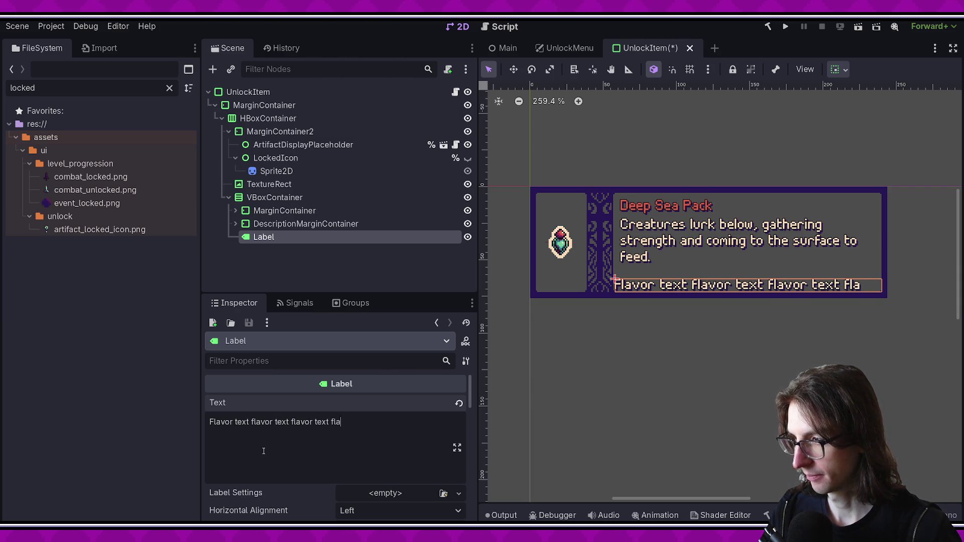
type("vor text flavor text")
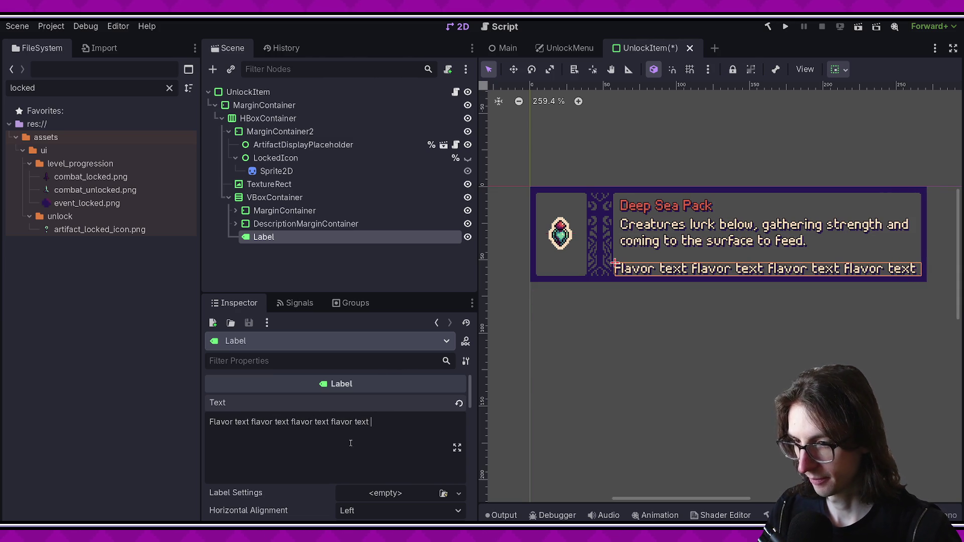
left_click_drag(371, 421, 321, 422)
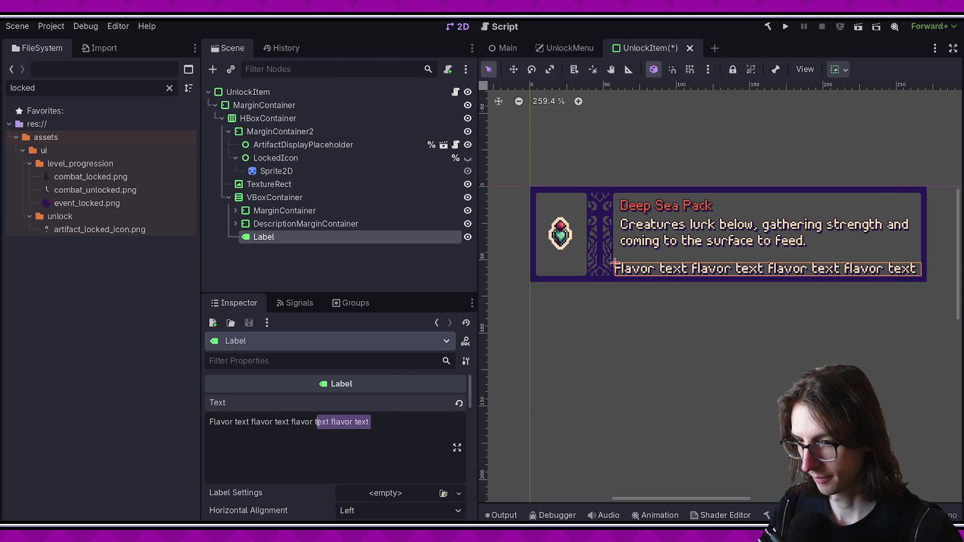
key("ctrl+c")
key("ctrl+v")
key("ctrl+v")
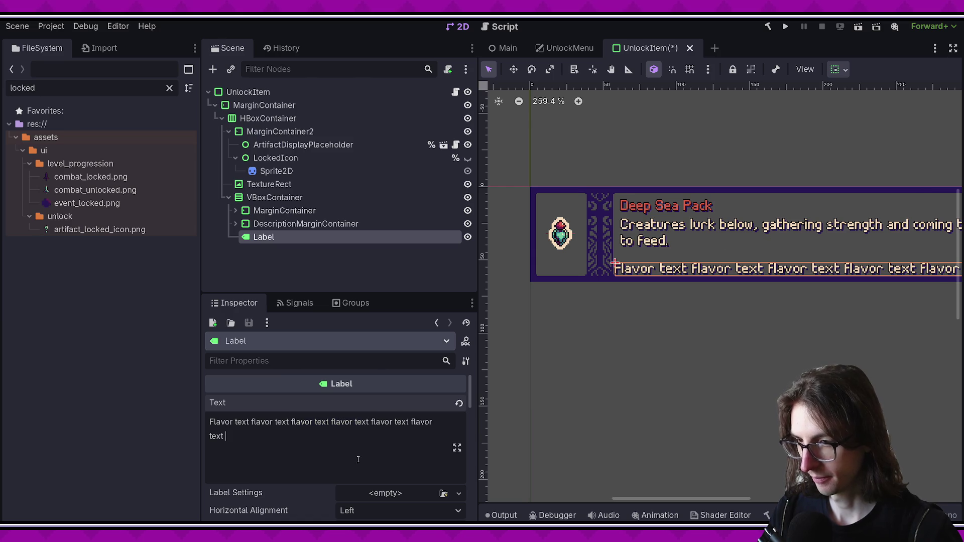
scroll(658, 364, "down", 2)
scroll(332, 447, "down", 3)
left_click(359, 417)
left_click(374, 461)
key("ctrl+s")
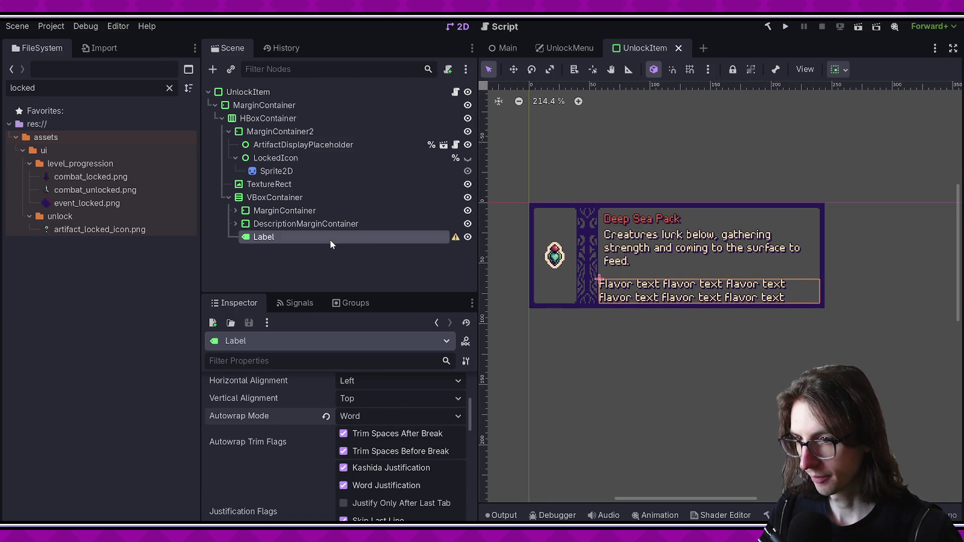
- Inspect the title, description and flavor containers in the unlock item's scene tree
left_click(306, 224)
left_click(290, 211)
left_click(285, 224)
left_click(281, 237)
left_click(301, 224)
left_click(291, 211)
left_click(291, 224)
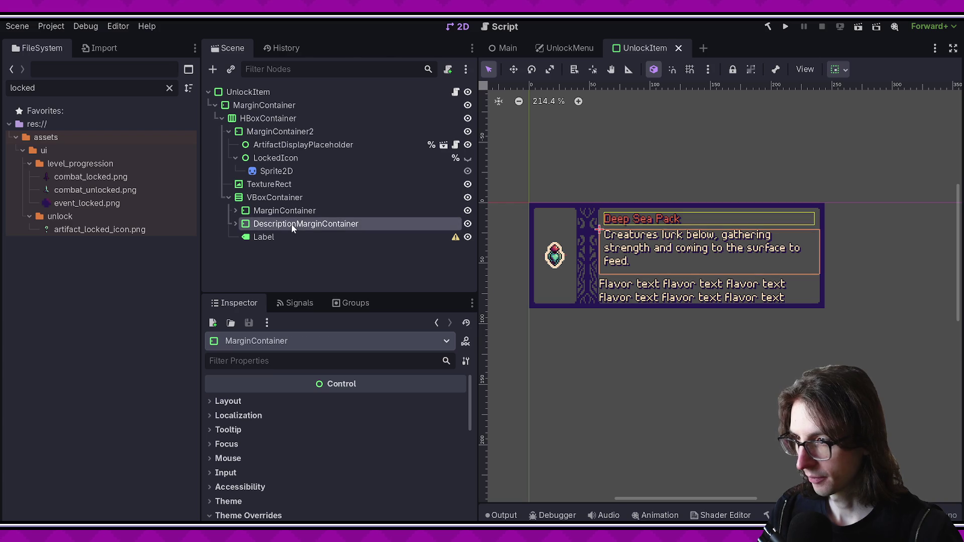
left_click(292, 224)
left_click(236, 224)
left_click(234, 211)
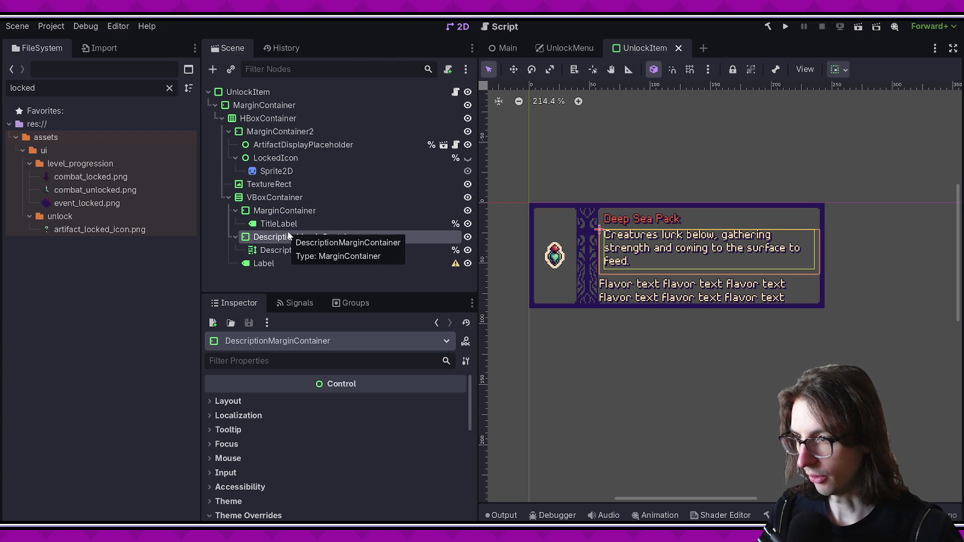
left_click(287, 211)
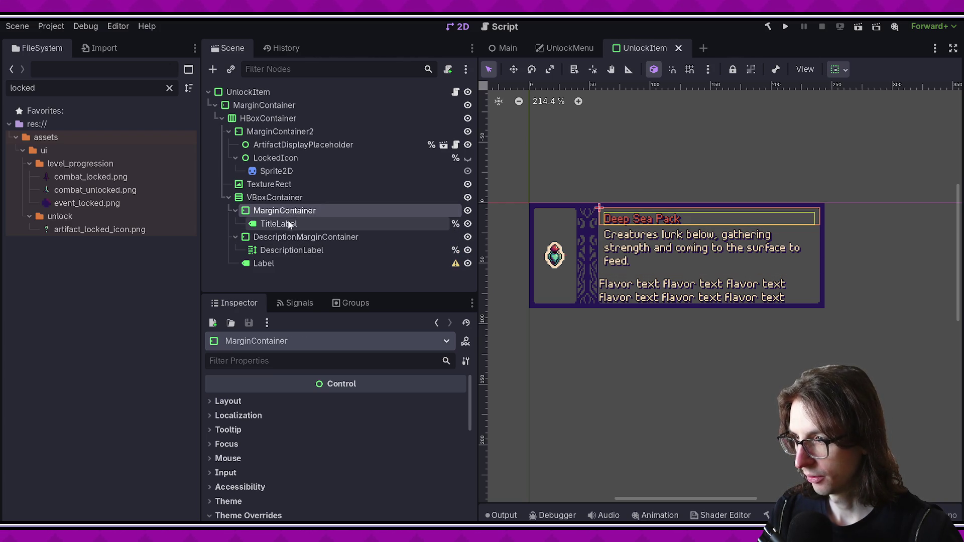
left_click(284, 237)
left_click(278, 213)
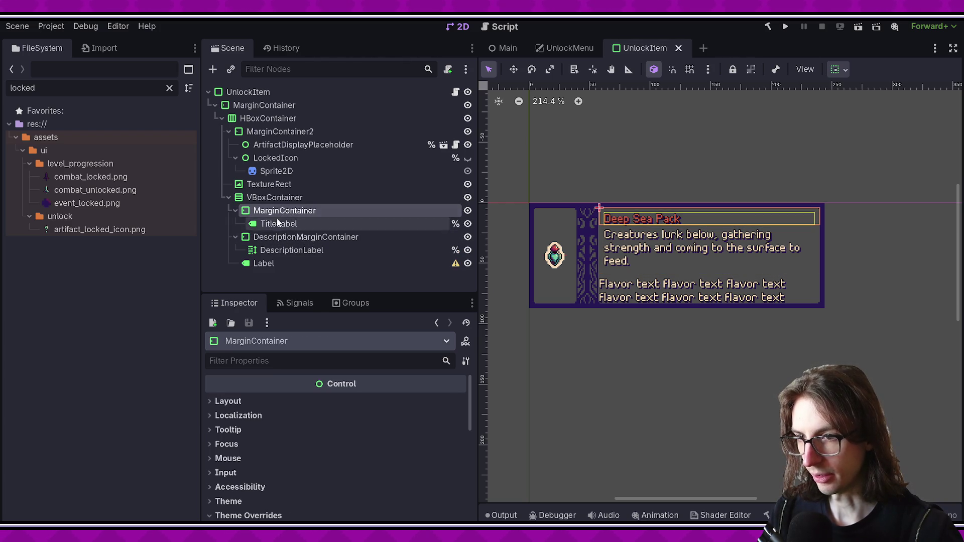
- Add a VBoxContainer to the text column, then delete it again
right_click(287, 201)
left_click(352, 210)
type("vbox")
key("Return")
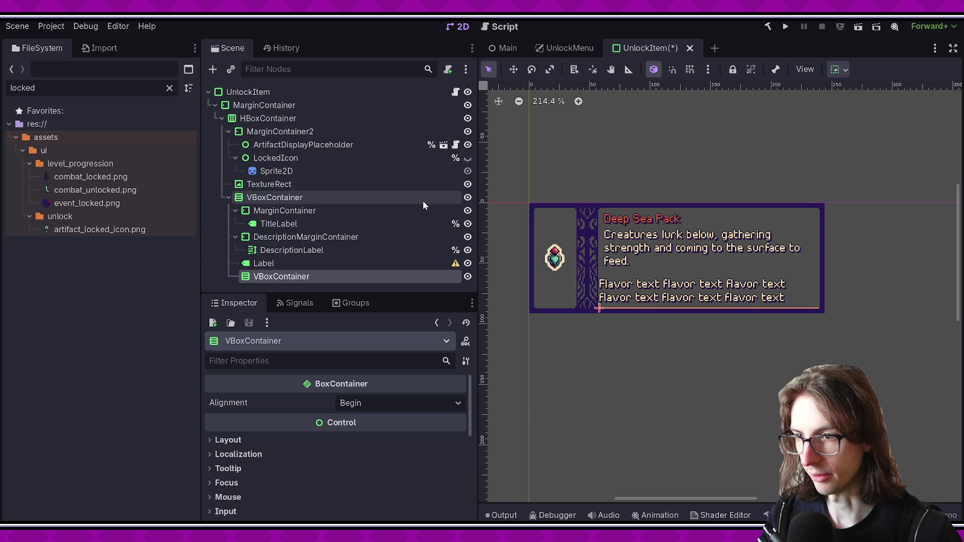
left_click(275, 197)
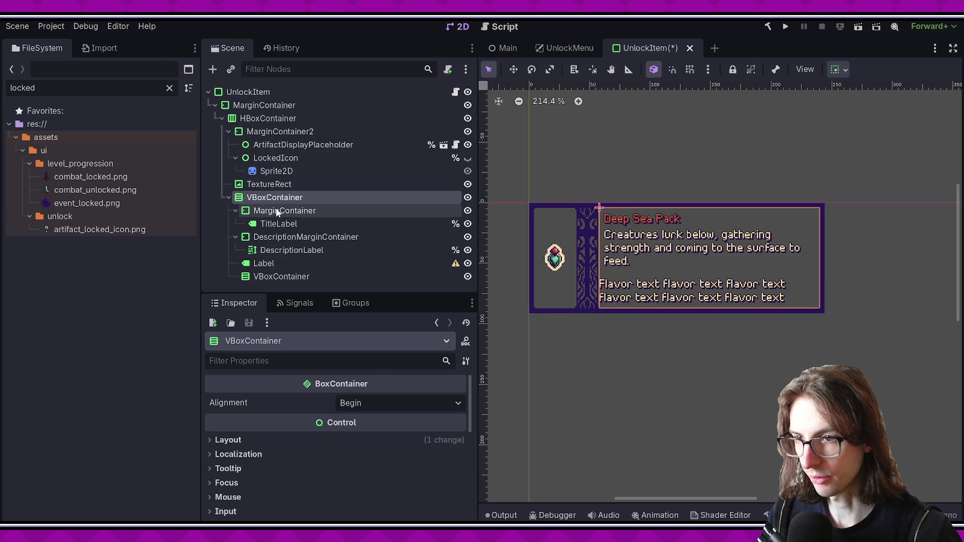
left_click(284, 277)
key("Delete")
key("Return")
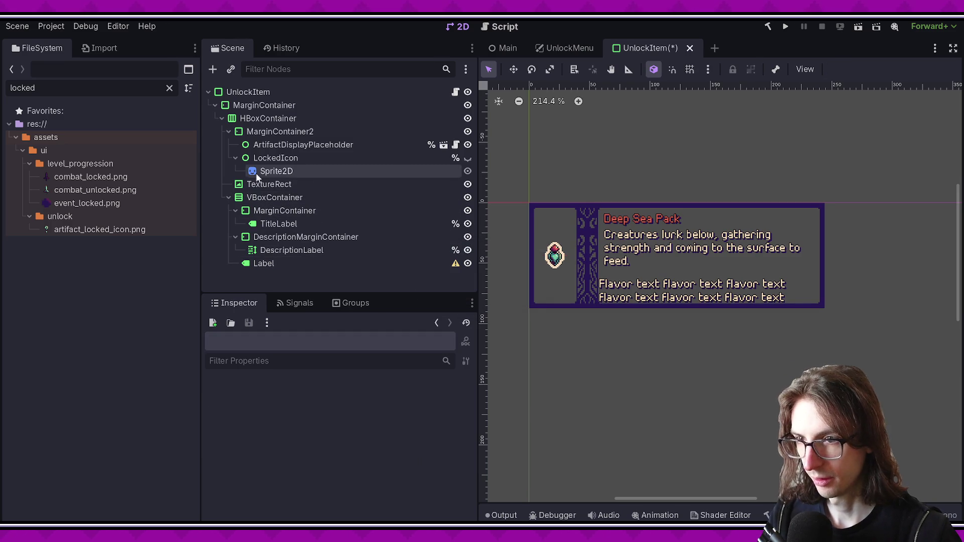
- Create a MarginContainer under the HBoxContainer, placed between TextureRect and VBoxContainer
left_click(229, 132)
left_click(255, 118)
key("ctrl+a")
type("margin")
key("Return")
left_click(273, 257)
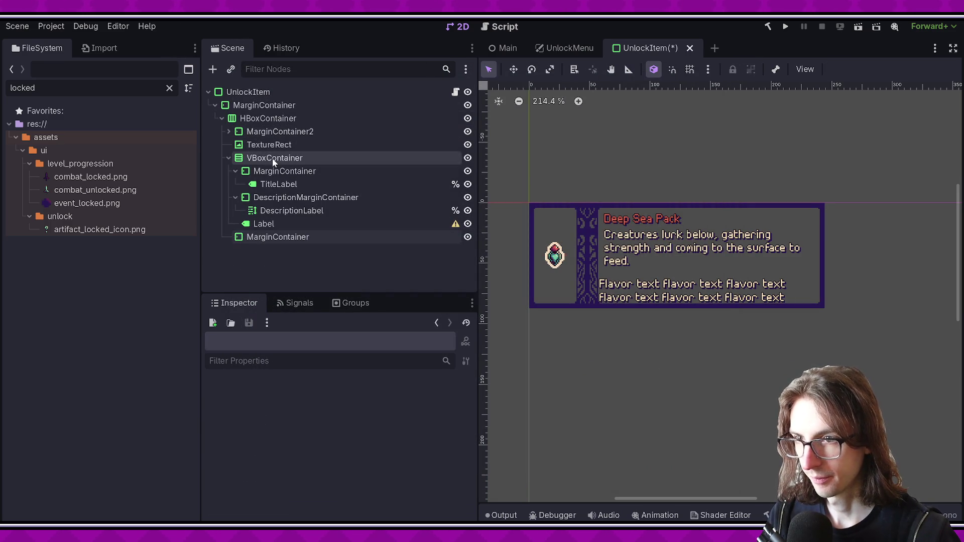
left_click_drag(266, 237, 251, 154)
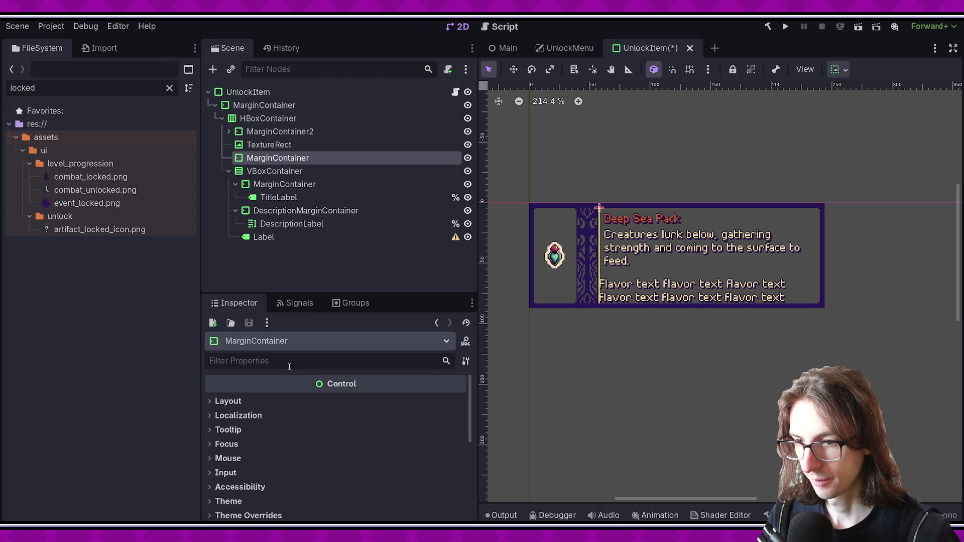
- Give the new MarginContainer theme override margins of 4 and save the scene
left_click_drag(304, 294, 304, 203)
left_click(249, 426)
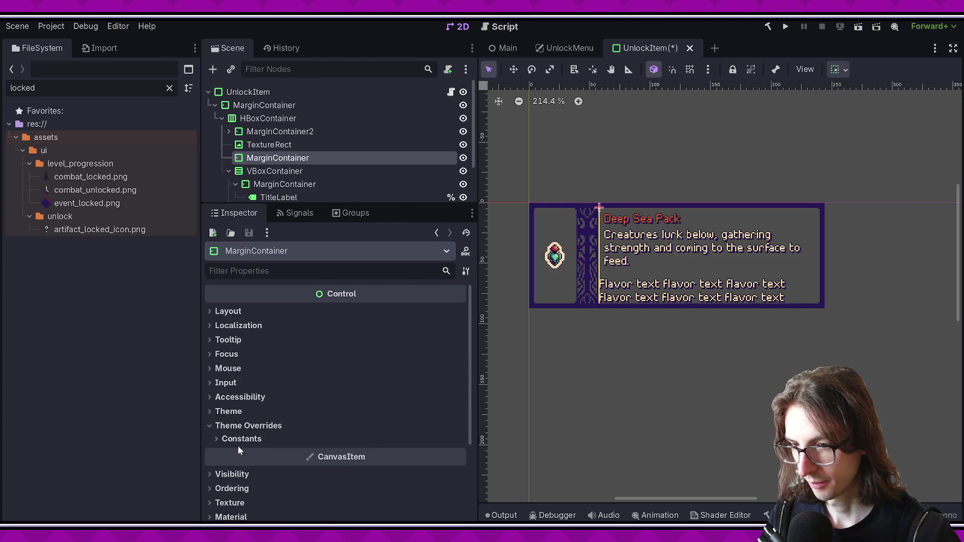
left_click(236, 440)
left_click(396, 453)
type("4")
key("Tab")
type("4")
key("Tab")
type("4")
key("Tab")
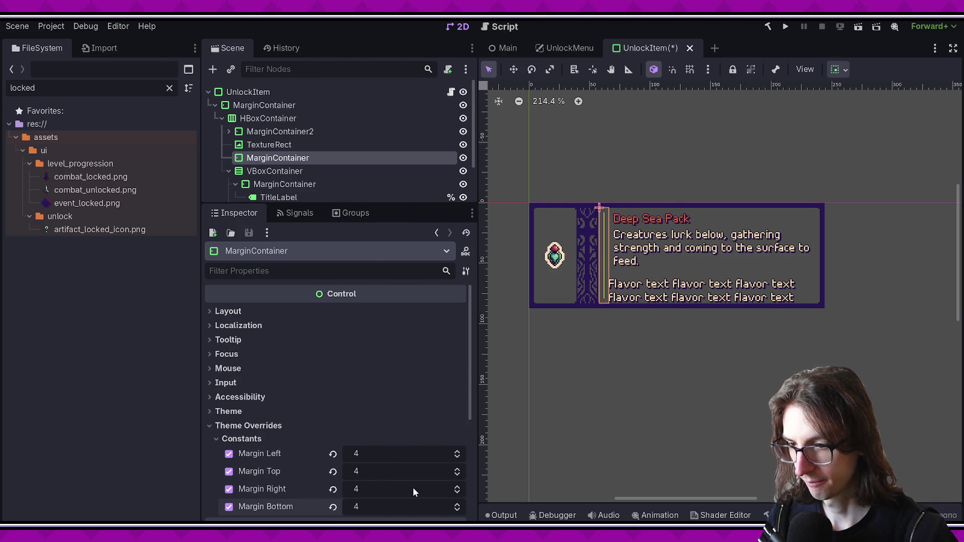
key("ctrl+s")
- Nest the VBoxContainer inside the MarginContainer and make that container expand horizontally
left_click_drag(279, 204, 279, 271)
left_click_drag(275, 171, 278, 158)
key("ctrl+s")
left_click(280, 158)
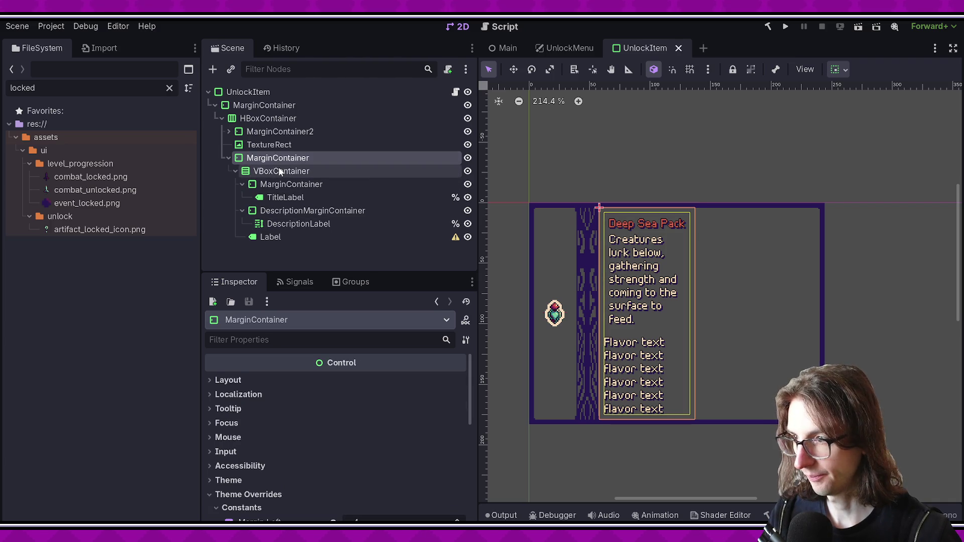
scroll(301, 409, "down", 5)
scroll(263, 414, "up", 4)
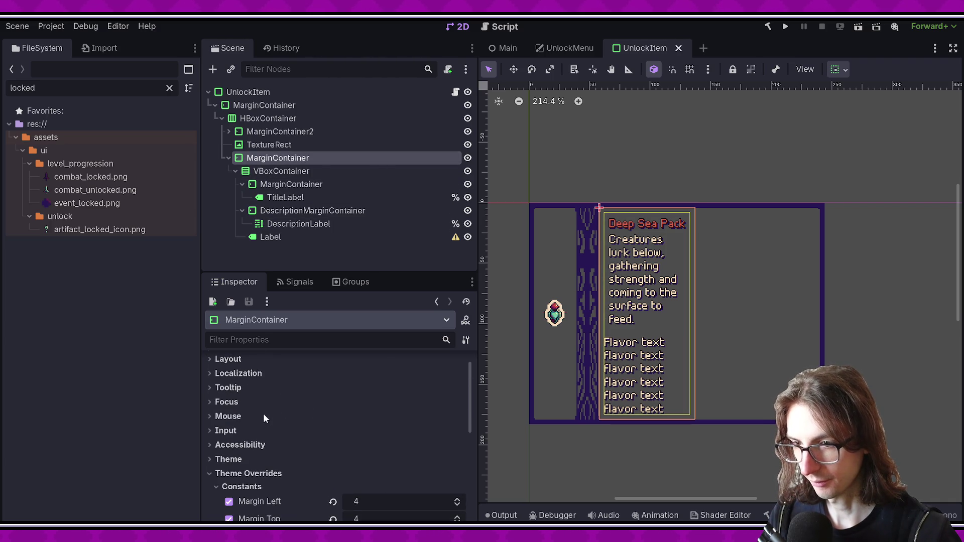
left_click(238, 374)
left_click(233, 359)
scroll(277, 427, "down", 2)
left_click(263, 443)
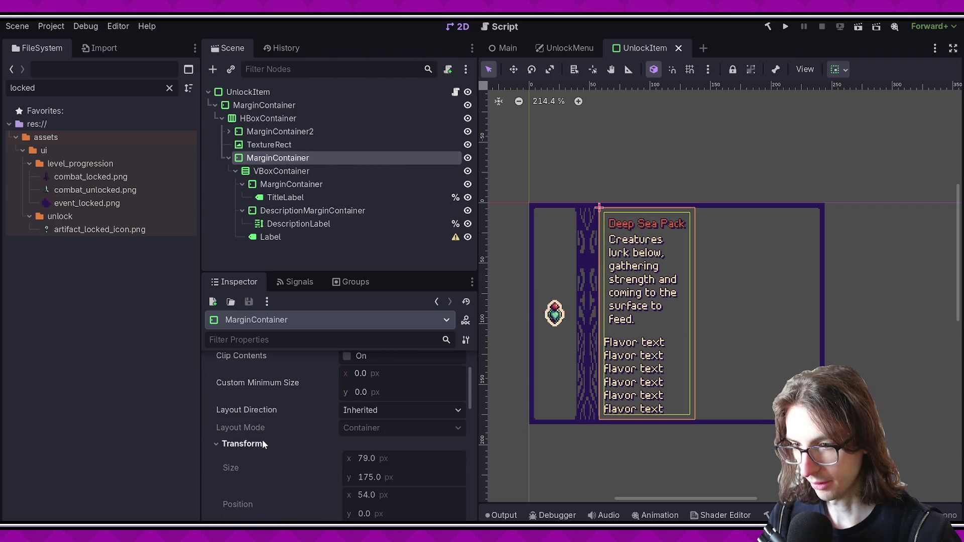
scroll(266, 444, "down", 9)
left_click(254, 424)
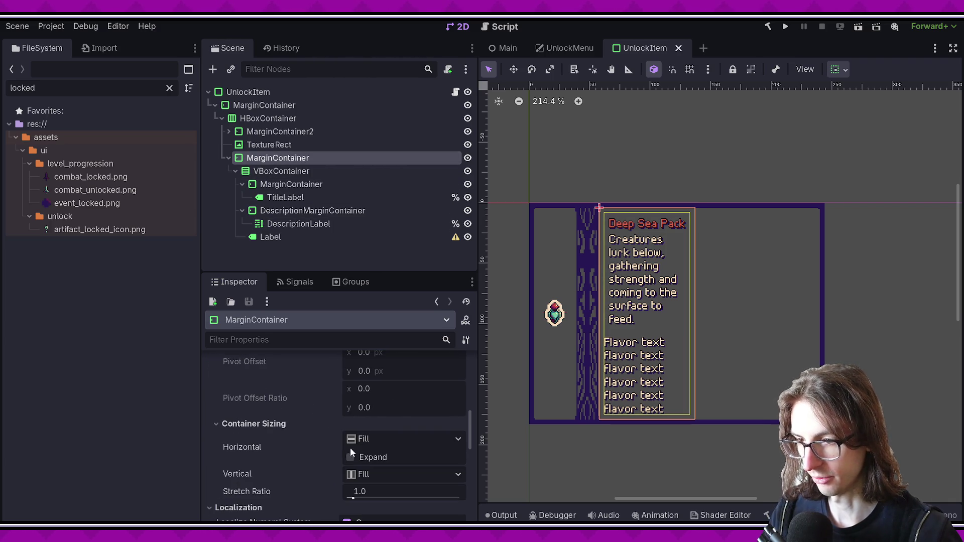
left_click(351, 457)
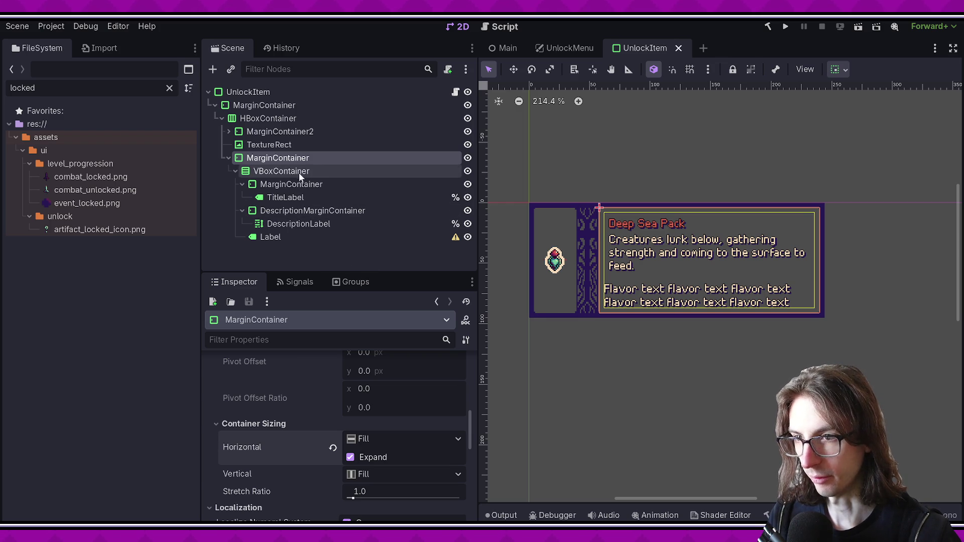
- Move the title, description and flavor labels into the VBoxContainer and delete both empty margin containers
left_click(296, 185)
left_click_drag(285, 198, 281, 168)
left_click_drag(298, 224, 289, 192)
left_click_drag(270, 236, 278, 197)
left_click(299, 213)
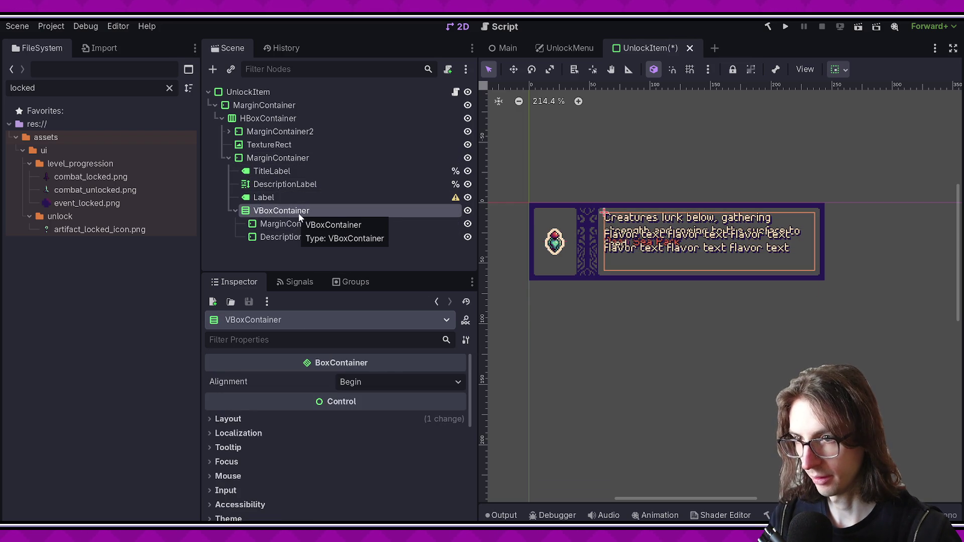
left_click(275, 196)
left_click(274, 171, "shift")
left_click_drag(273, 185, 276, 213)
left_click(312, 198)
left_click(289, 184, "shift")
key("Delete")
key("Return")
left_click(302, 185)
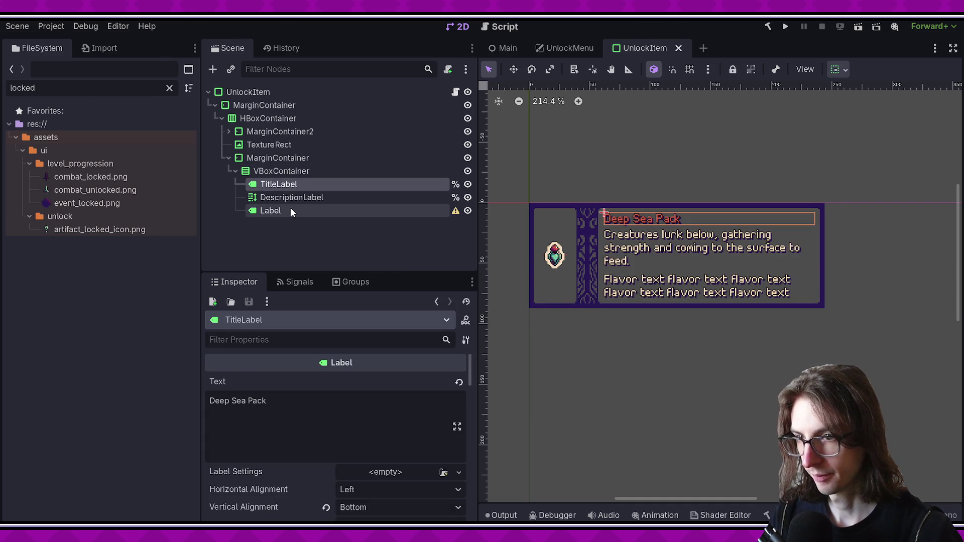
- Rename the third label to FlavorTextLabel
left_click(296, 210)
double_click(297, 211)
type("FlavorTe")
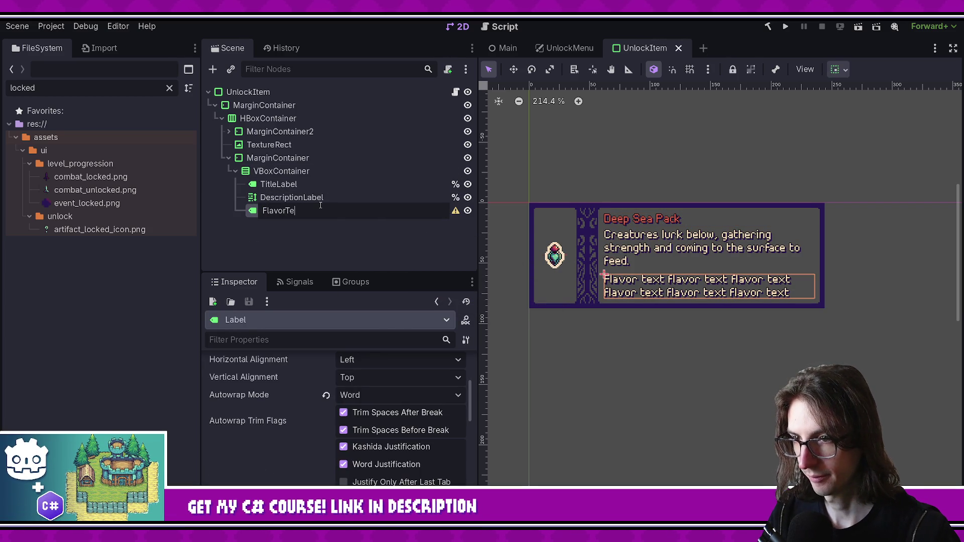
type("xtLabel")
key("Return")
- Turn on FlavorTextLabel's Font Color override and set it to the red swatch
scroll(366, 410, "down", 1)
scroll(367, 410, "up", 3)
scroll(370, 420, "down", 10)
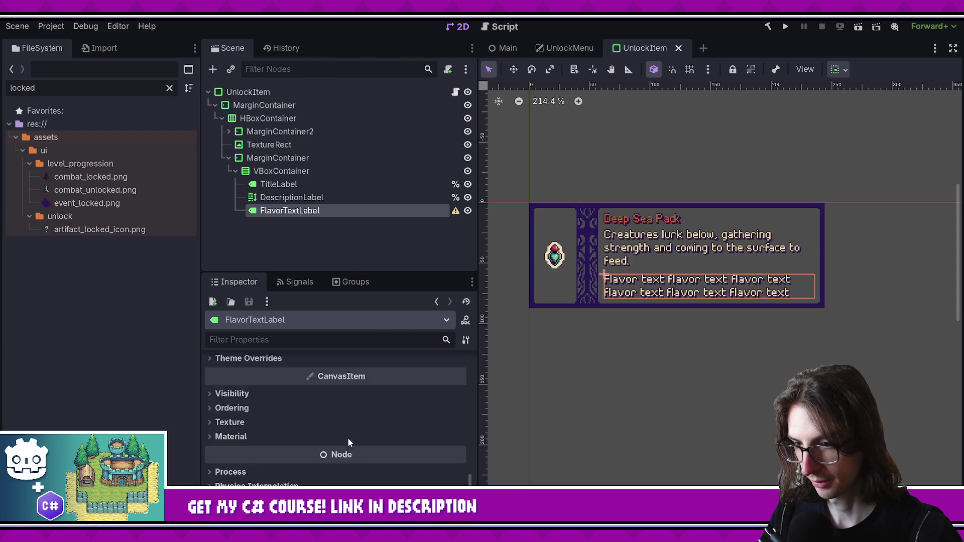
left_click(261, 379)
left_click(251, 366)
left_click(254, 428)
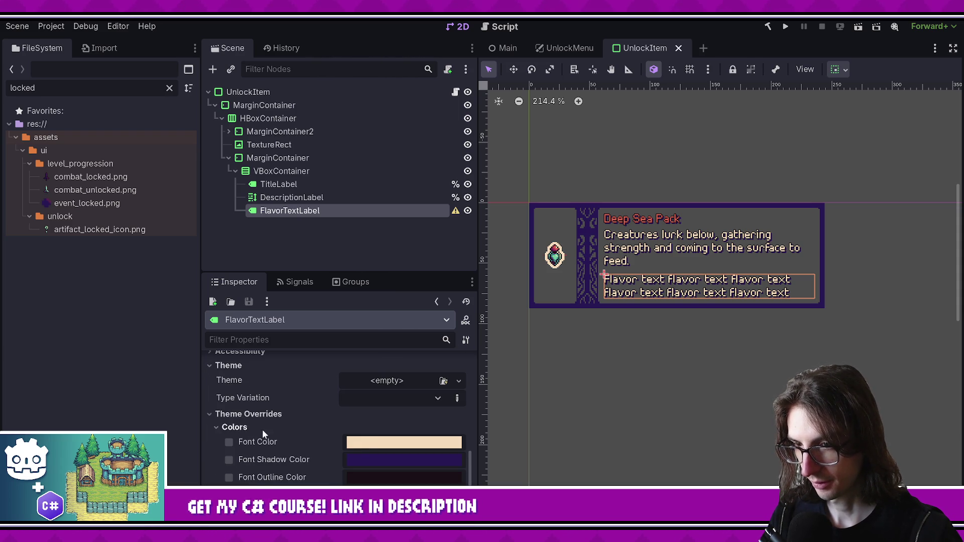
left_click(378, 444)
left_click(351, 394)
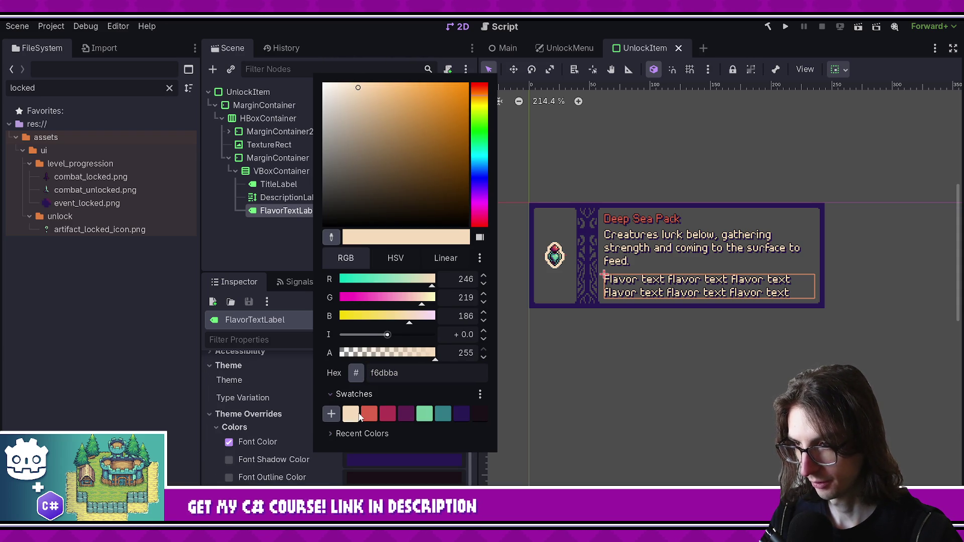
left_click(369, 414)
left_click(251, 264)
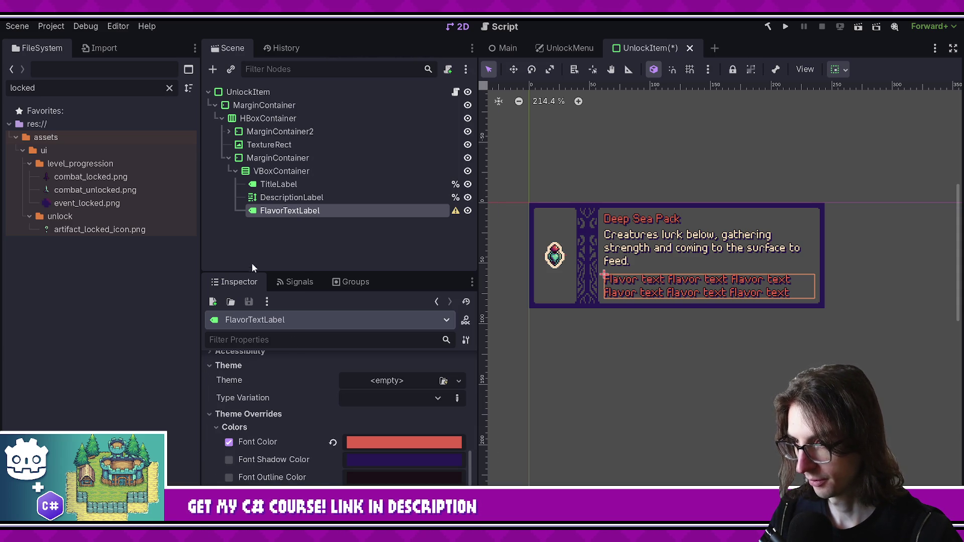
- Compare the title, description and flavor labels, then save the scene
left_click(300, 196)
left_click(279, 184)
left_click(301, 211)
left_click(301, 198)
left_click(306, 187)
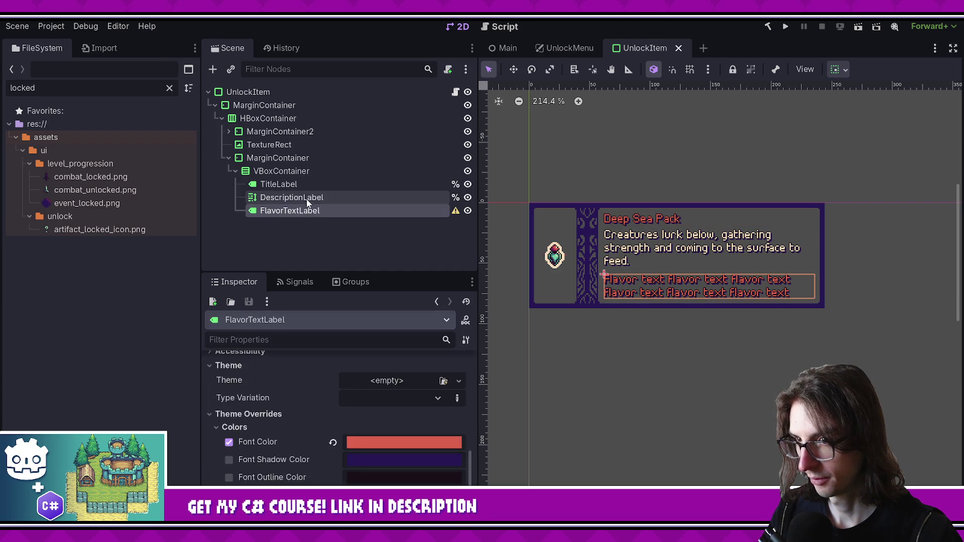
left_click(302, 210)
left_click(301, 197)
left_click(311, 186)
key("ctrl+s")
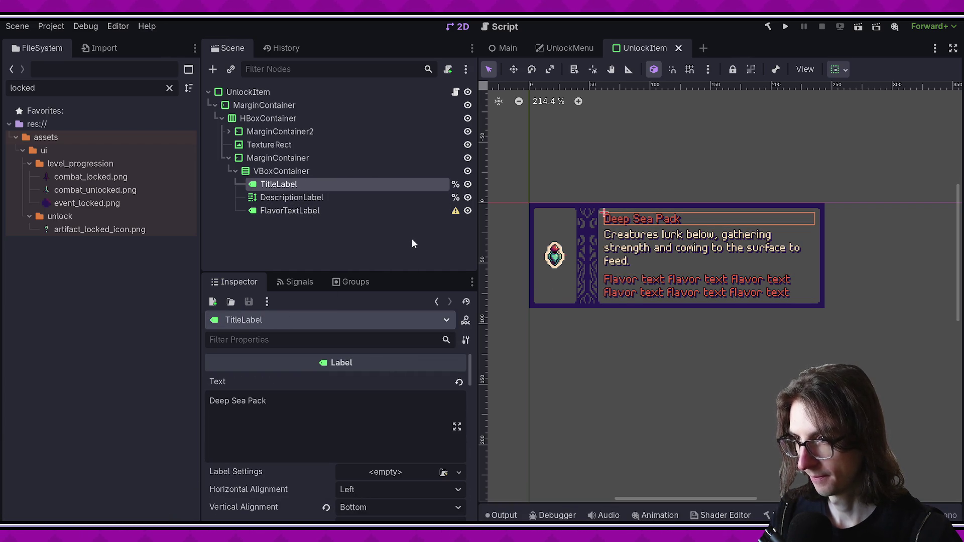
- Preview green, purple, crimson, coral, teal and dark purple on the title, discard them, and run UnlockMenu
scroll(328, 442, "down", 10)
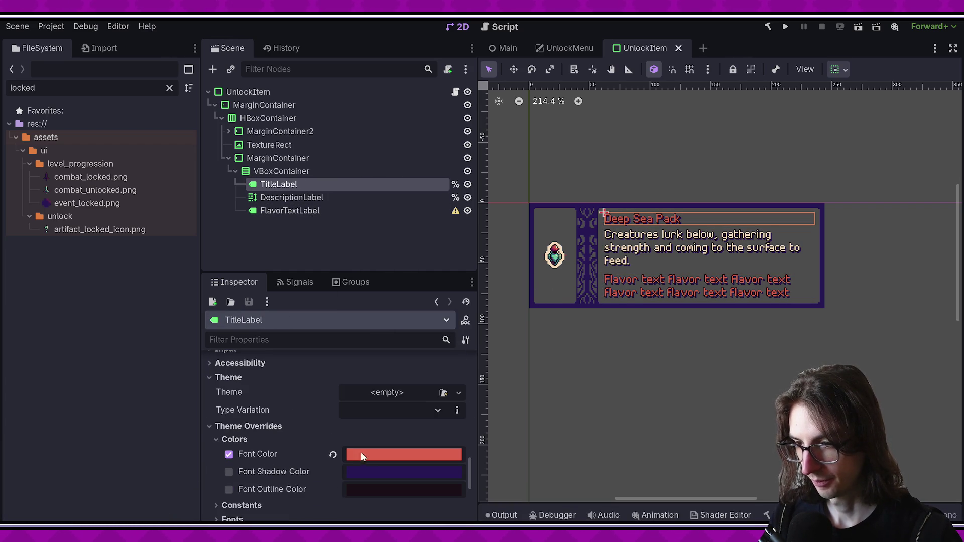
left_click(366, 455)
left_click(357, 406)
left_click(424, 430)
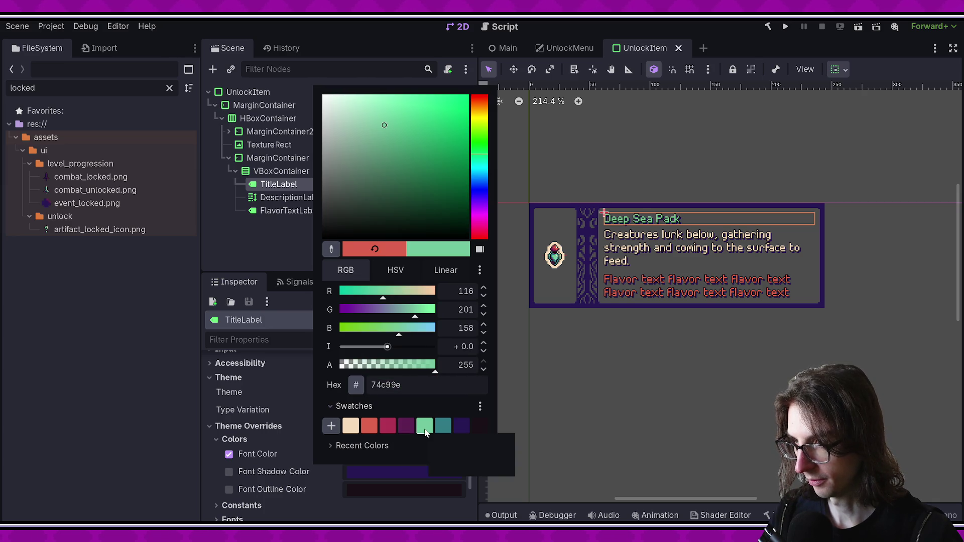
left_click(406, 426)
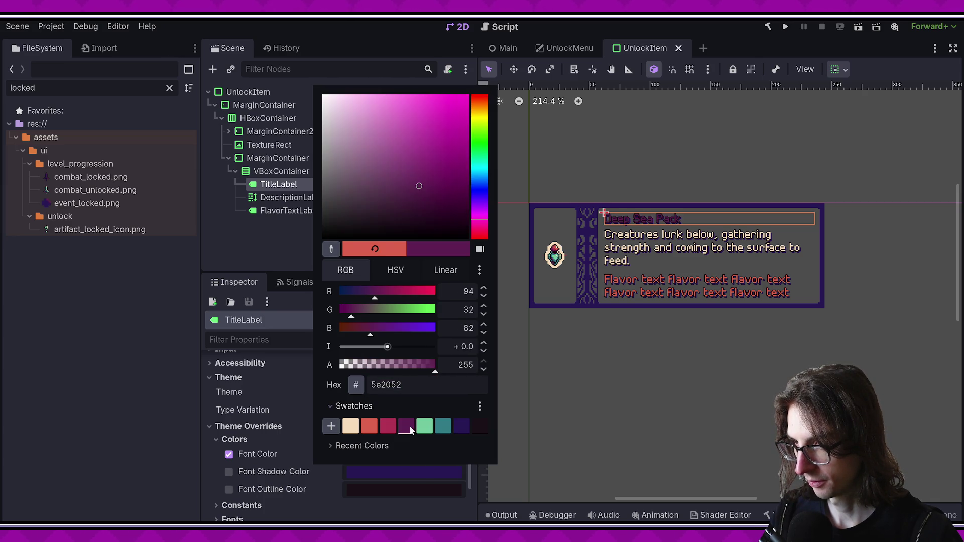
left_click(390, 427)
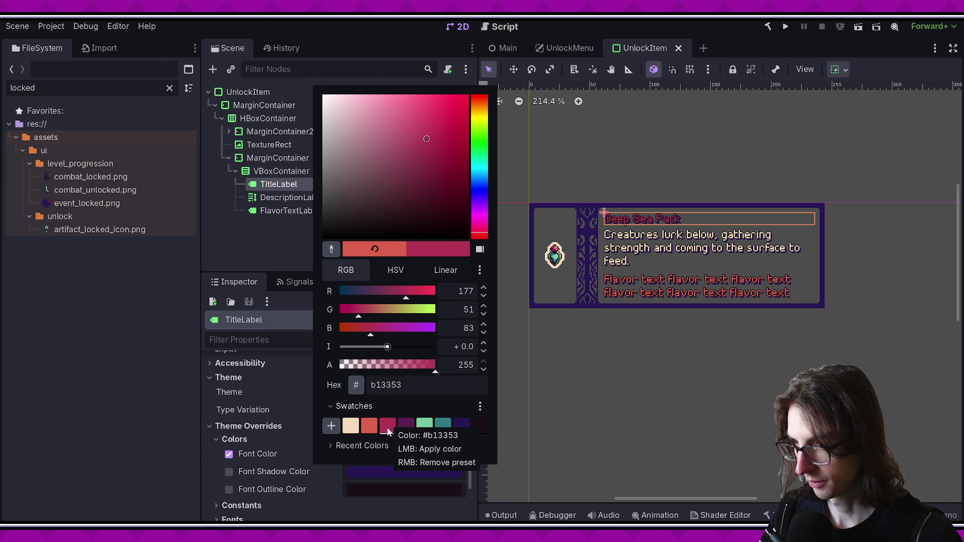
left_click(371, 427)
left_click(444, 427)
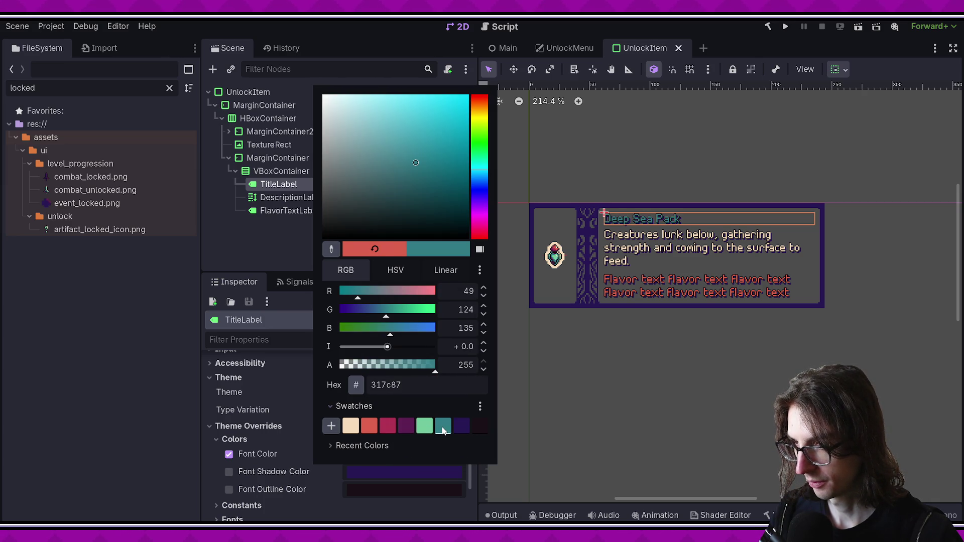
left_click(458, 427)
left_click(442, 427)
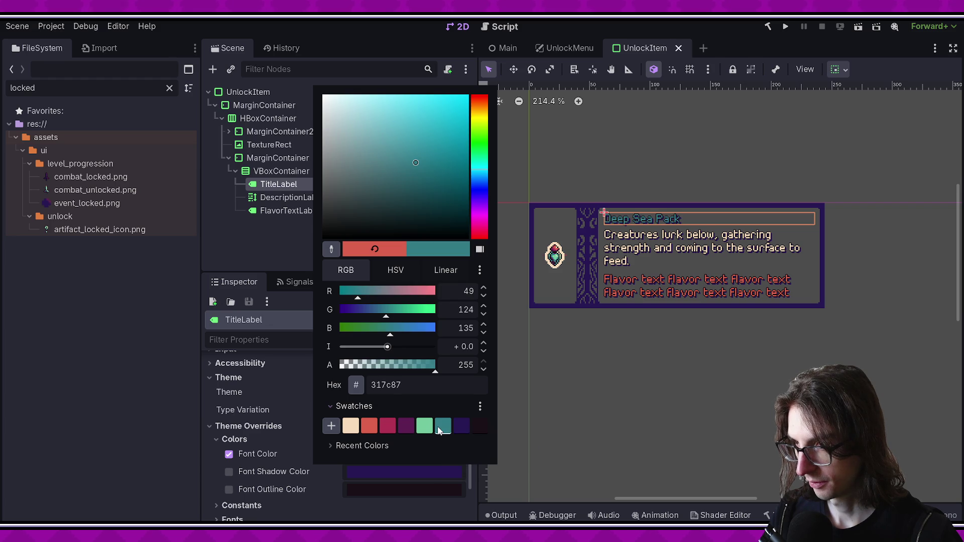
left_click(423, 427)
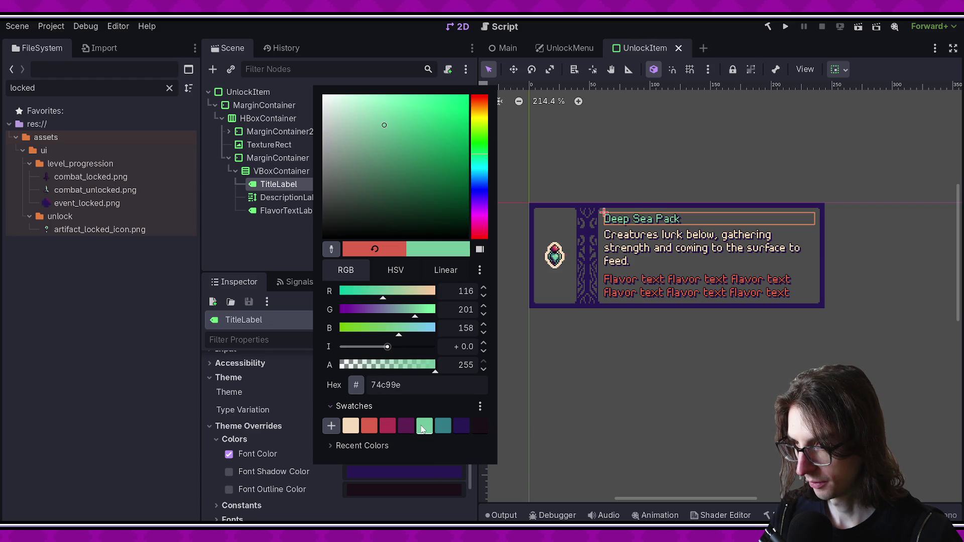
left_click(436, 429)
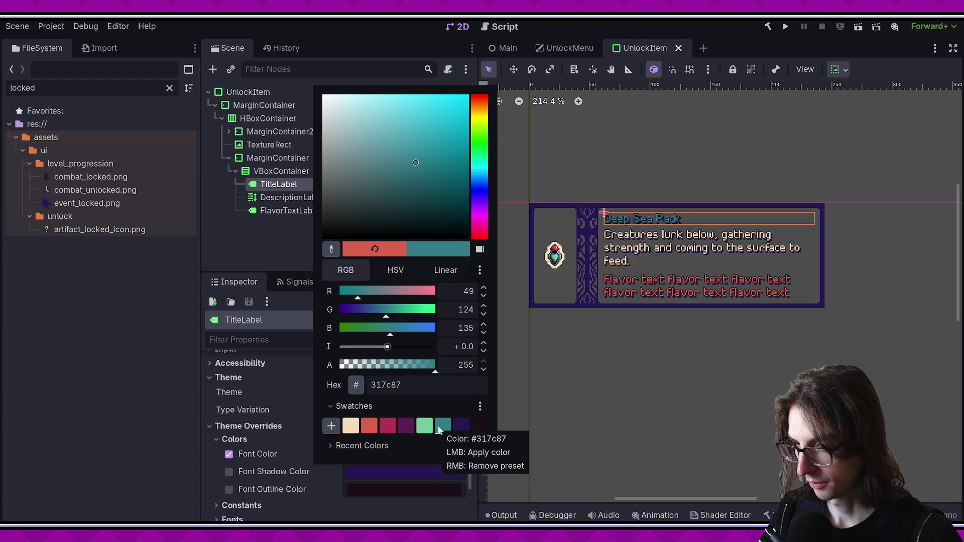
key("Escape")
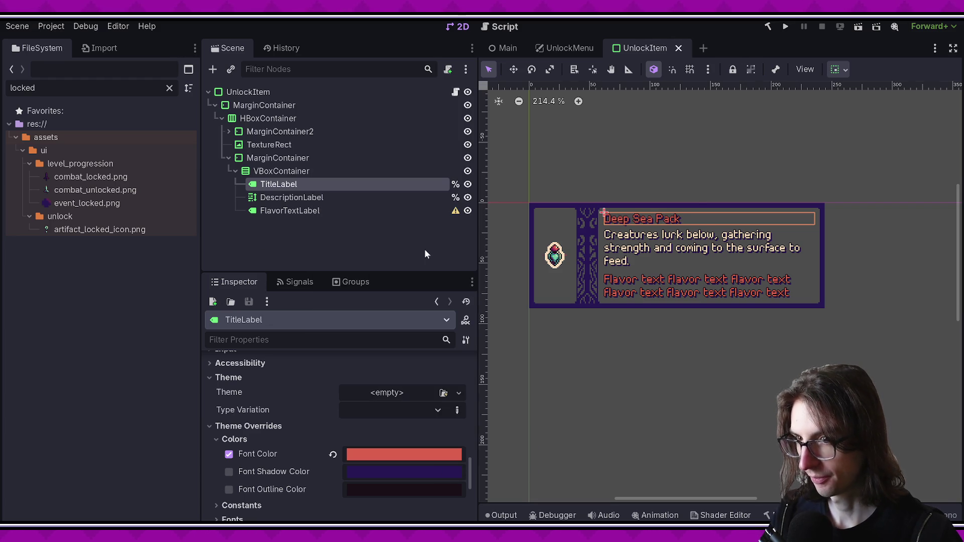
left_click(570, 48)
left_click(856, 27)
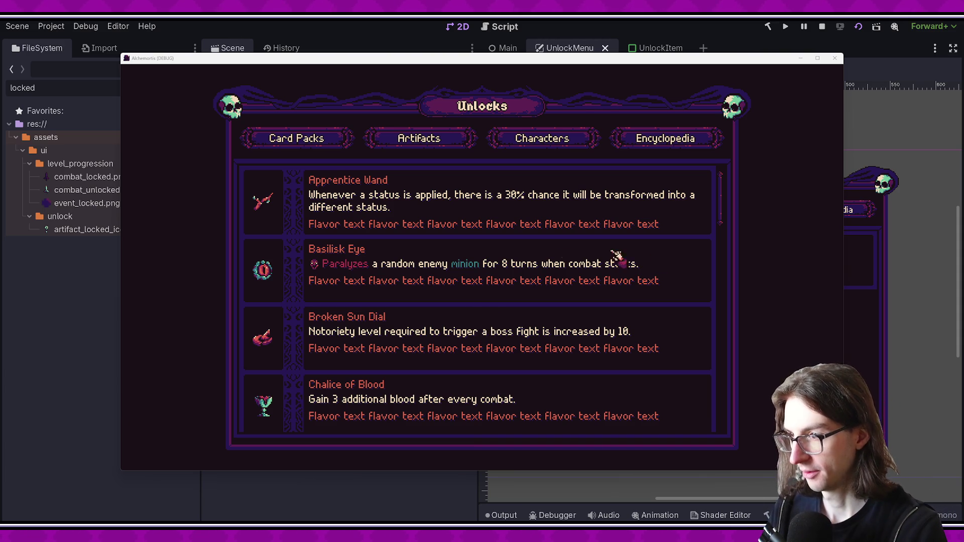
mouse_move(721, 206)
left_mouse_down()
mouse_move(725, 301)
mouse_move(713, 392)
mouse_move(721, 416)
mouse_move(718, 205)
left_mouse_up()
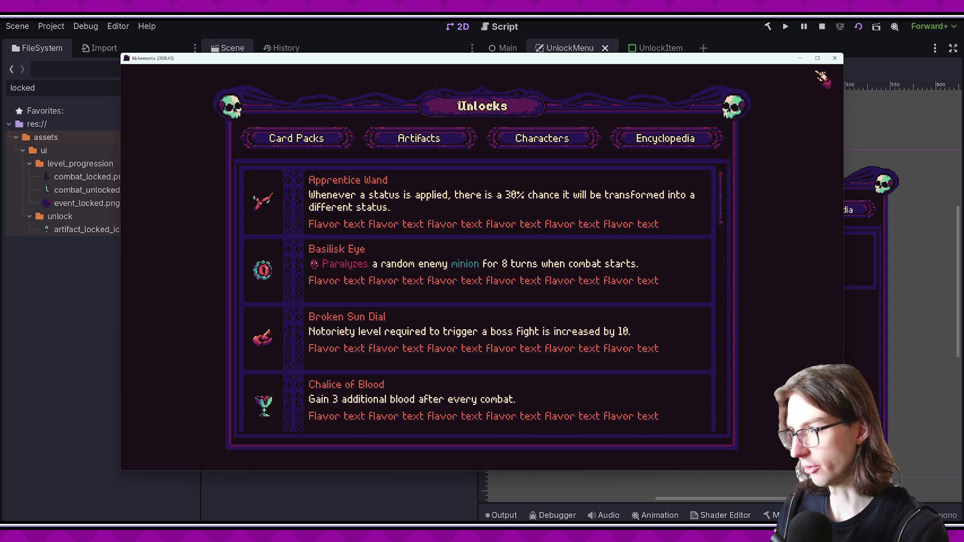
left_click(834, 58)
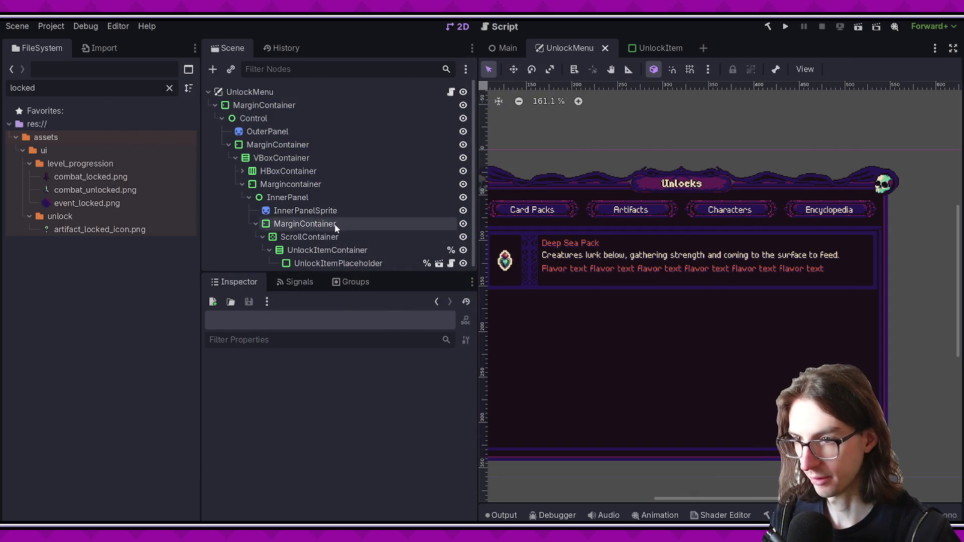
- Copy-paste FlavorTextLabel's placeholder text so it runs four lines, and save the UnlockItem scene
left_click(647, 49)
left_click(291, 197)
left_click(302, 215)
left_click(301, 197)
left_click(290, 211)
scroll(327, 427, "up", 10)
triple_click(258, 420)
key("ctrl+c")
key("ctrl+v")
key("ctrl+v")
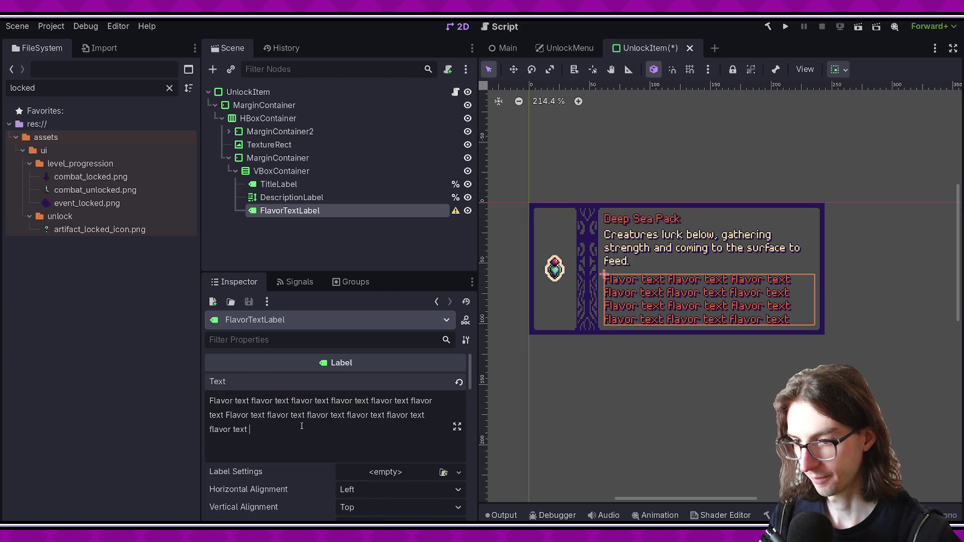
key("ctrl+s")
left_click(570, 48)
- Run the unlock menu with F6, maximise it, scroll the artifact list, then stop with F8
key("F6")
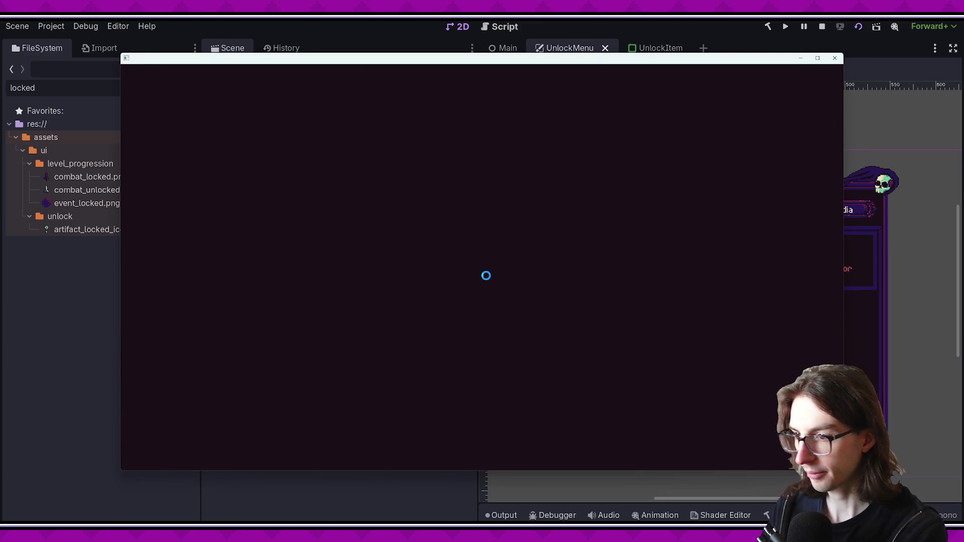
left_click(817, 58)
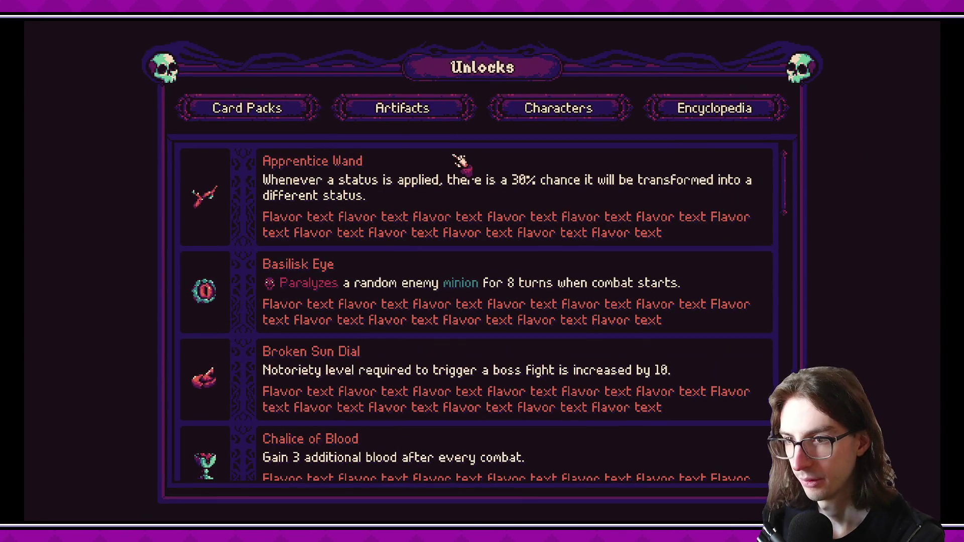
scroll(287, 228, "down", 1)
scroll(285, 227, "up", 1)
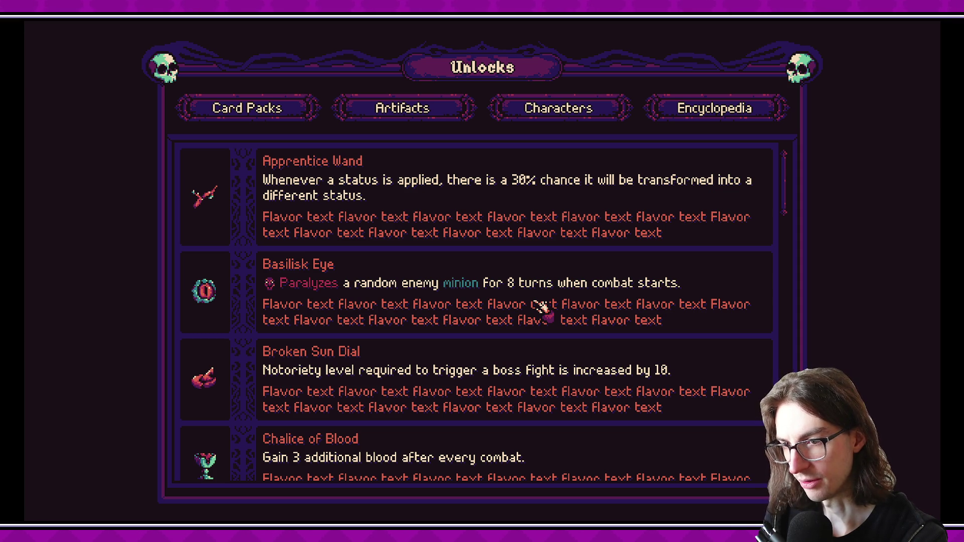
scroll(585, 323, "down", 10)
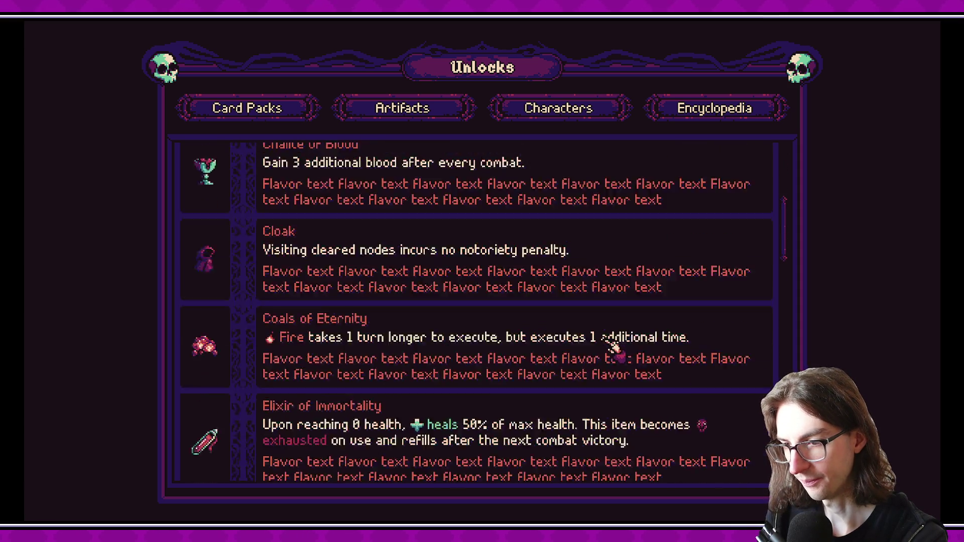
scroll(618, 354, "down", 6)
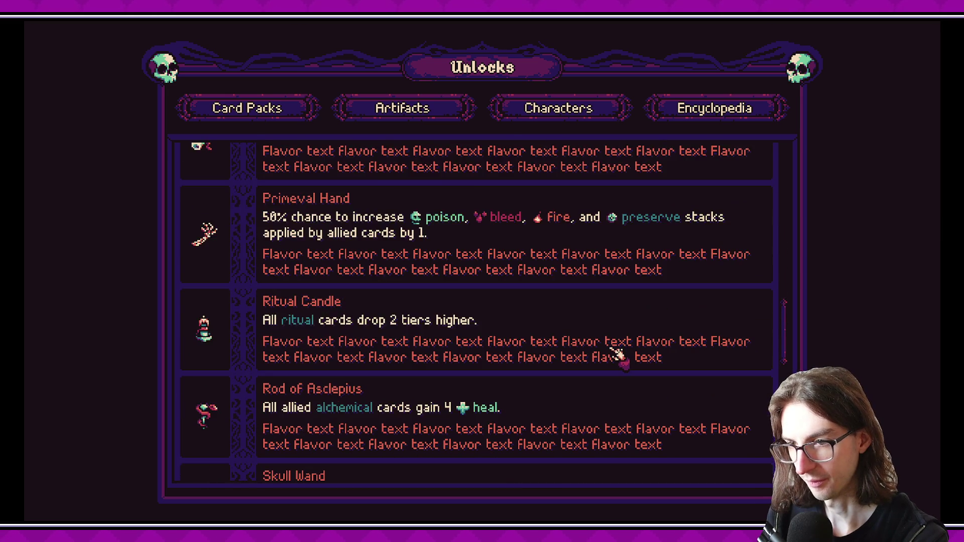
scroll(618, 354, "down", 6)
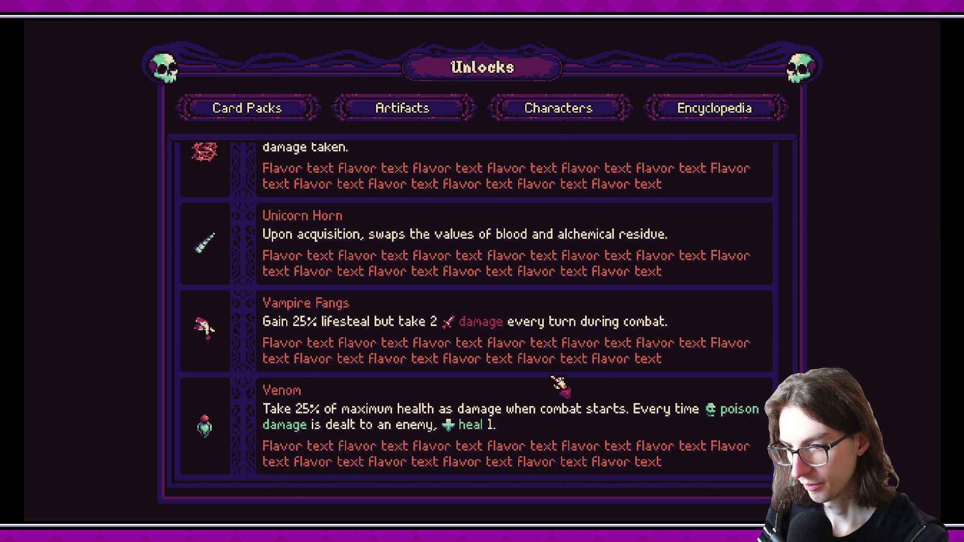
scroll(477, 306, "up", 2)
scroll(477, 306, "down", 2)
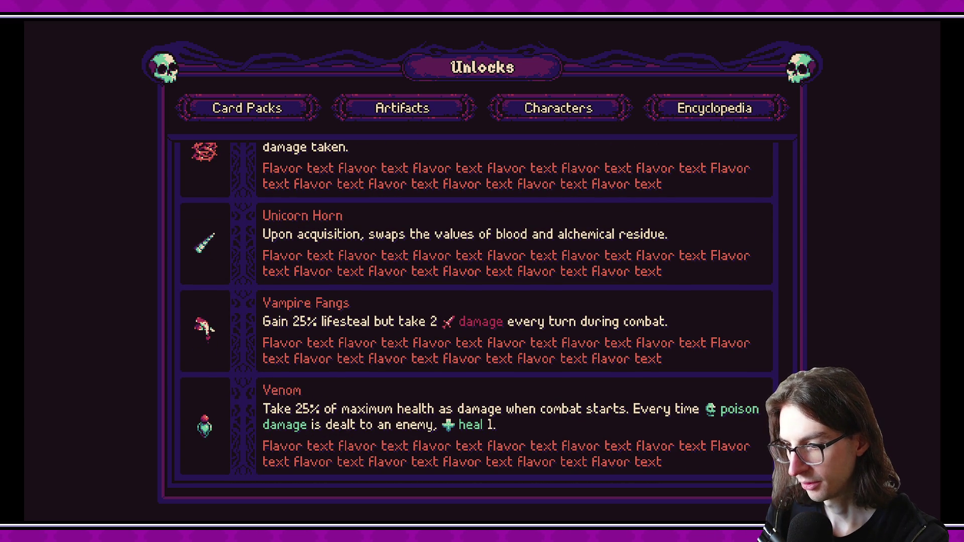
scroll(753, 261, "up", 15)
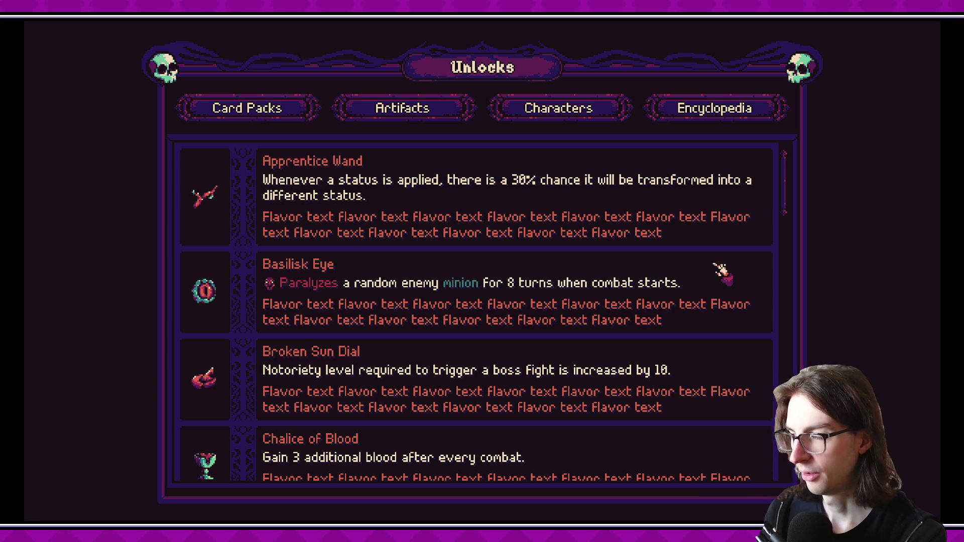
key("F8")
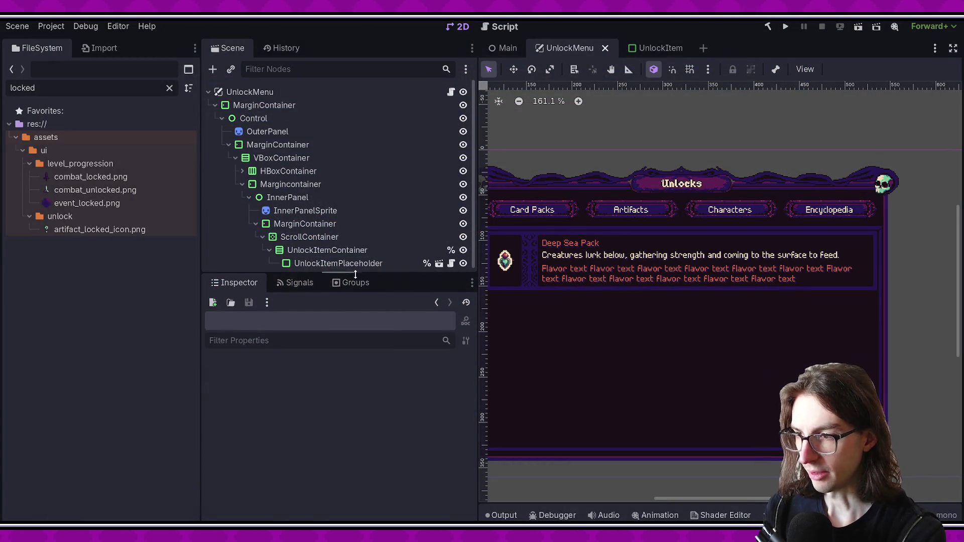
- Bring up FlavorTextLabel's properties in the UnlockItem scene
left_click_drag(355, 273, 336, 369)
left_click(327, 250)
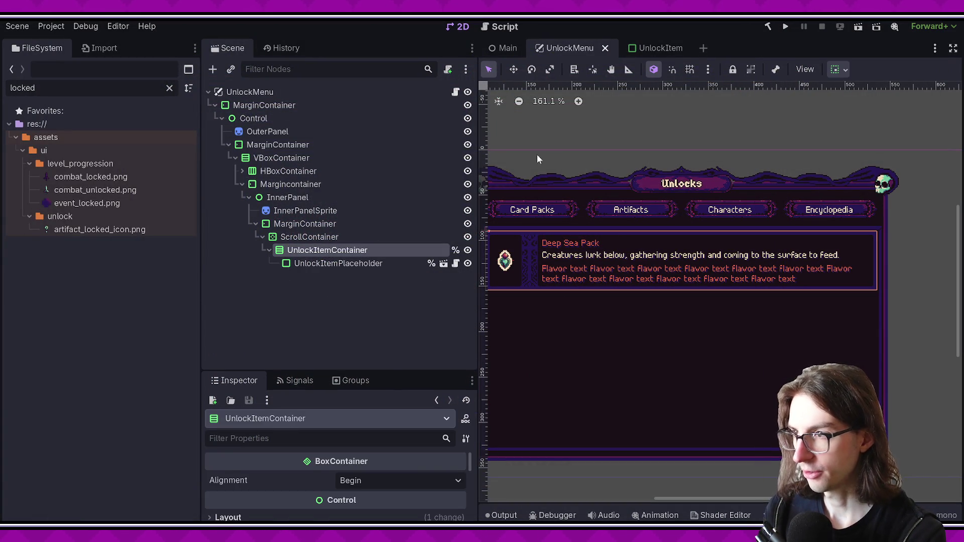
left_click(642, 48)
left_click(360, 380)
left_click(239, 380)
left_click_drag(322, 370, 317, 98)
scroll(321, 357, "down", 5)
scroll(322, 358, "down", 3)
- Change the flavor text's font colour to teal #317c87 and run the game from UnlockMenu
left_click(375, 283)
left_click(357, 326)
left_click(424, 346)
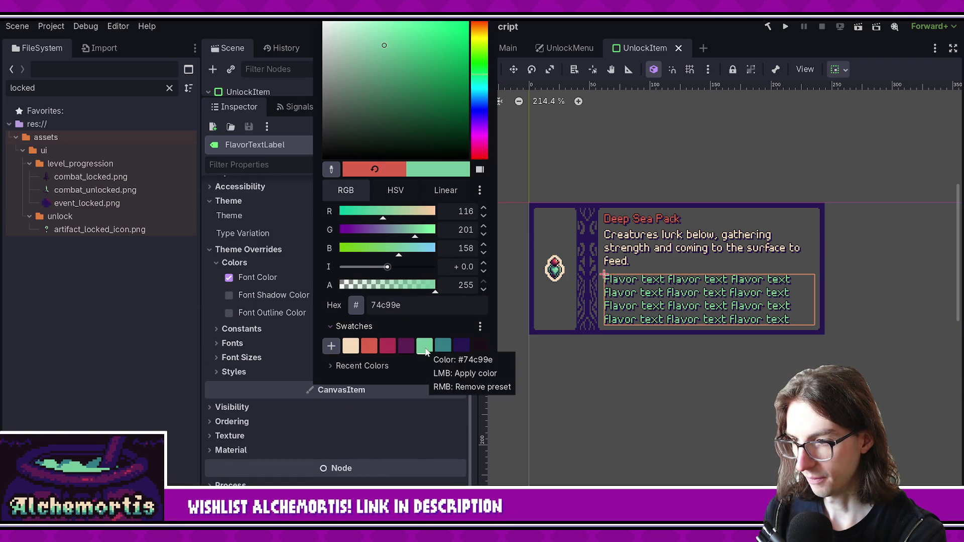
left_click(443, 346)
left_click(784, 29)
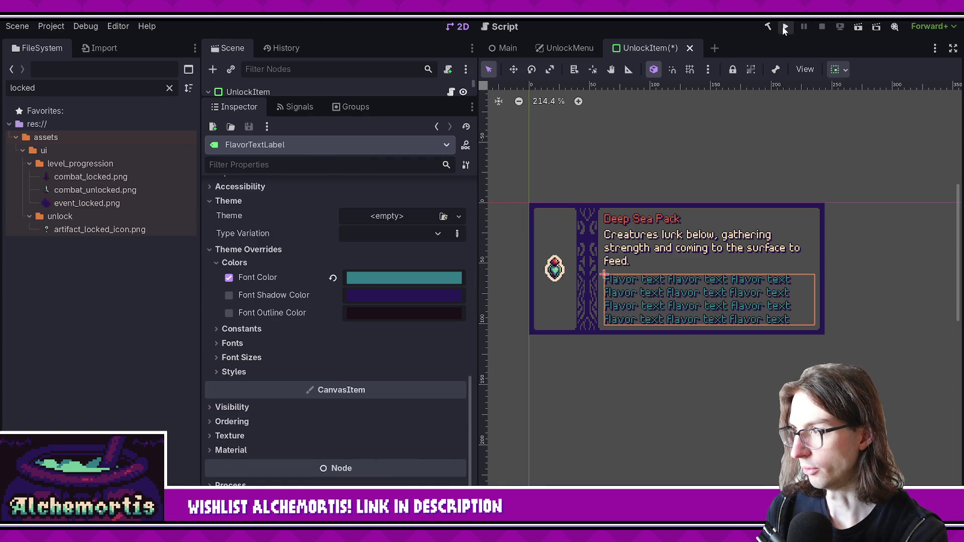
left_click(588, 48)
left_click(853, 29)
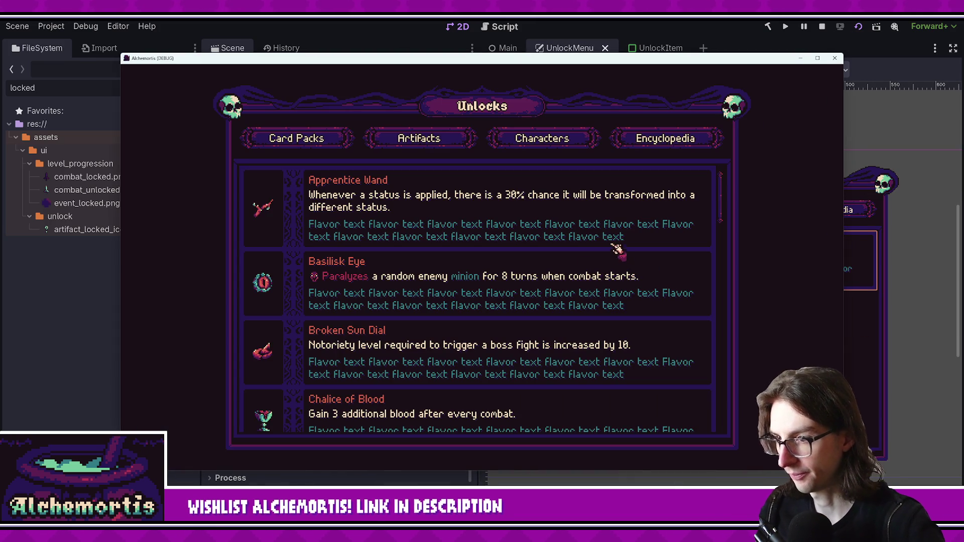
- Scroll the game's Unlocks artifact list top to bottom and back to check the teal flavor text
mouse_move(728, 203)
left_mouse_down()
mouse_move(729, 397)
mouse_move(741, 432)
mouse_move(734, 391)
left_mouse_up()
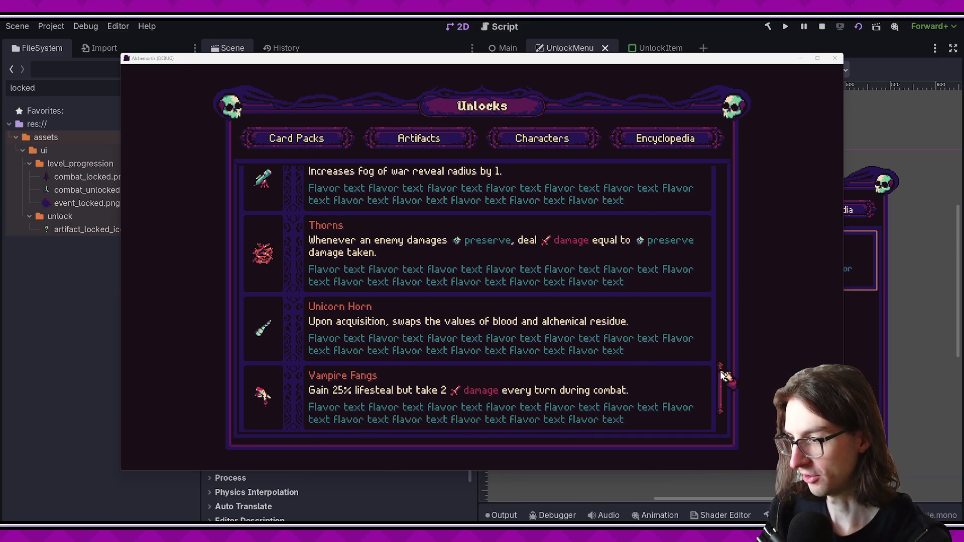
left_click_drag(722, 364, 728, 182)
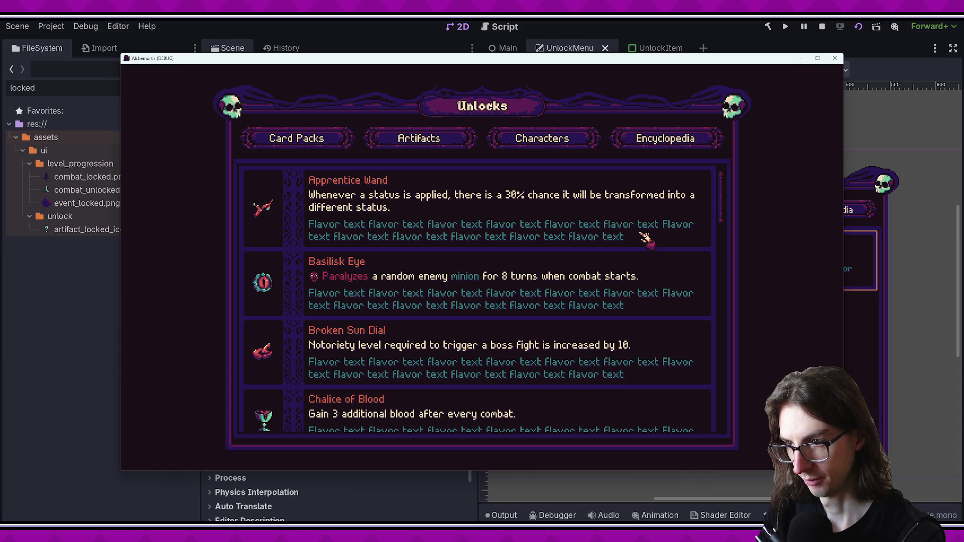
mouse_move(715, 209)
left_mouse_down()
mouse_move(725, 241)
mouse_move(703, 375)
mouse_move(659, 347)
left_mouse_up()
scroll(622, 286, "up", 10)
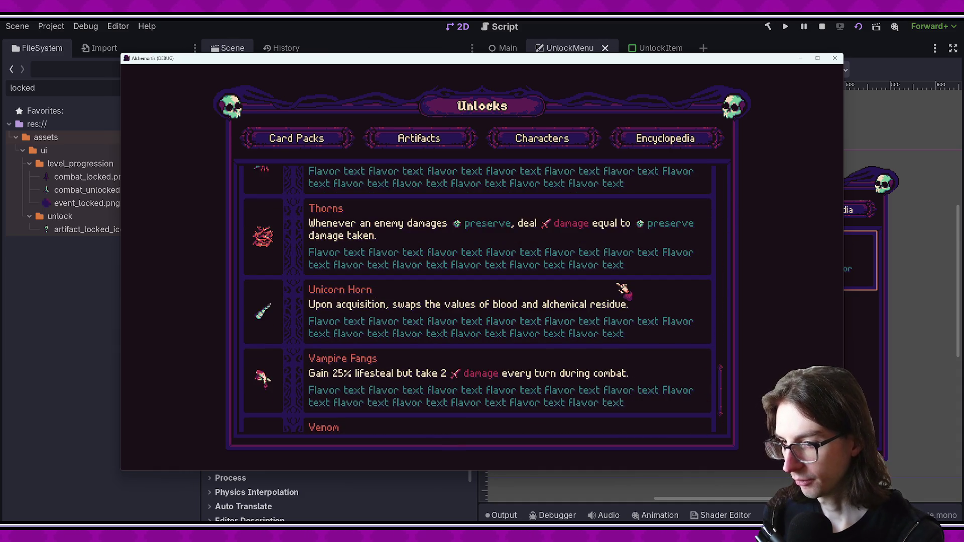
scroll(617, 280, "up", 10)
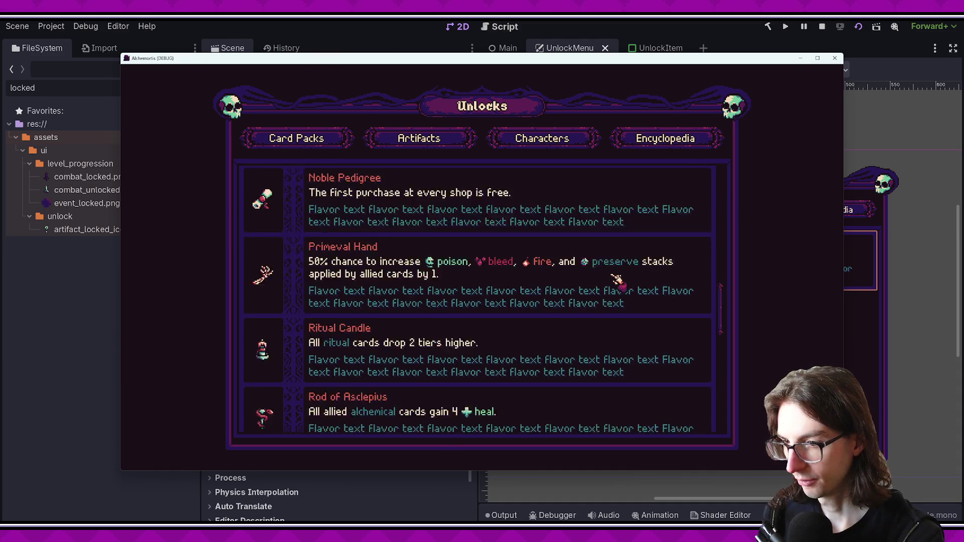
scroll(617, 275, "up", 3)
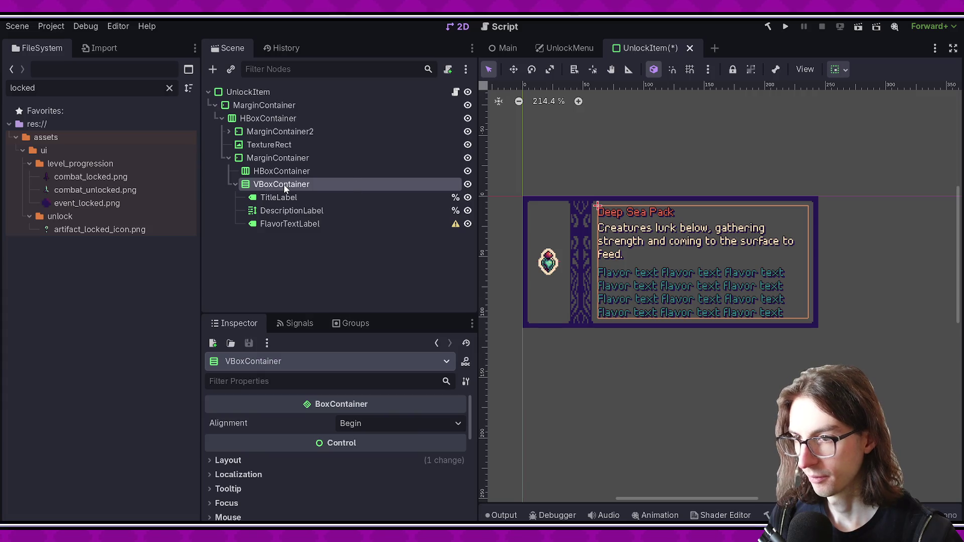
- Move FlavorTextLabel into the HBoxContainer beside the VBoxContainer, save, and select both nodes
mouse_move(289, 229)
left_mouse_down()
mouse_move(293, 185)
mouse_move(276, 206)
left_mouse_up()
key("ctrl+s")
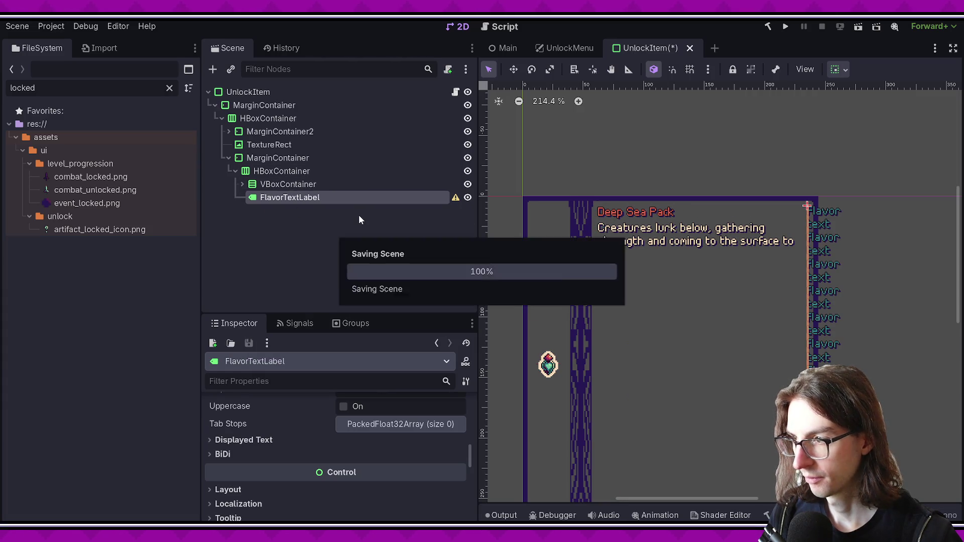
left_click(281, 171)
left_click(289, 185)
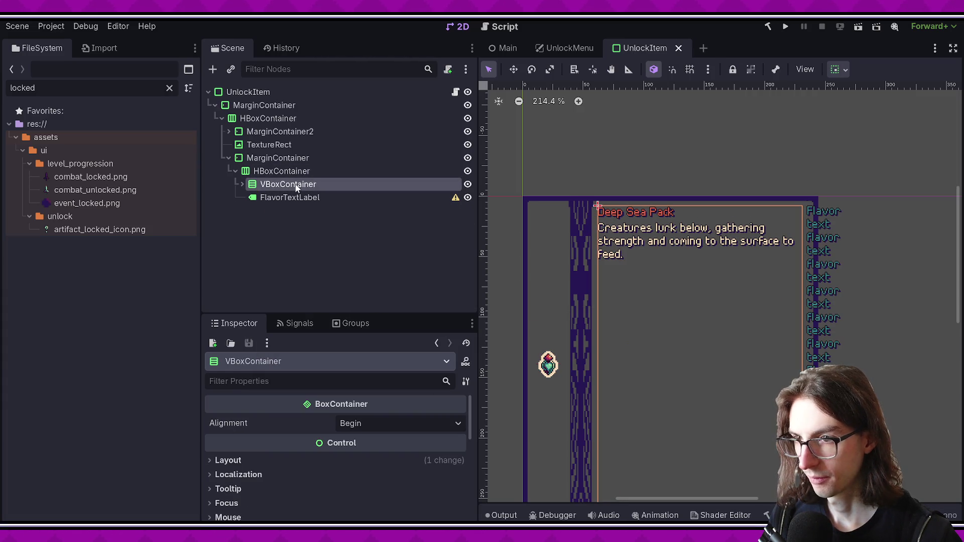
left_click(286, 197, "ctrl")
- Enable Container Sizing Horizontal Expand on both nodes, save, and run the UnlockMenu scene
left_click(236, 435)
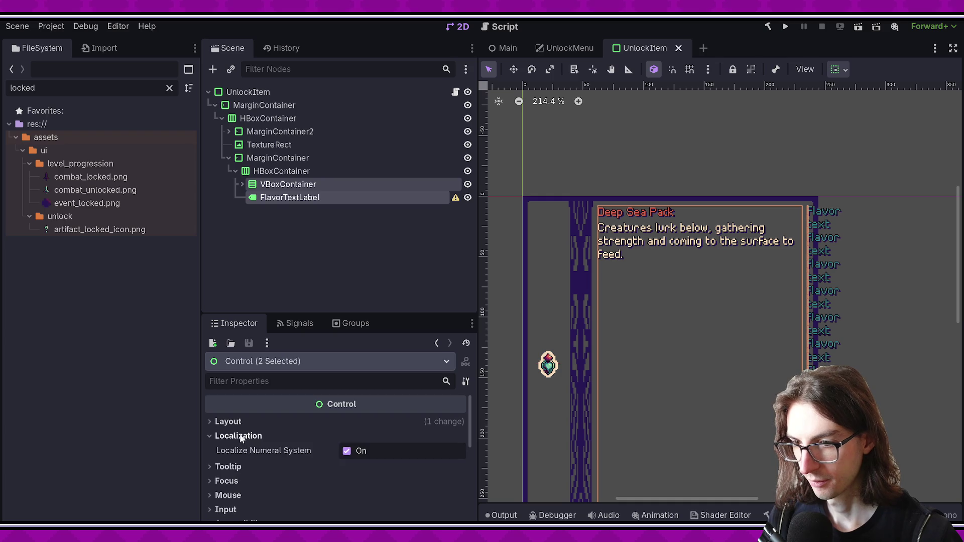
left_click(248, 420)
scroll(266, 441, "down", 3)
left_click(274, 456)
scroll(282, 449, "down", 4)
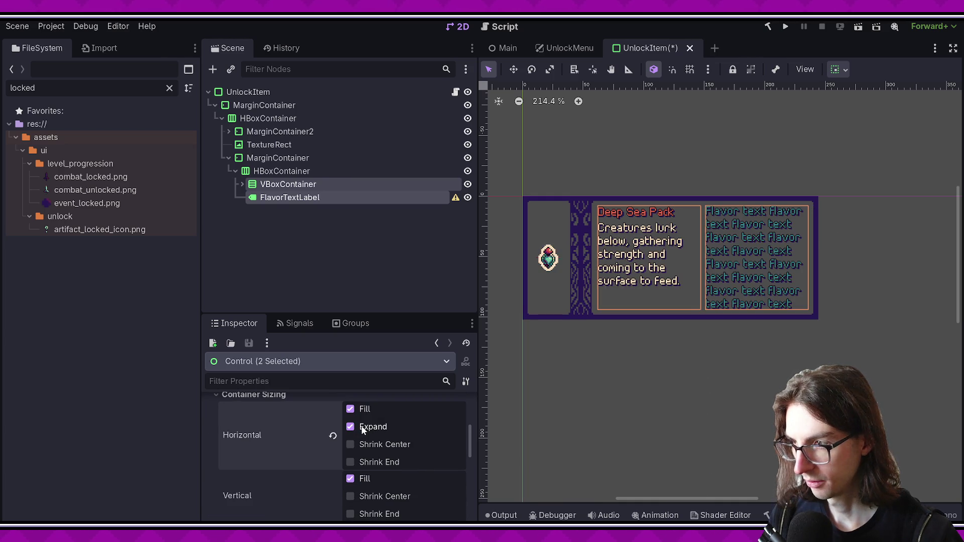
key("ctrl+s")
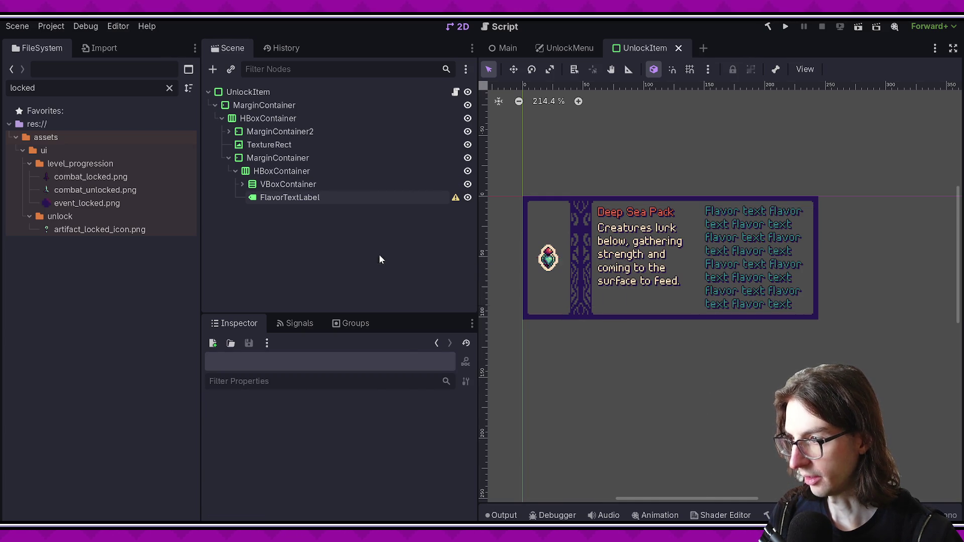
left_click(598, 49)
key("F6")
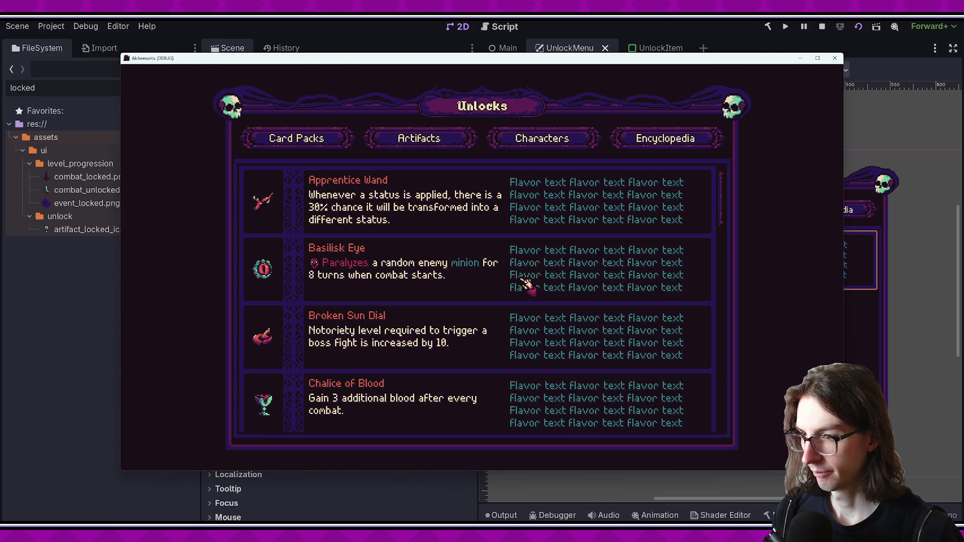
scroll(624, 317, "down", 2)
scroll(625, 318, "down", 15)
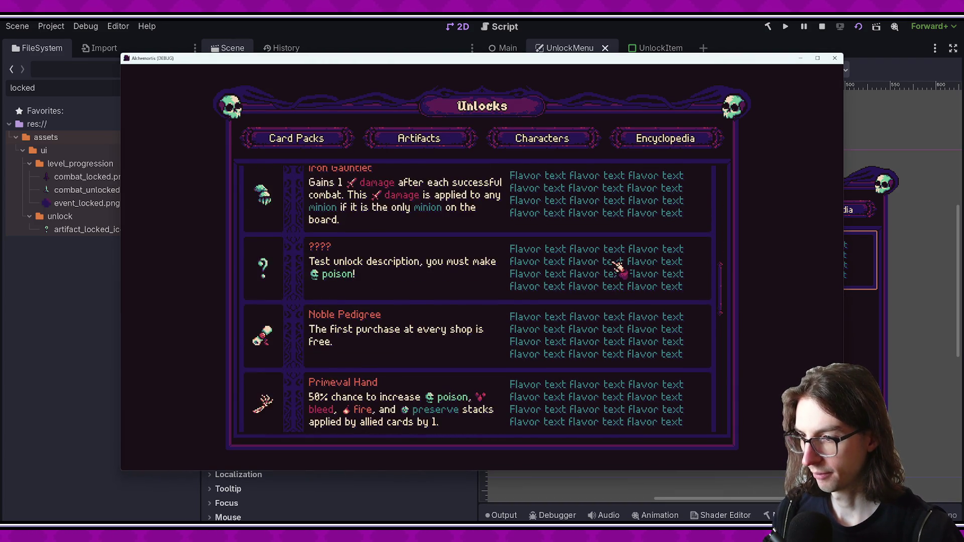
scroll(603, 258, "down", 3)
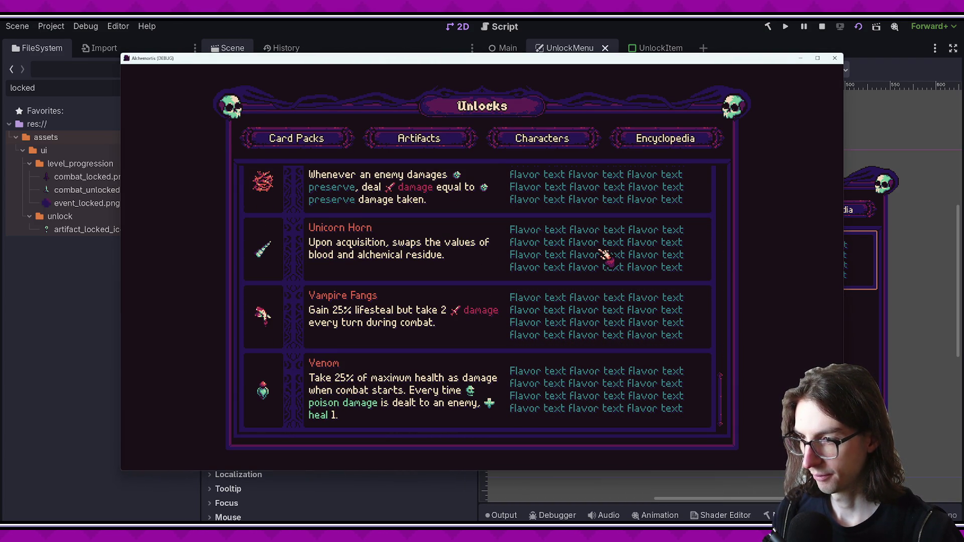
left_click(835, 58)
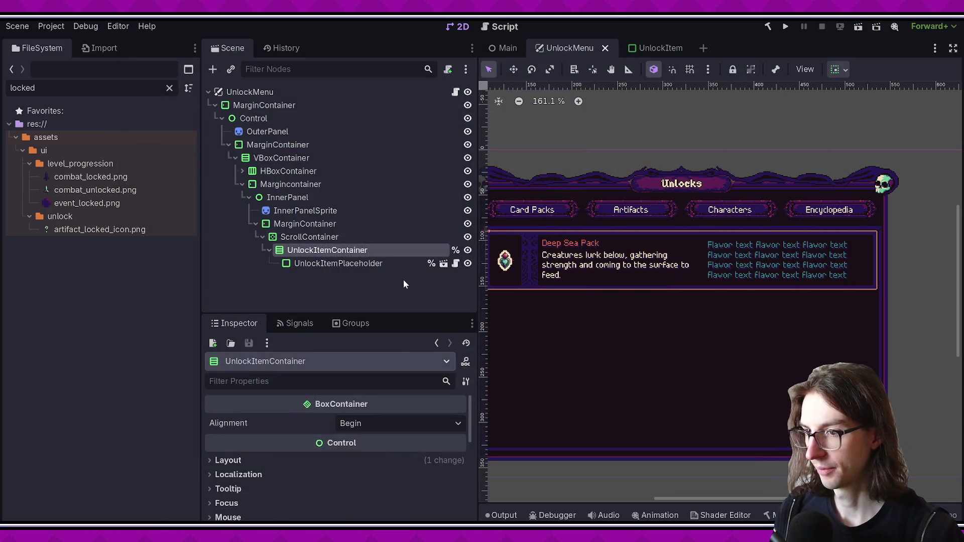
- Undo the side-by-side flavor text layout, save, and select FlavorTextLabel
key("ctrl+z")
key("ctrl+z")
key("ctrl+z")
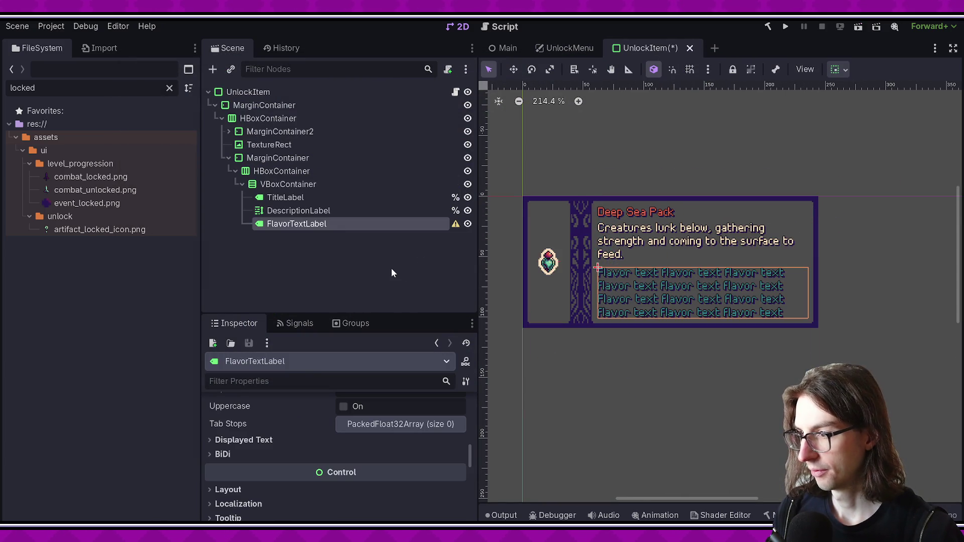
key("ctrl+s")
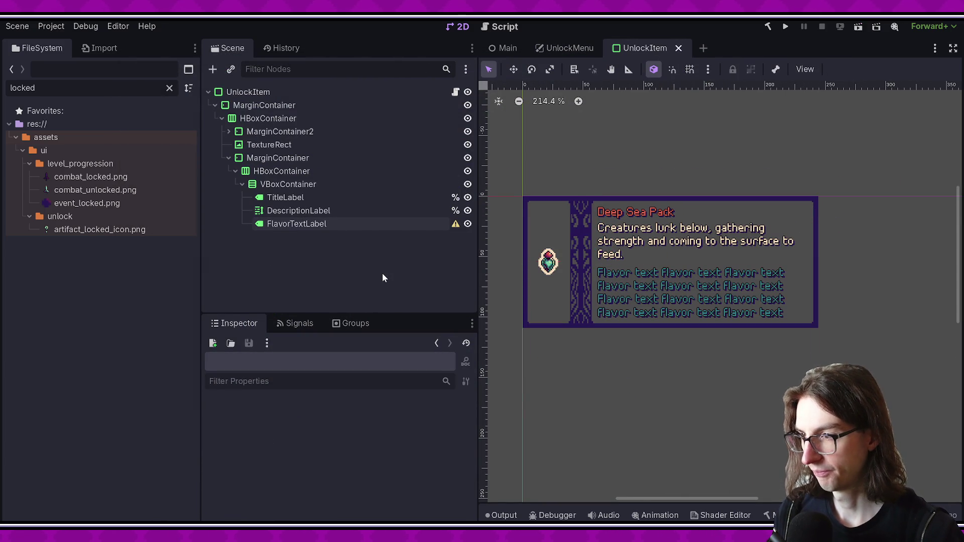
left_click(351, 224)
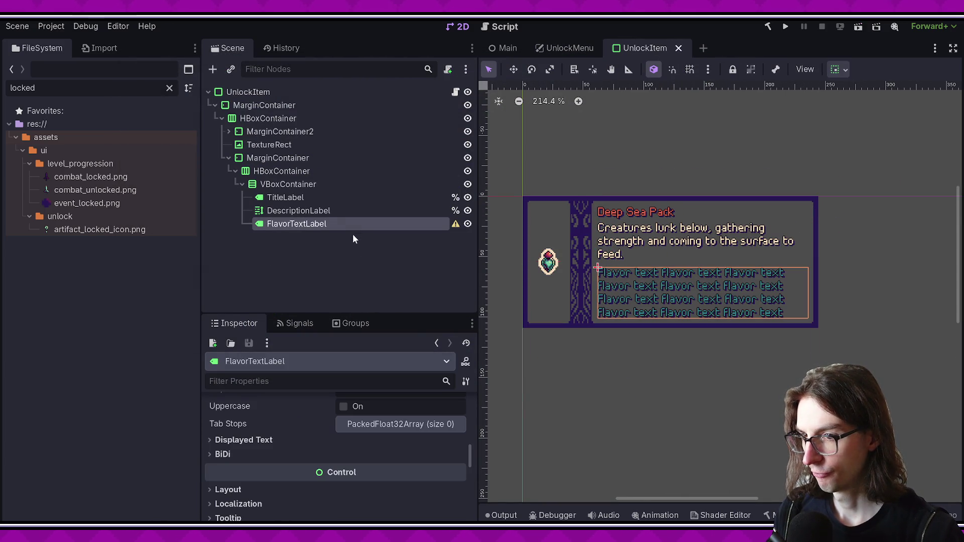
left_click_drag(352, 314, 359, 182)
scroll(363, 278, "down", 5)
- Set FlavorTextLabel's font colour to red (db604c) and run the UnlockMenu scene
left_click(371, 307)
left_click(368, 347)
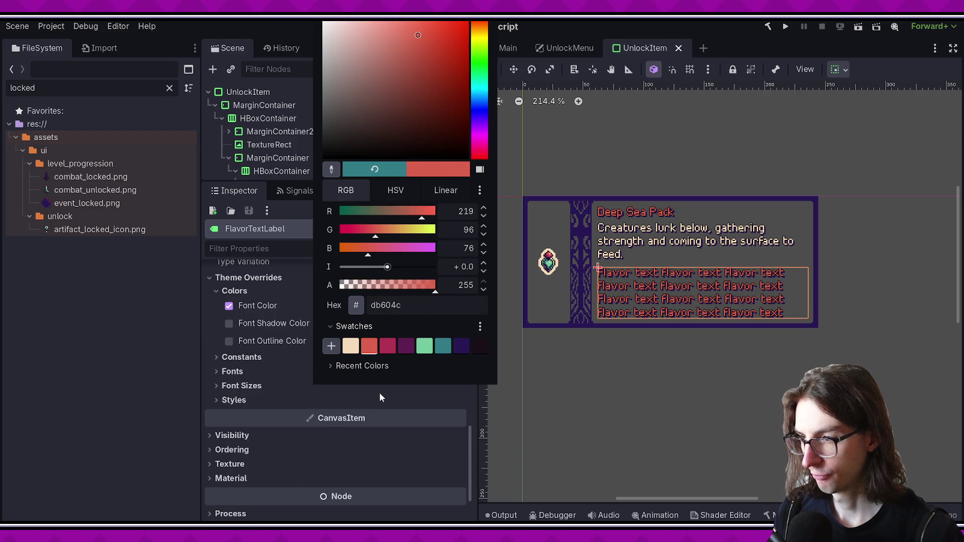
left_click(379, 393)
left_click(559, 46)
key("F6")
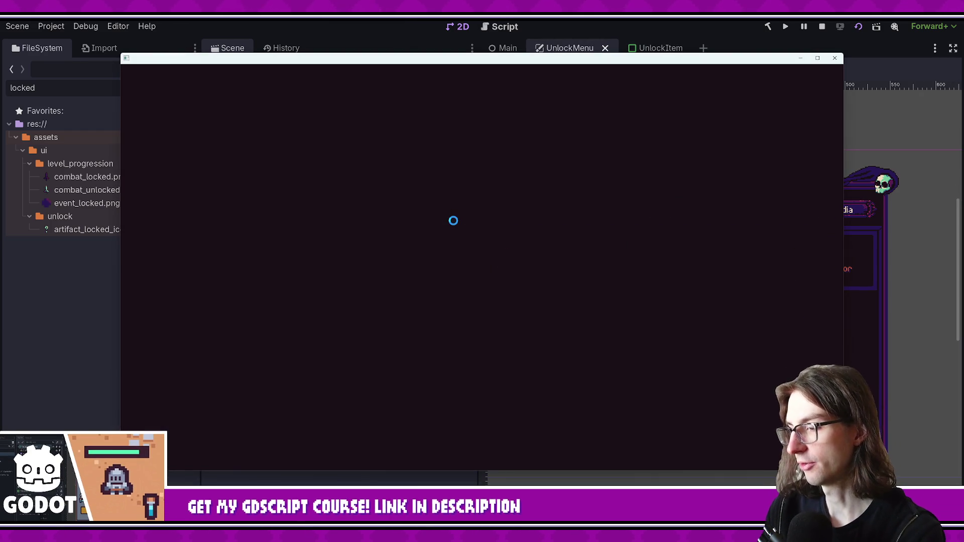
- Scroll through the running game's full Unlocks list to review the red flavor text
scroll(745, 208, "down", 3)
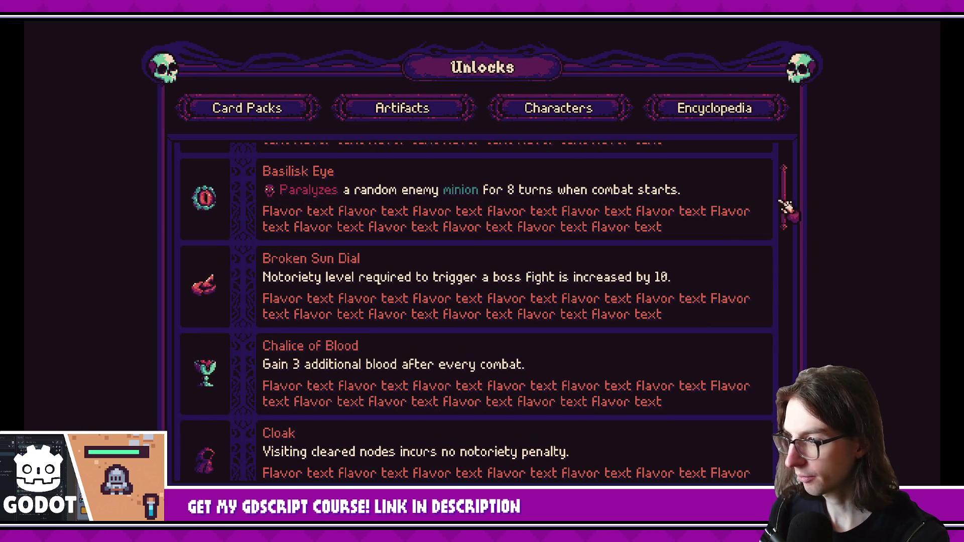
left_click_drag(786, 207, 793, 311)
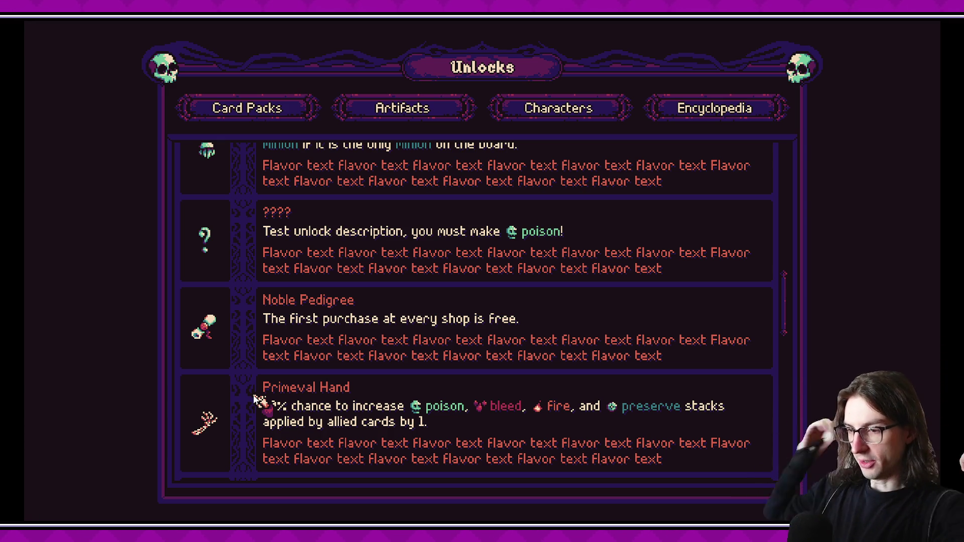
scroll(415, 372, "down", 1)
scroll(560, 307, "down", 3)
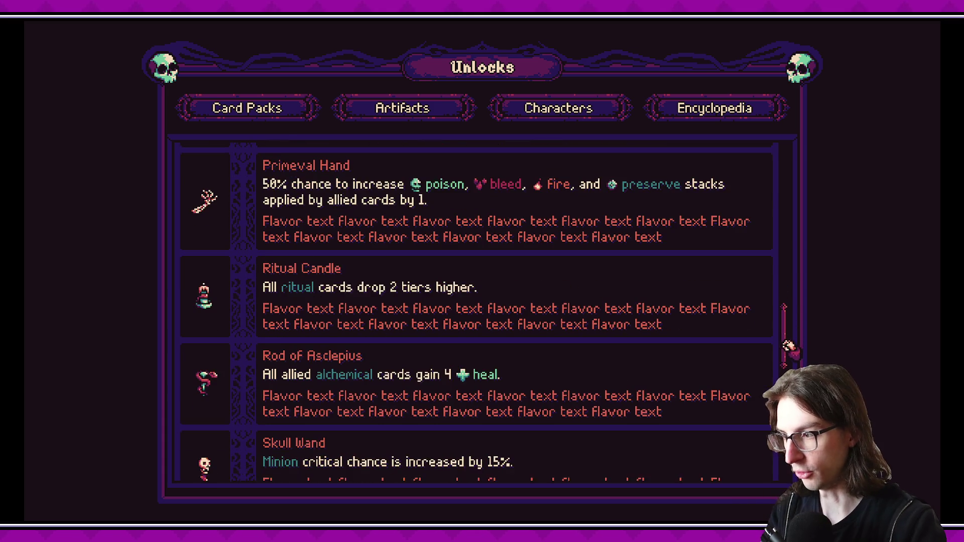
scroll(377, 275, "down", 5)
scroll(377, 275, "up", 2)
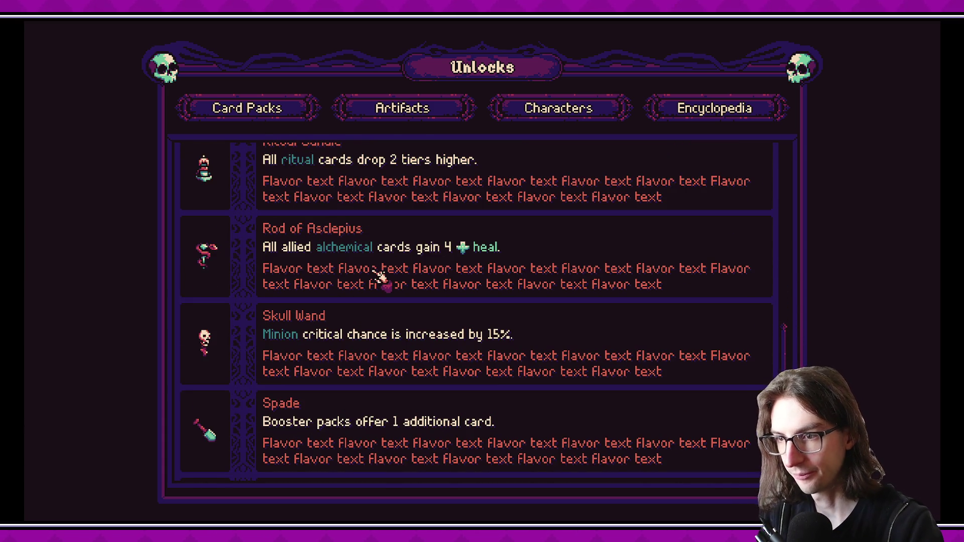
scroll(783, 330, "down", 5)
scroll(784, 363, "down", 5)
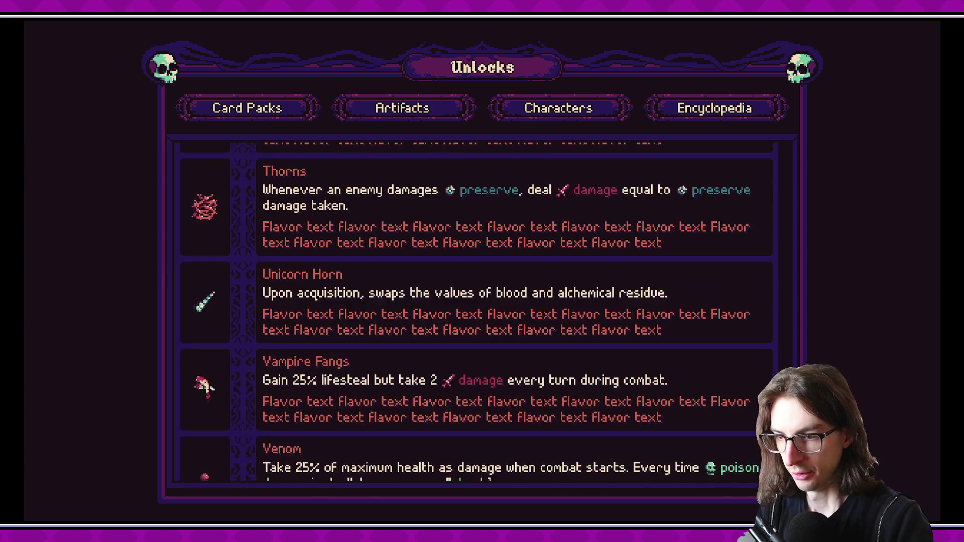
scroll(784, 362, "up", 2)
scroll(769, 361, "up", 5)
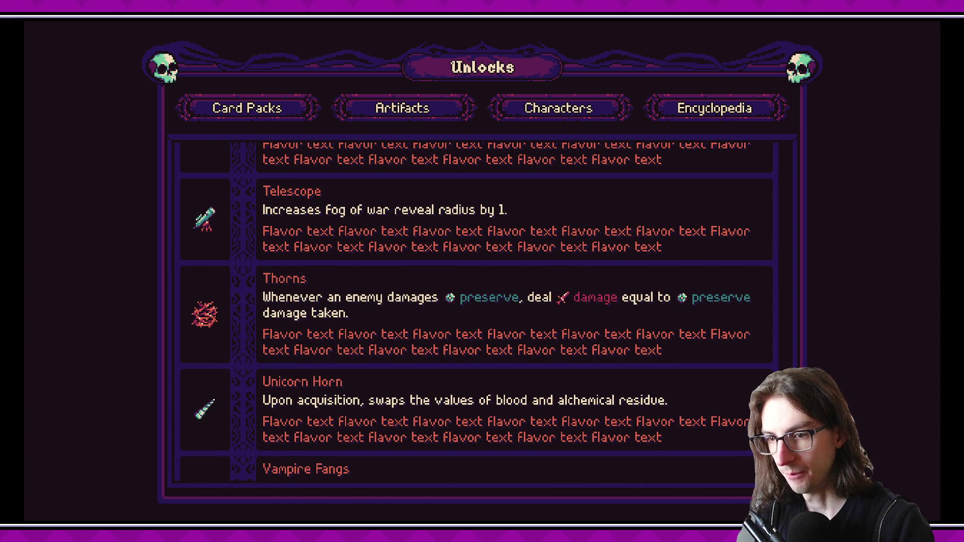
left_click_drag(782, 360, 783, 168)
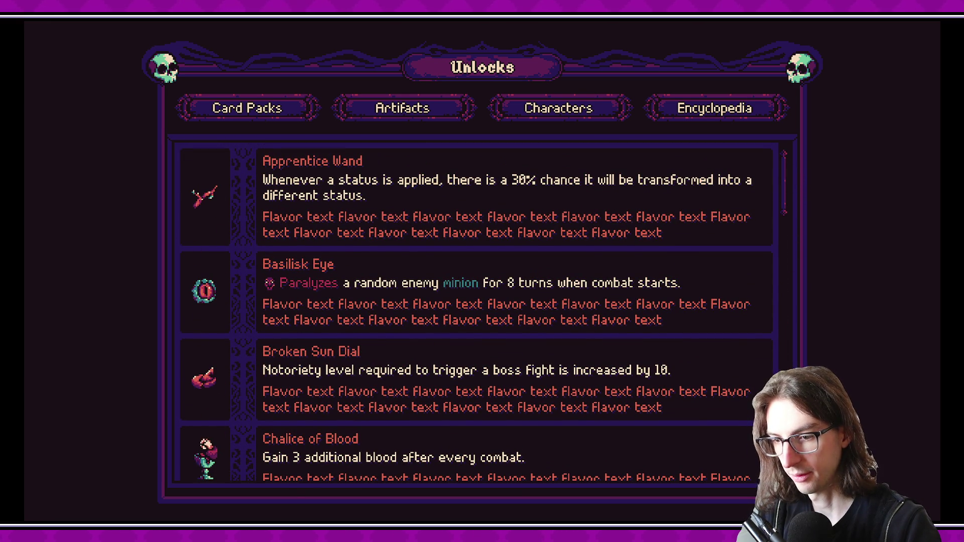
left_click_drag(788, 198, 786, 452)
scroll(763, 349, "up", 10)
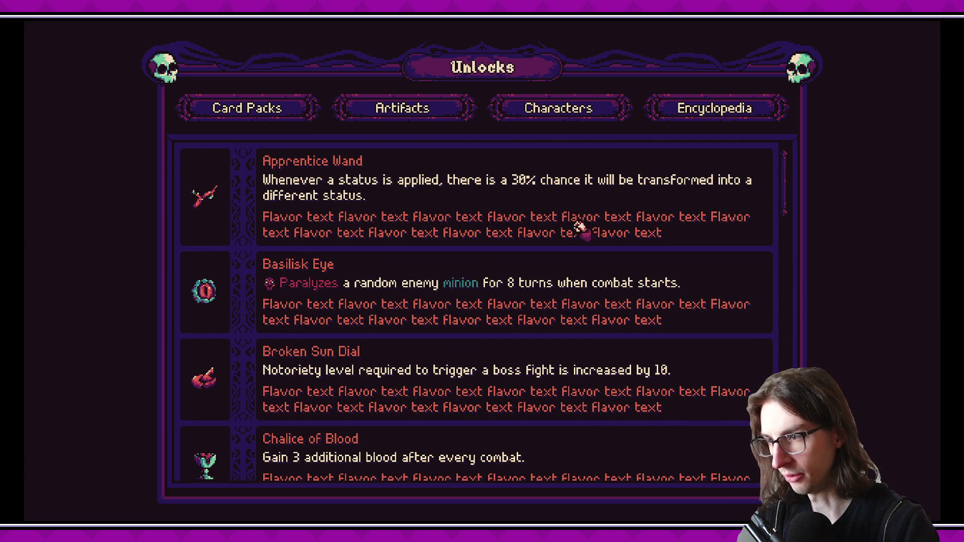
- Stop the game, open the UnlockItem scene, and inspect its label nodes and VBoxContainer
key("F8")
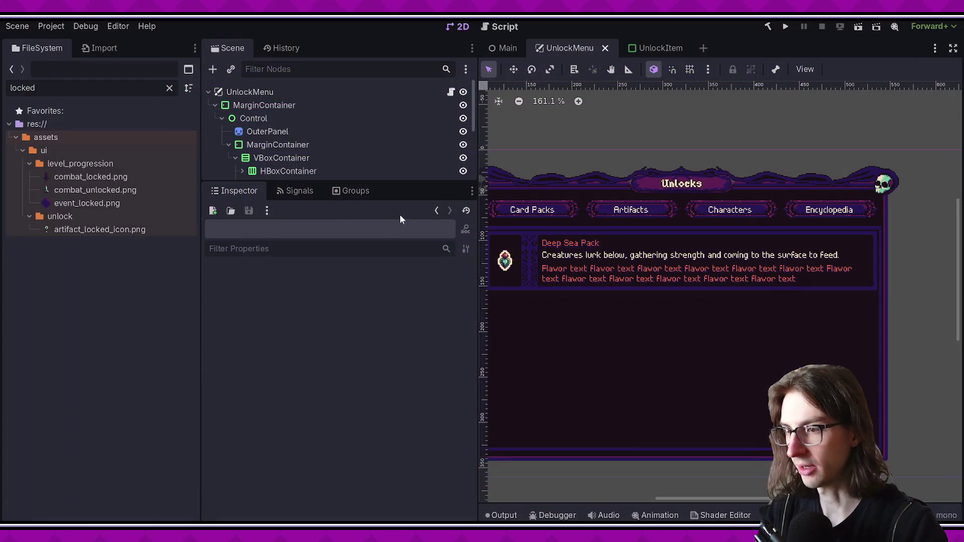
left_click_drag(312, 185, 302, 345)
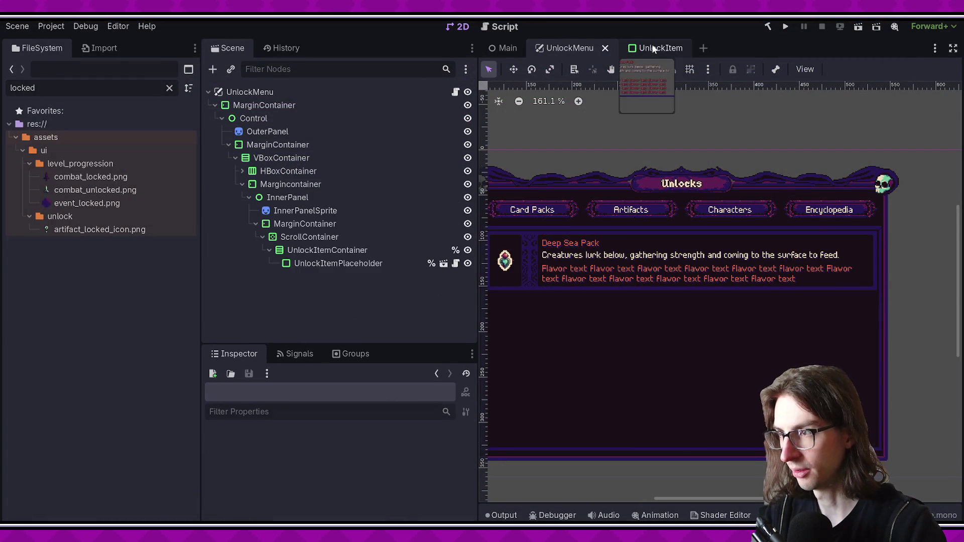
left_click(645, 47)
left_click(291, 224)
left_click(299, 210)
left_click(285, 197)
left_click(300, 213)
left_click(288, 184)
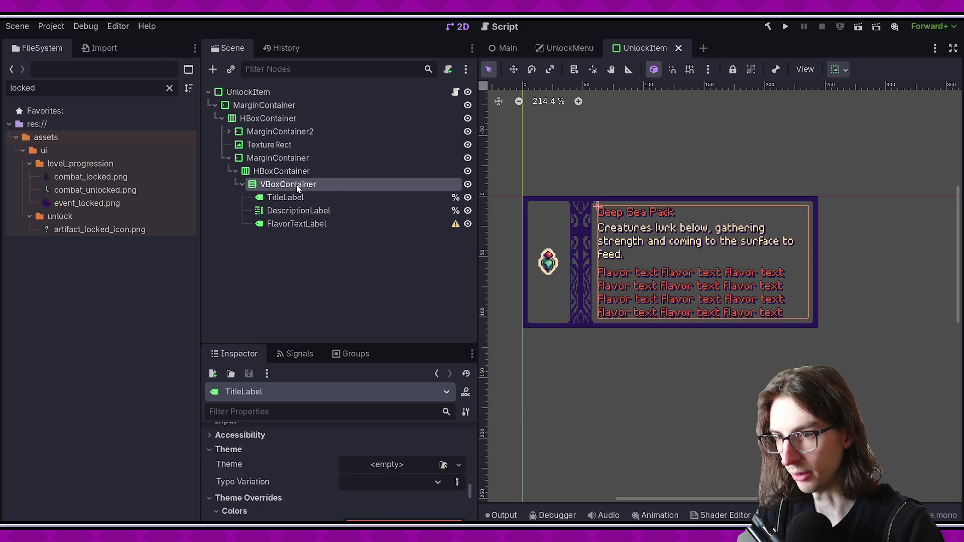
- Add a NinePatchRect child to VBoxContainer and move it above FlavorTextLabel
right_click(299, 185)
left_click(369, 197)
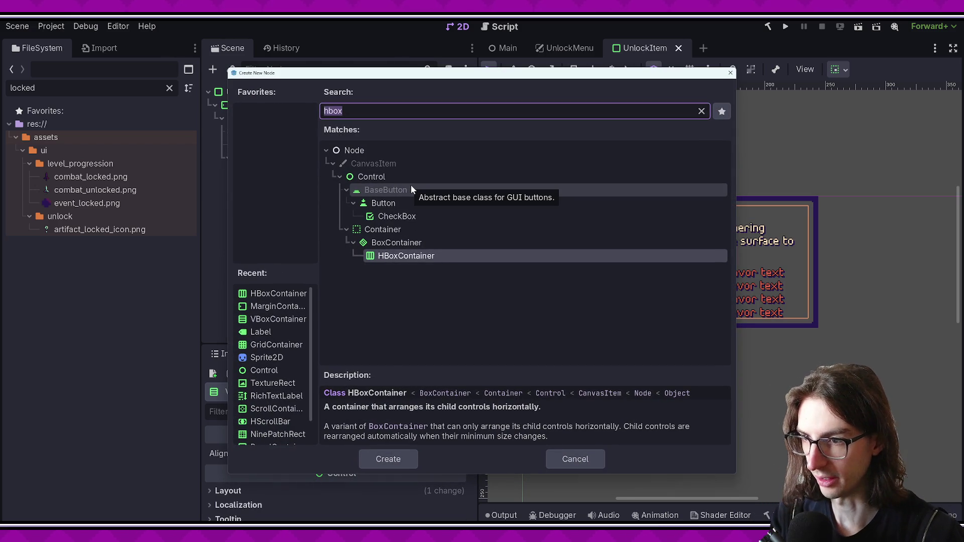
type("nine")
key("Return")
left_click_drag(296, 236, 307, 219)
- Find item_horizontal_bar.png in the files and assign it as the NinePatchRect texture
type("horizon")
left_click(100, 216)
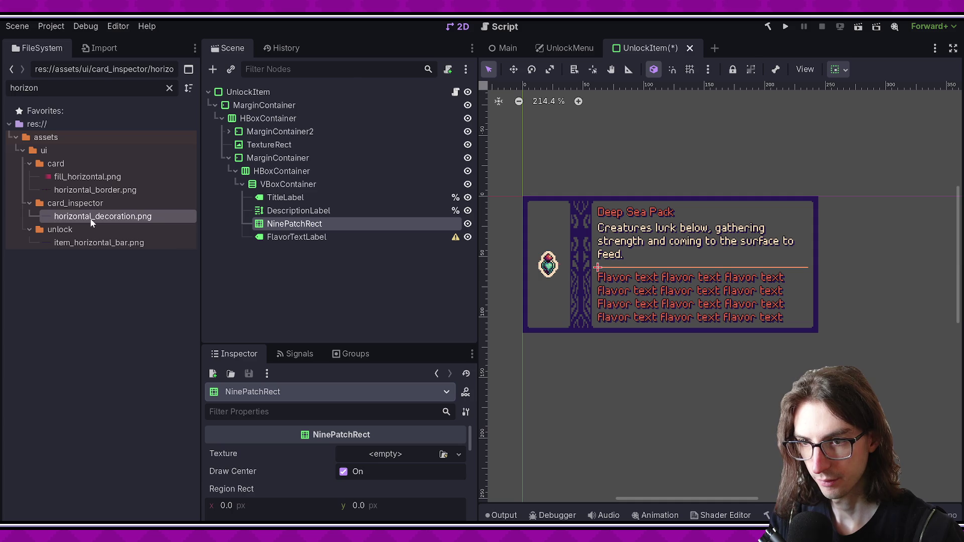
left_click(89, 246)
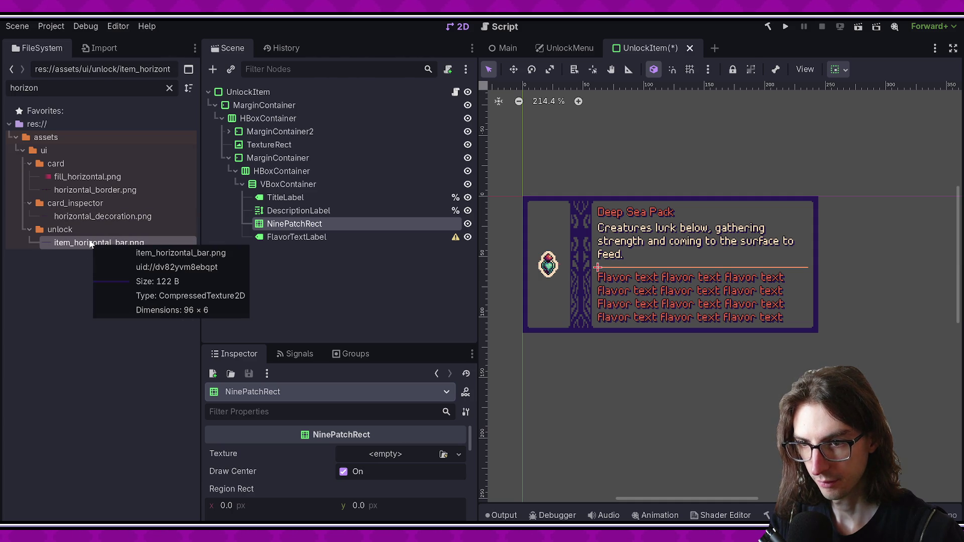
left_click(91, 217)
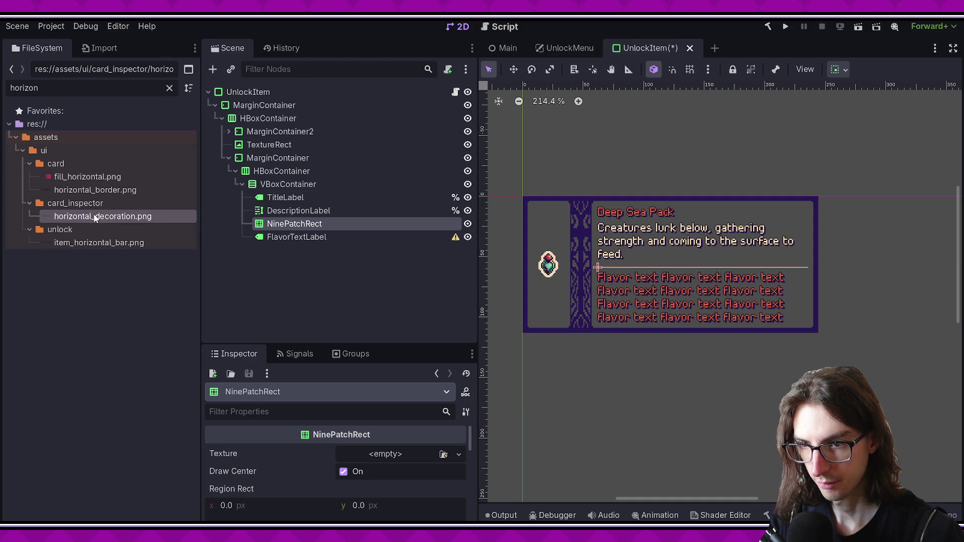
left_click_drag(92, 243, 382, 455)
- Set the bar's minimum height to 6 px and save
scroll(371, 477, "down", 2)
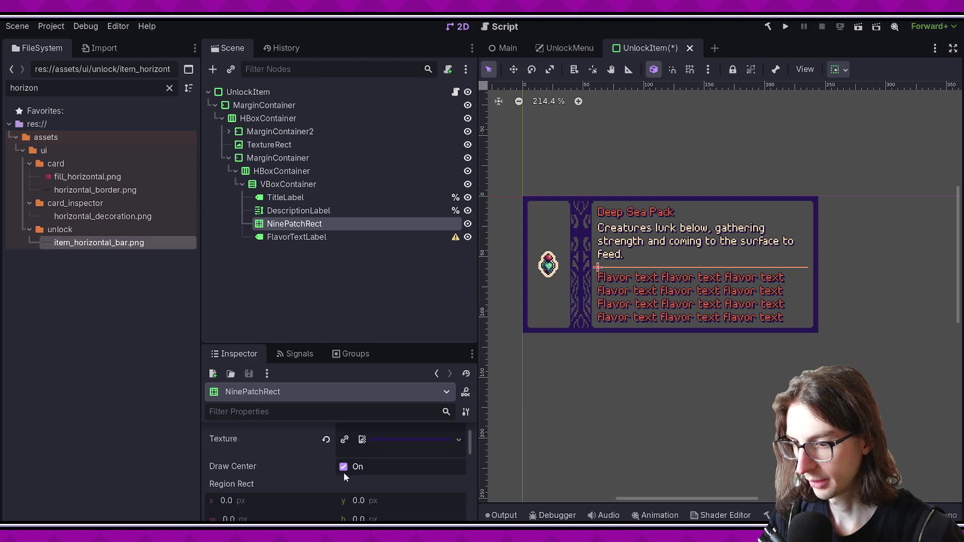
scroll(384, 490, "down", 2)
scroll(271, 462, "up", 3)
scroll(261, 444, "down", 3)
scroll(257, 462, "down", 3)
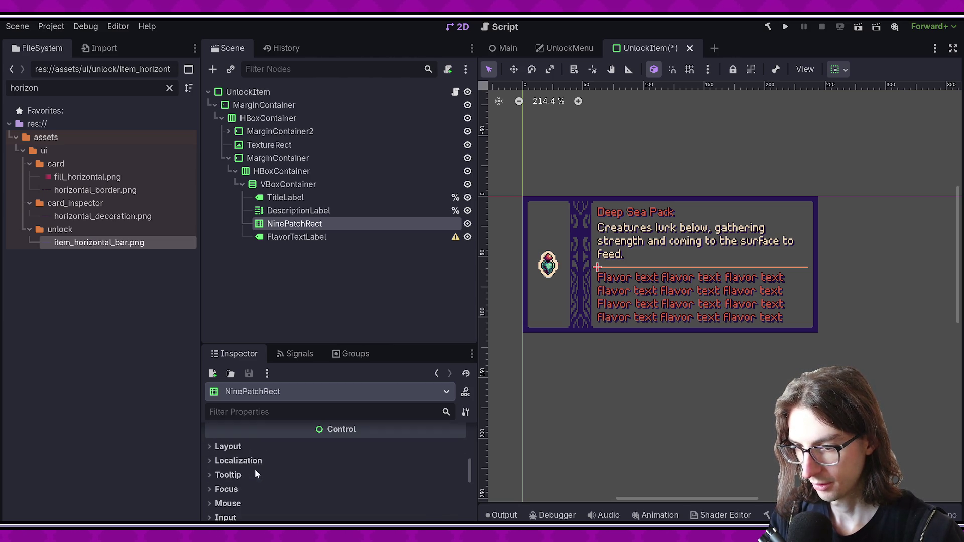
scroll(251, 459, "down", 2)
left_click(245, 449)
scroll(302, 467, "down", 3)
left_click(361, 460)
type("6")
key("Return")
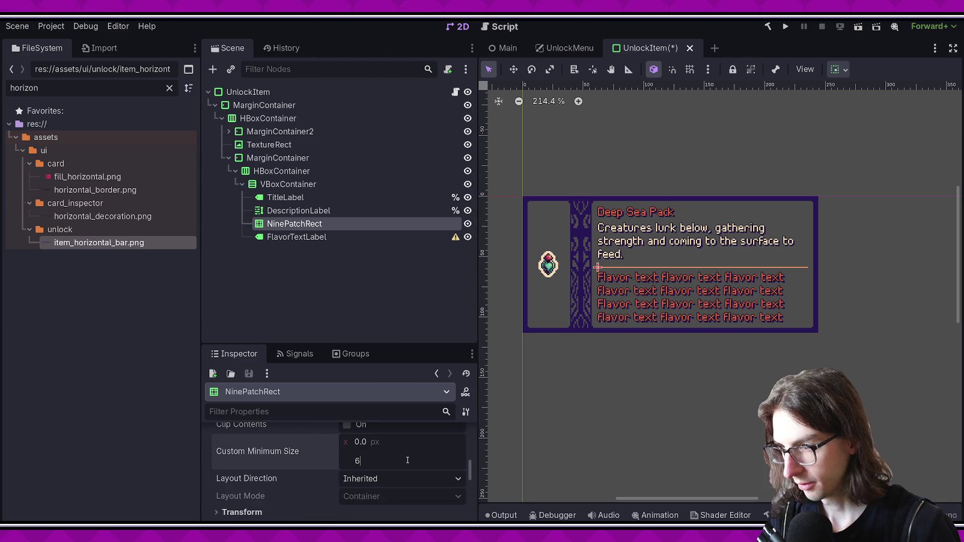
key("ctrl+s")
- Set the bar texture's patch margins in the region editor and save the UnlockItem scene
scroll(698, 285, "up", 3)
scroll(698, 285, "up", 4)
scroll(593, 297, "down", 2)
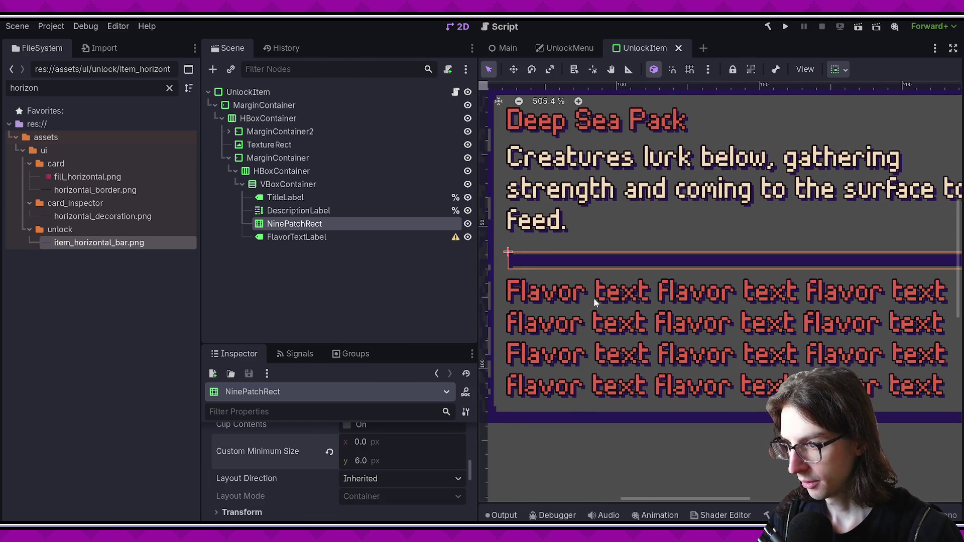
scroll(617, 310, "up", 2)
scroll(682, 350, "down", 3)
scroll(724, 299, "up", 2)
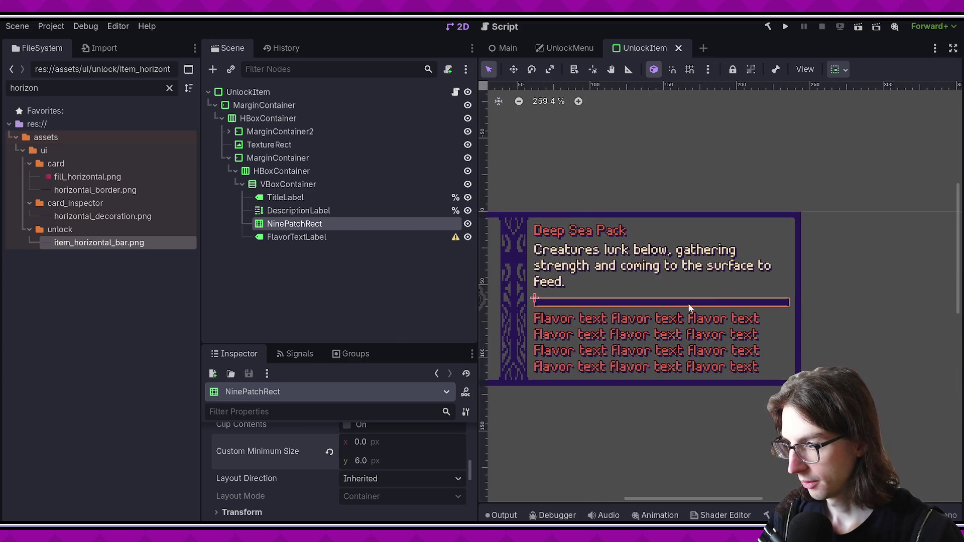
left_click(296, 237)
left_click(311, 224)
left_click_drag(363, 346, 366, 203)
scroll(377, 402, "up", 5)
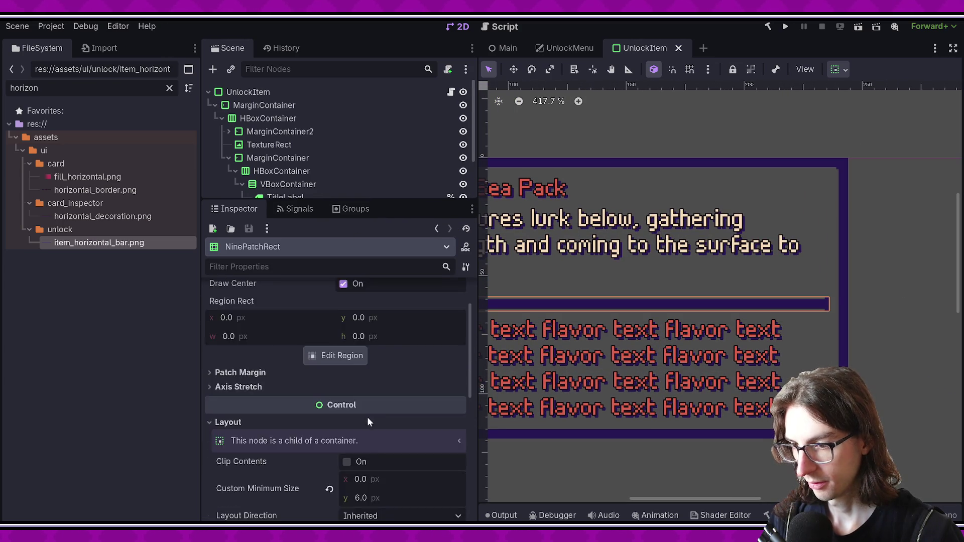
left_click(336, 416)
scroll(456, 287, "up", 3)
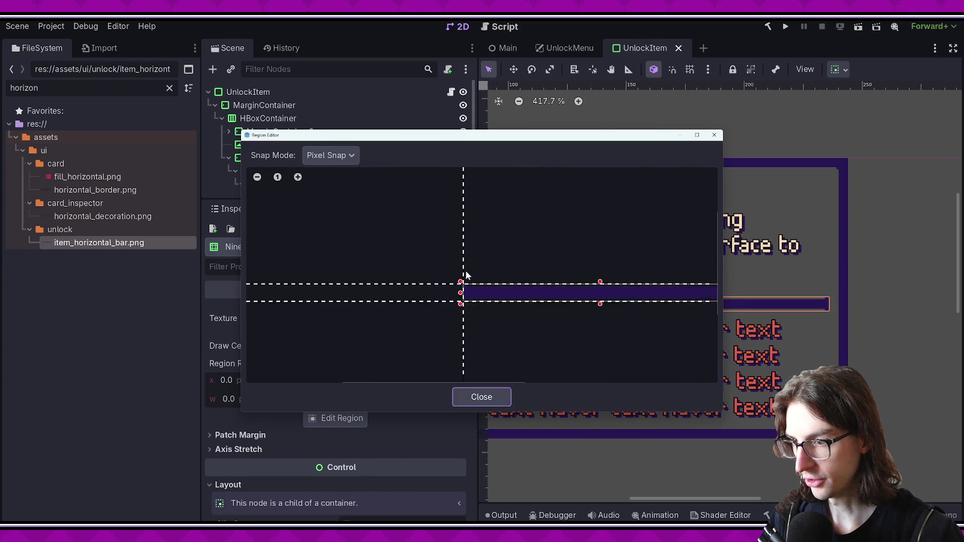
left_click_drag(469, 269, 380, 263)
scroll(516, 249, "right", 3)
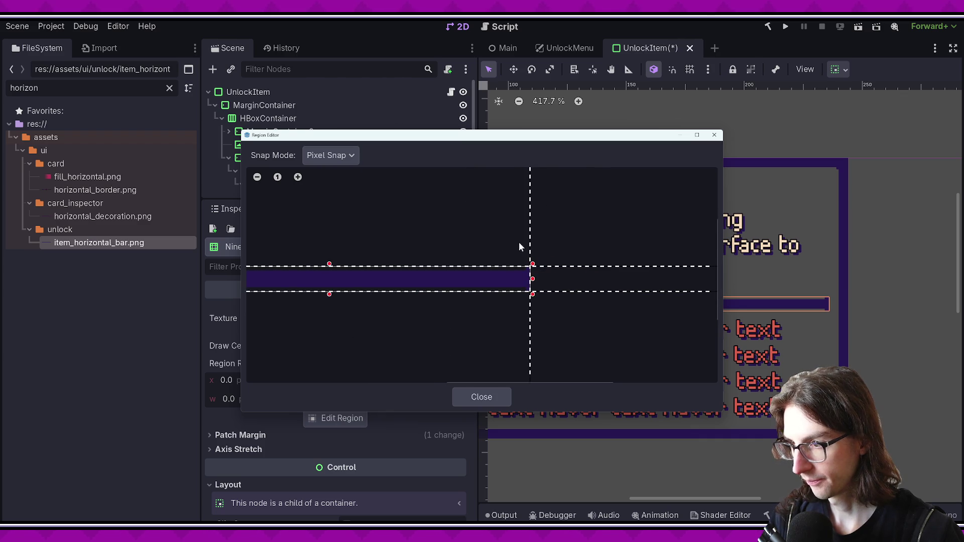
left_click(481, 397)
key("ctrl+s")
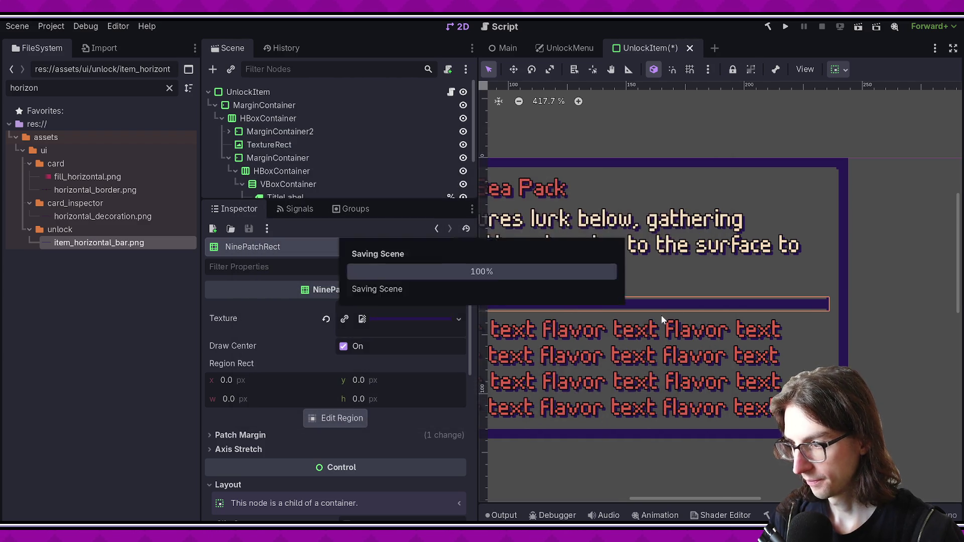
scroll(765, 116, "down", 3)
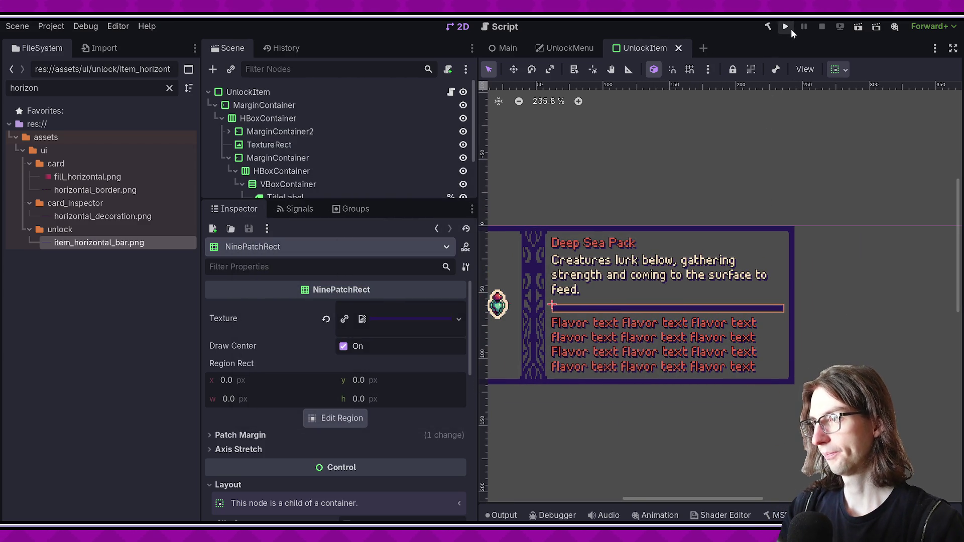
- Run the UnlockMenu scene to check the divider bars, then stop the game
key("ctrl+shift+Tab")
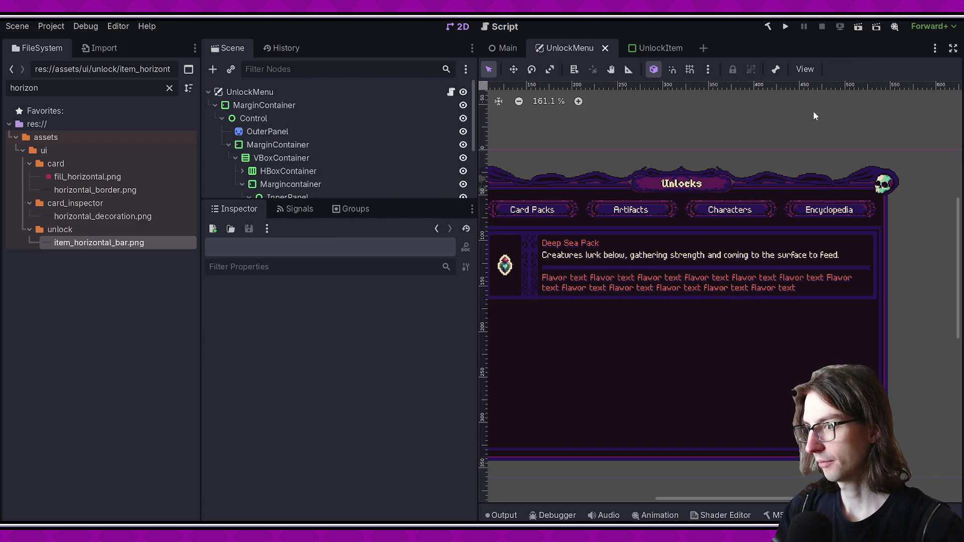
left_click(854, 28)
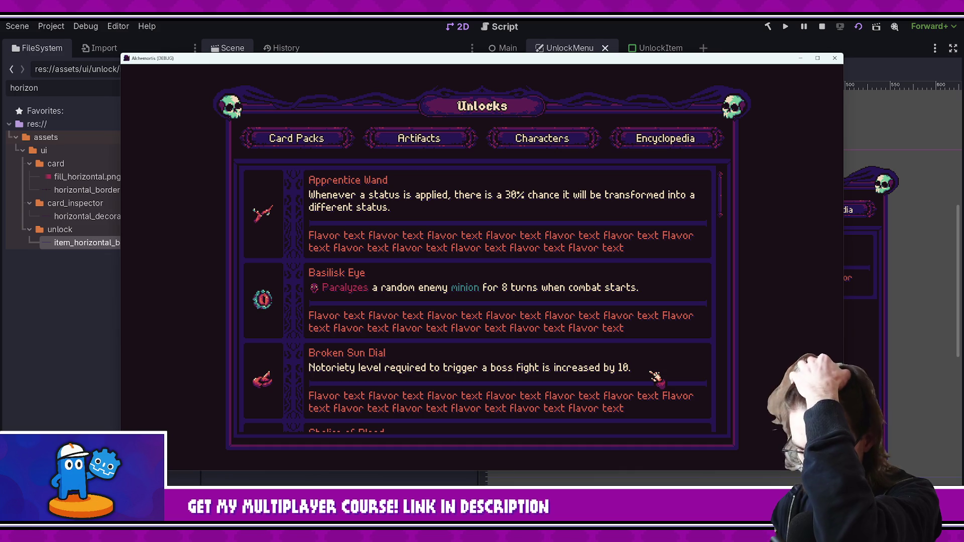
left_click(835, 58)
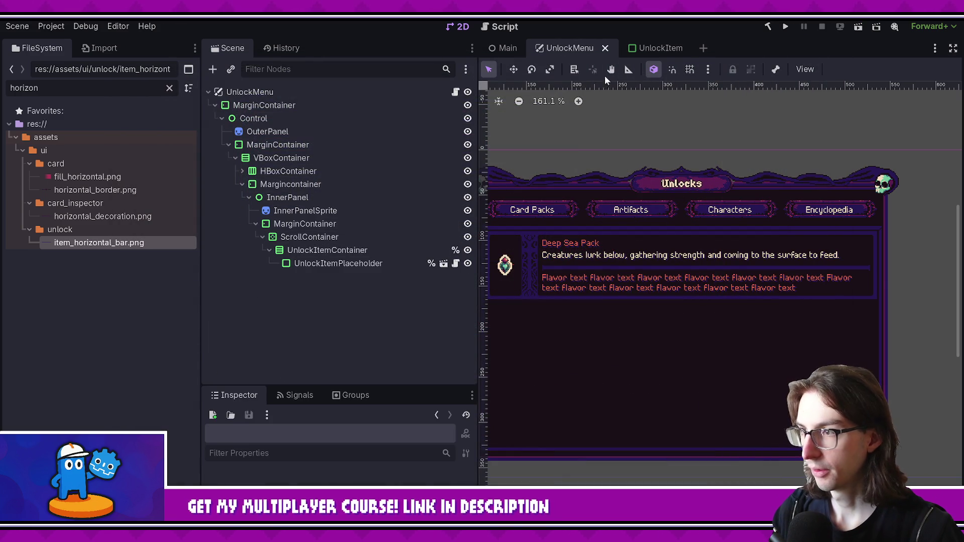
- Add a MarginContainer under VBoxContainer in UnlockItem, move the NinePatchRect into it, and save
left_click(661, 48)
right_click(281, 184)
left_click(320, 194)
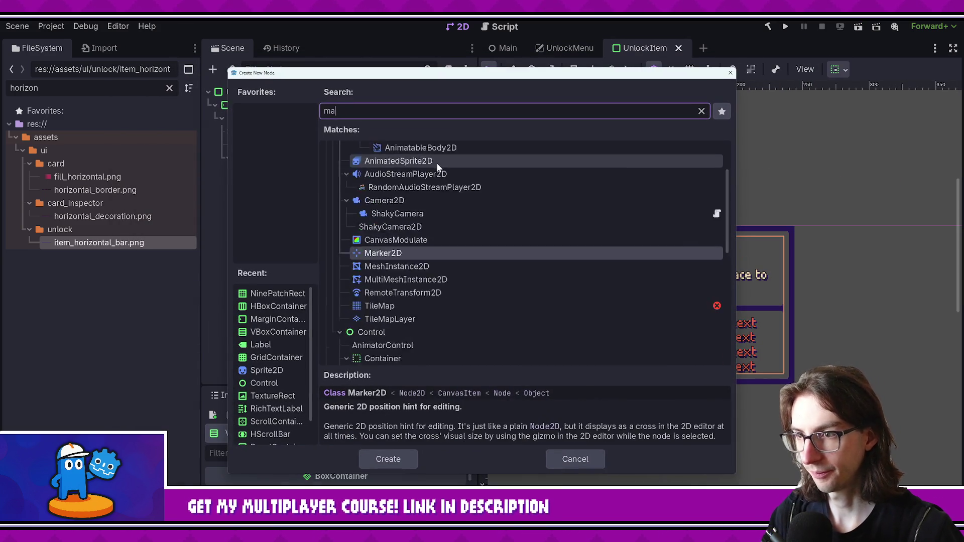
type("margin")
key("Return")
mouse_move(275, 250)
left_mouse_down()
mouse_move(281, 219)
mouse_move(318, 225)
left_mouse_up()
key("ctrl+s")
- Set the MarginContainer's theme override left margin to -5
left_click(318, 226)
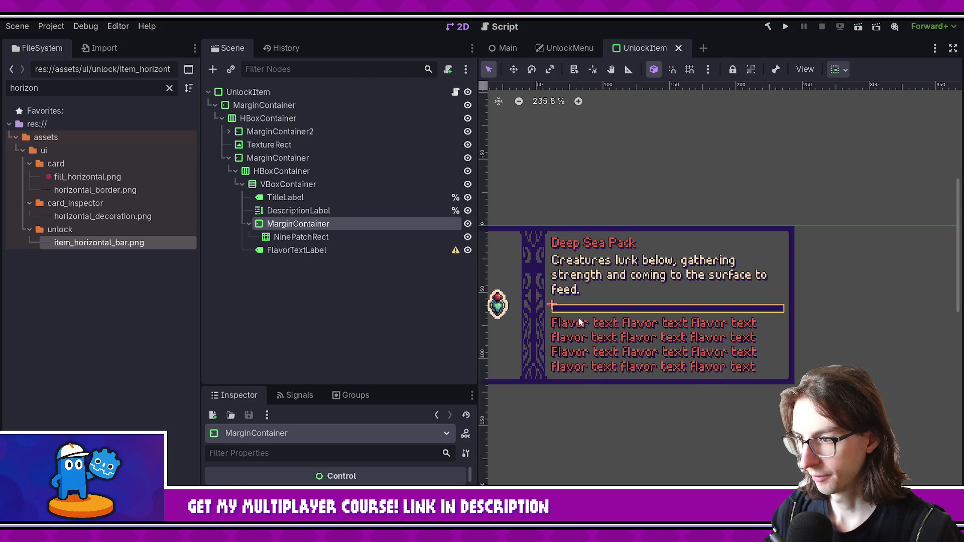
scroll(567, 306, "up", 5)
scroll(553, 279, "up", 1)
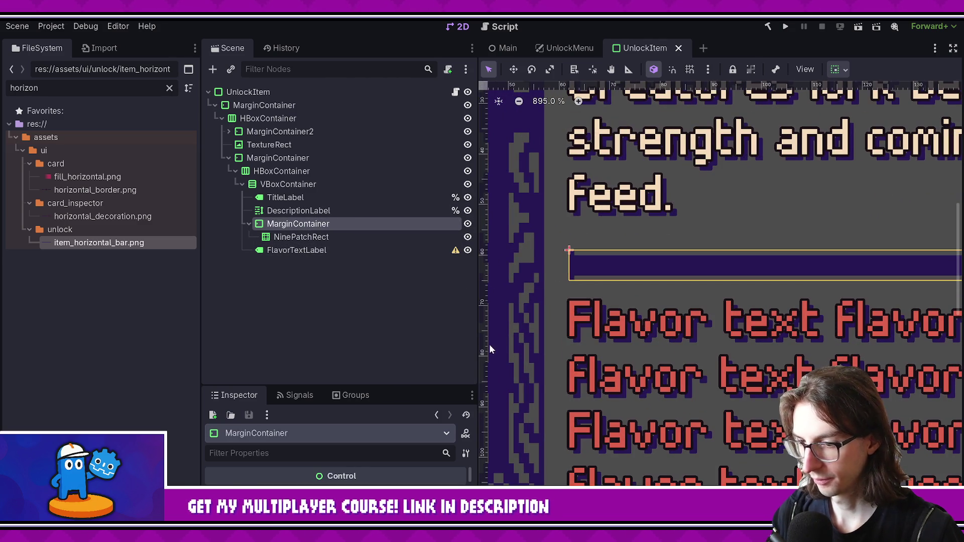
left_click_drag(317, 385, 317, 263)
left_click(248, 486)
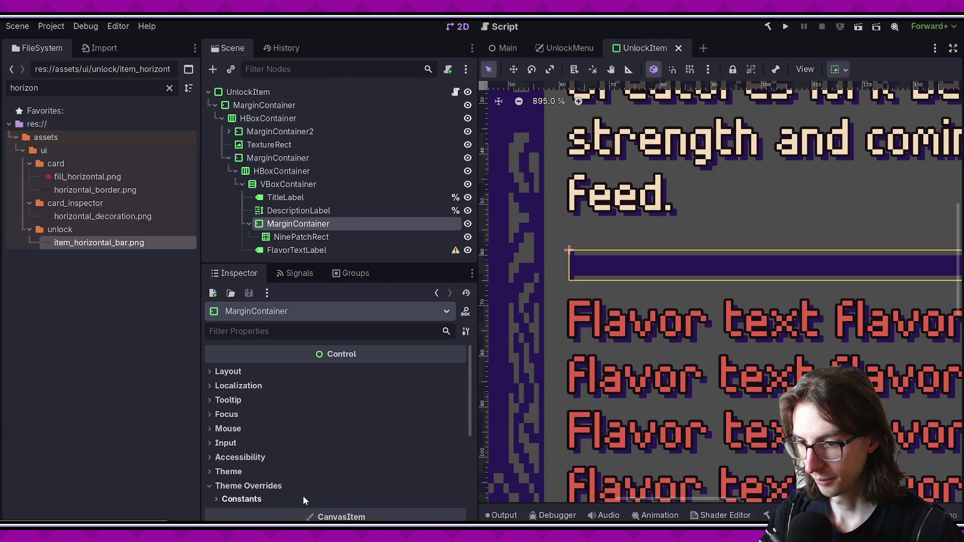
left_click(241, 497)
scroll(360, 487, "down", 1)
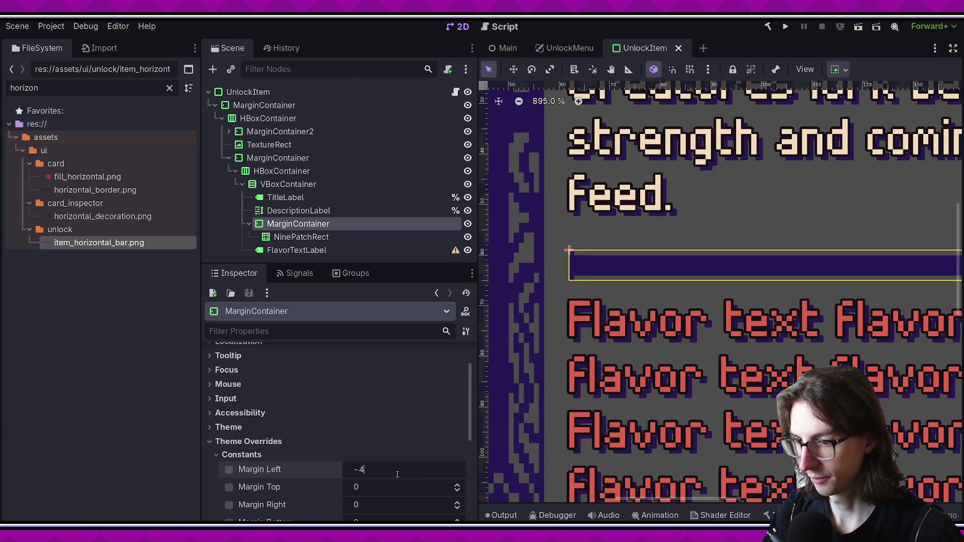
key("Return")
scroll(397, 477, "up", 1)
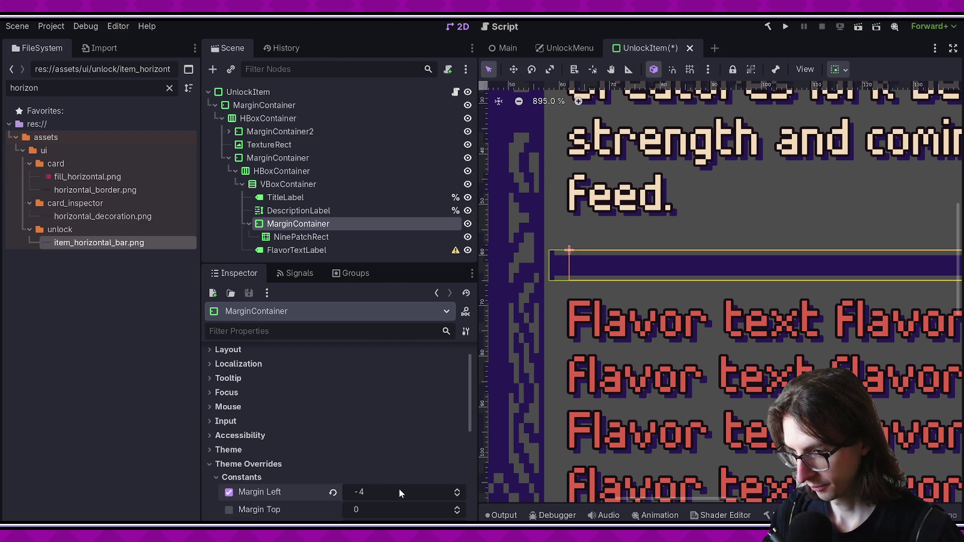
type("-5")
key("Return")
- Set the right margin to -4, save, and return to the UnlockMenu scene
scroll(381, 505, "down", 2)
left_click(383, 483)
scroll(763, 256, "down", 4)
scroll(764, 254, "up", 6)
key("ctrl+s")
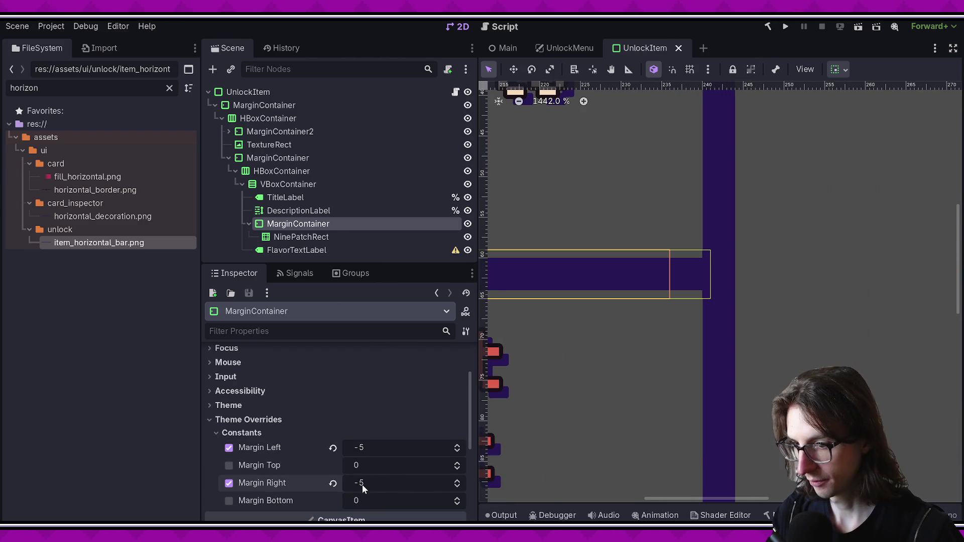
type("-4")
key("Return")
scroll(656, 302, "down", 5)
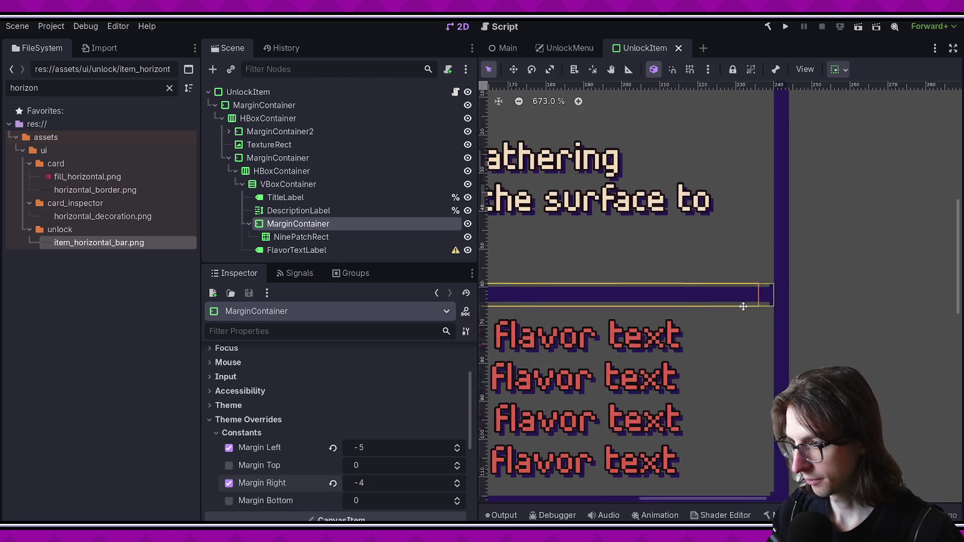
mouse_move(657, 302)
left_mouse_down()
mouse_move(798, 302)
mouse_move(728, 291)
left_mouse_up()
key("Escape")
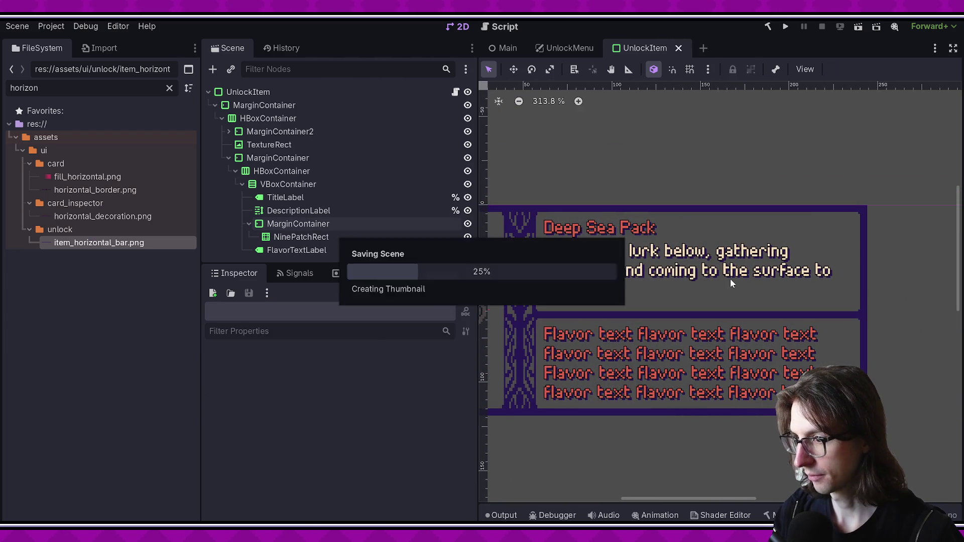
left_click(568, 47)
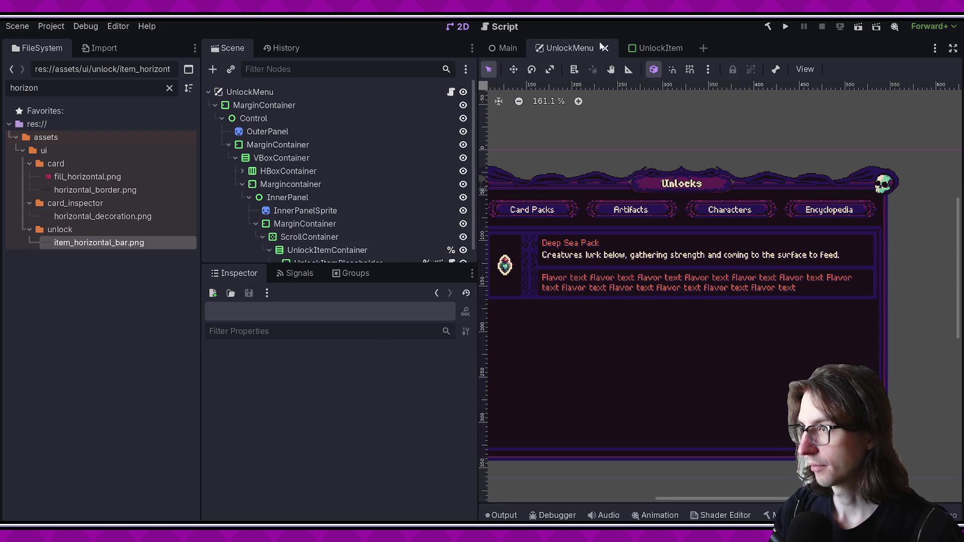
- Preview the menu full screen, then set the NinePatchRect's minimum height to 1 and save
left_click(856, 27)
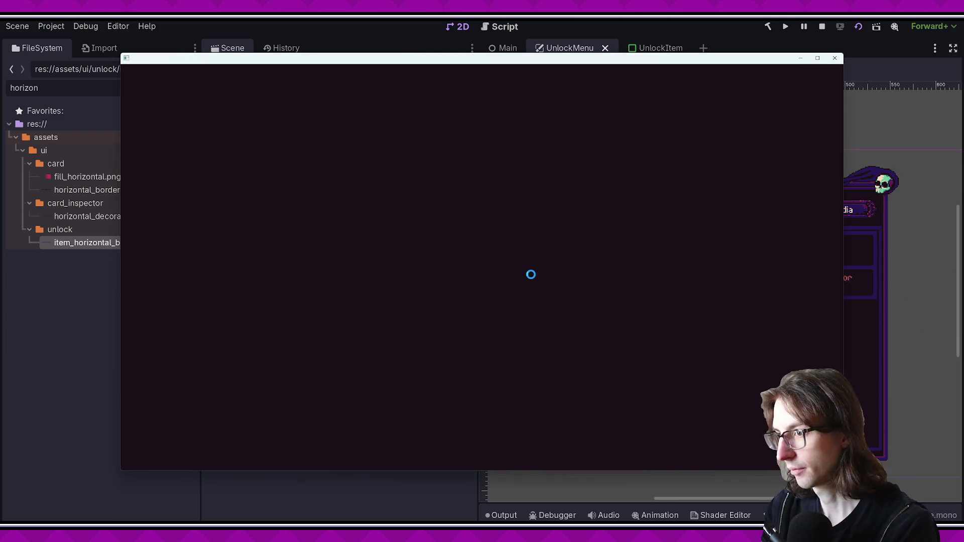
left_click(818, 58)
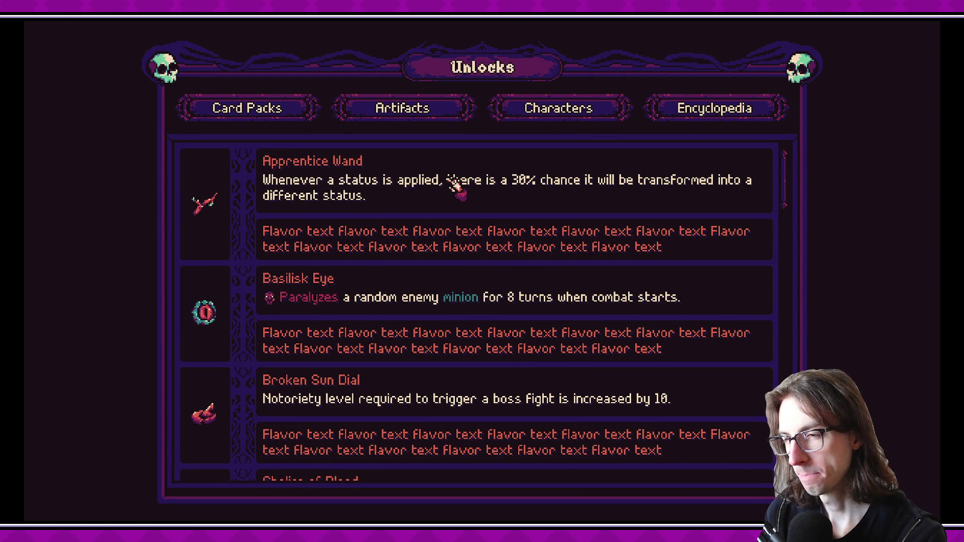
key("alt+F4")
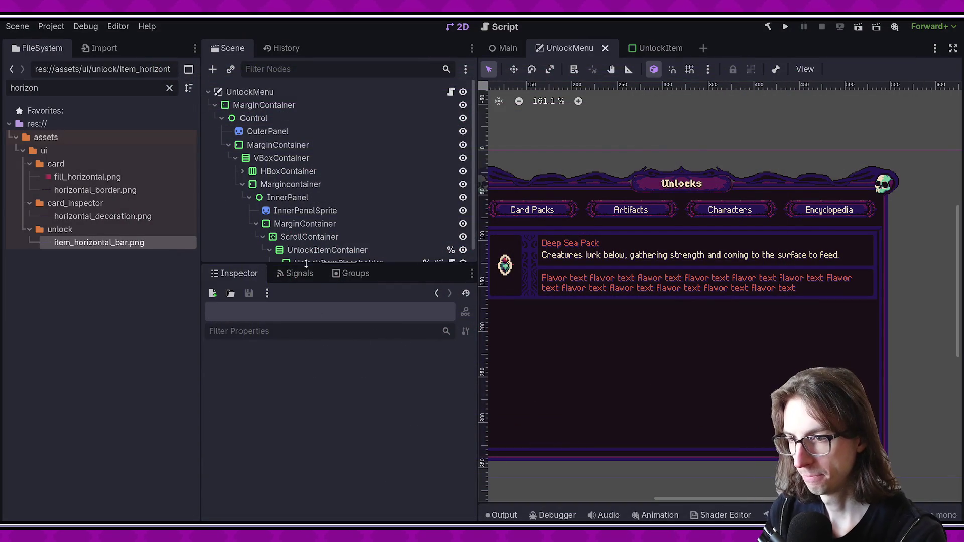
left_click_drag(305, 265, 321, 393)
left_click(653, 48)
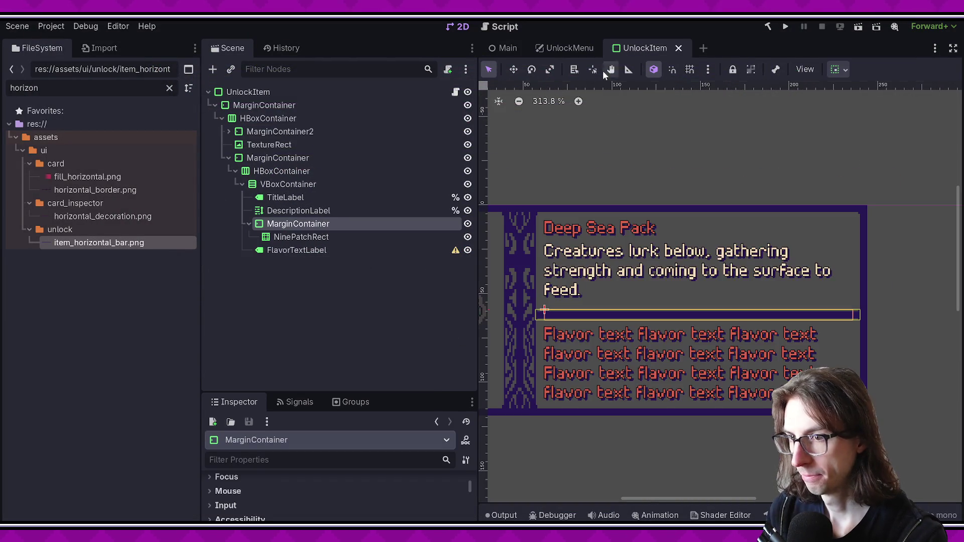
left_click(329, 237)
left_click_drag(372, 391, 371, 160)
scroll(395, 462, "down", 2)
left_click_drag(395, 489, 392, 486)
key("ctrl+s")
- Rerun the menu to check, then delete the MarginContainer with its bar and save
left_click(570, 48)
left_click(858, 27)
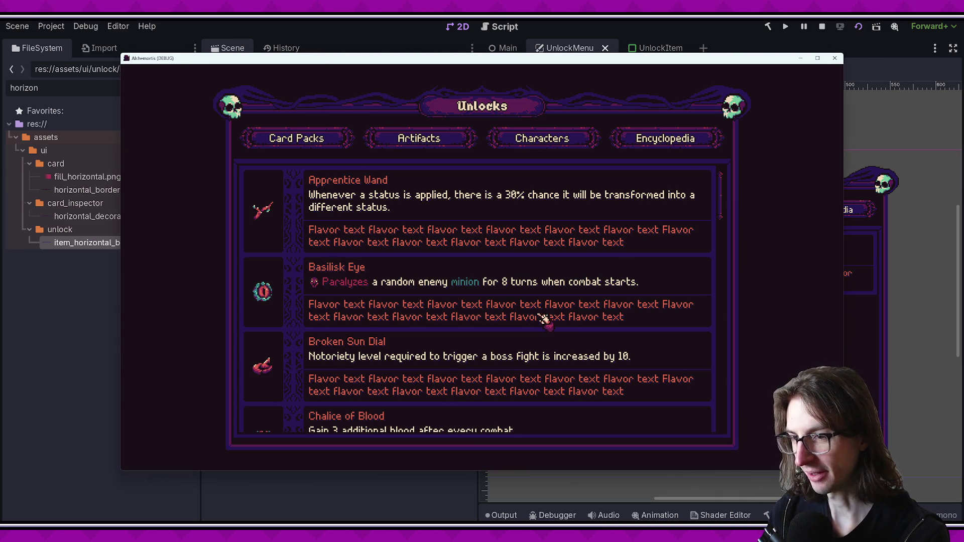
left_click(835, 57)
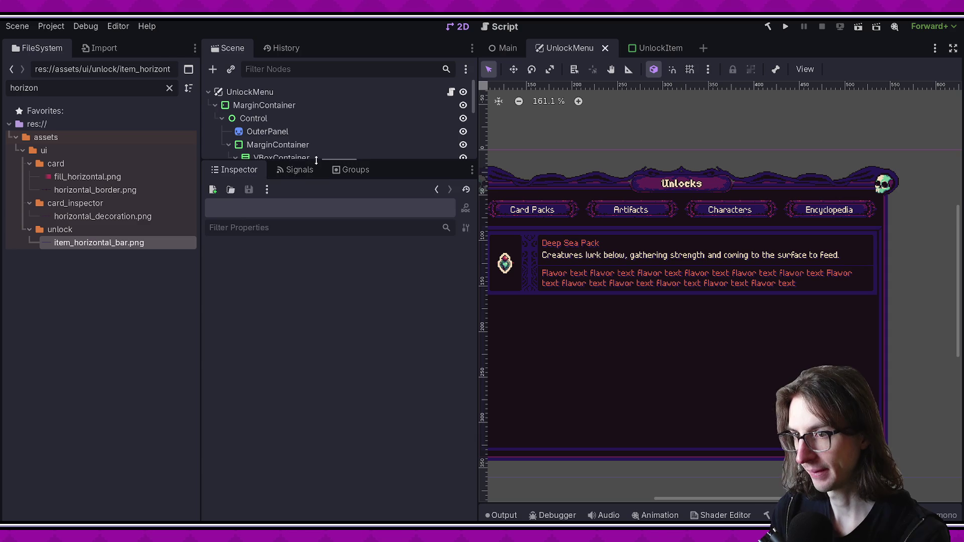
left_click_drag(315, 161, 316, 308)
left_click(661, 47)
left_click(298, 223)
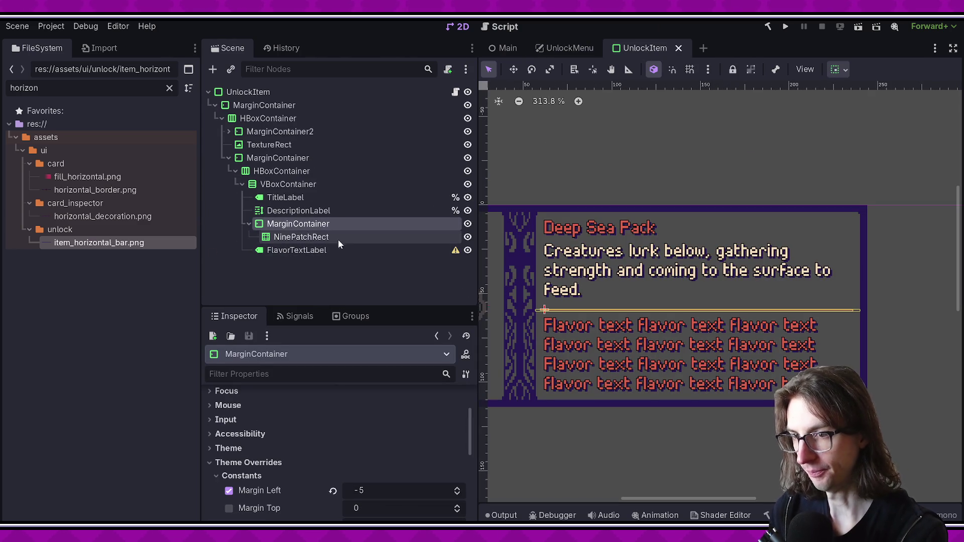
key("Delete")
key("Return")
key("ctrl+s")
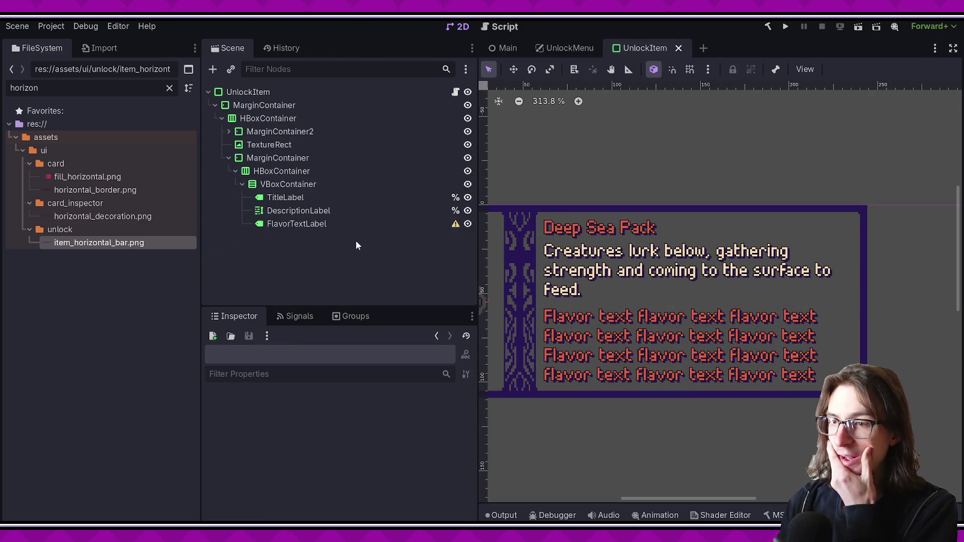
- In VS Code, preview each changed file's diff, from inner_panel.png to UnlockMenu.tscn, ending on UnlockItem.tscn
left_click(93, 517)
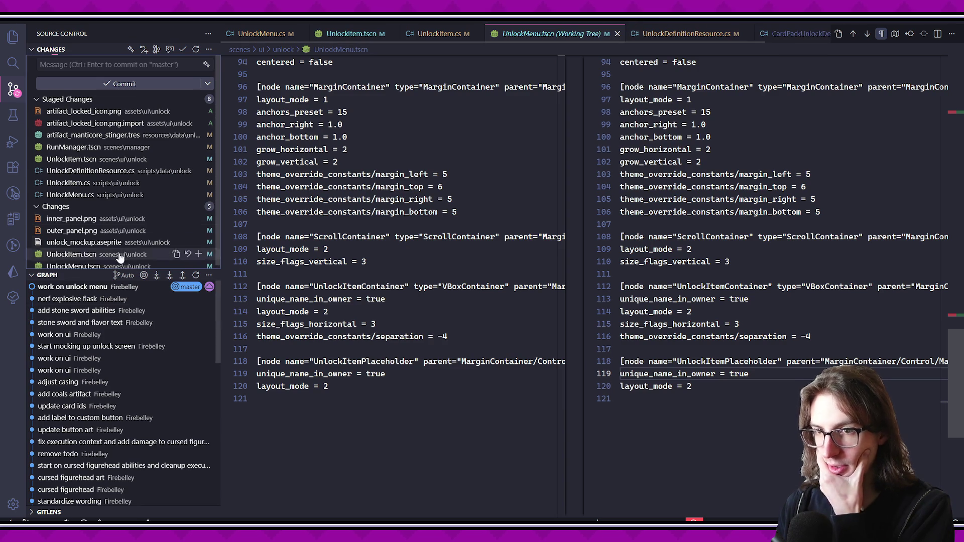
left_click(107, 216)
left_click(111, 228)
left_click(108, 240)
left_click(108, 251)
left_click(108, 262)
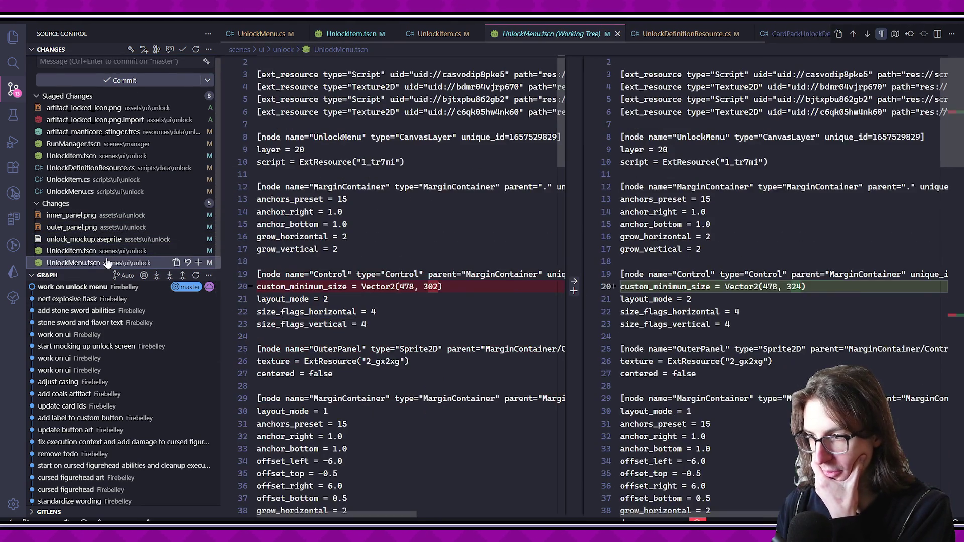
left_click(107, 251)
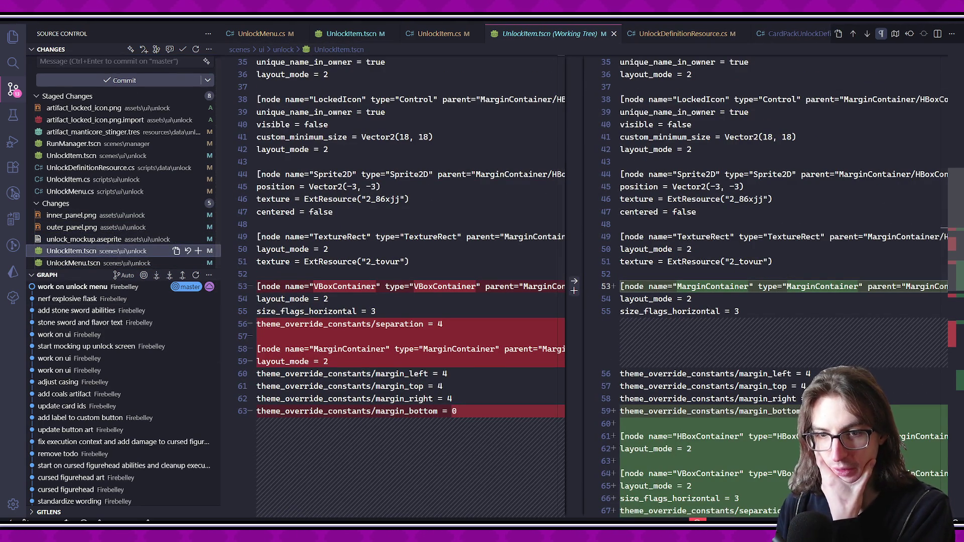
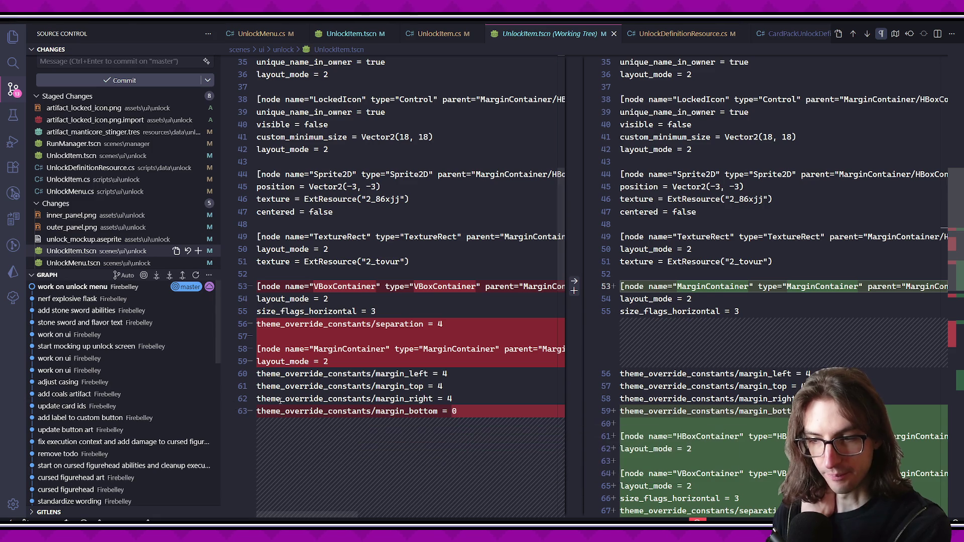
- Switch from the VS Code UnlockItem.tscn diff to the Godot editor
key("alt+Tab")
key("alt+Tab")
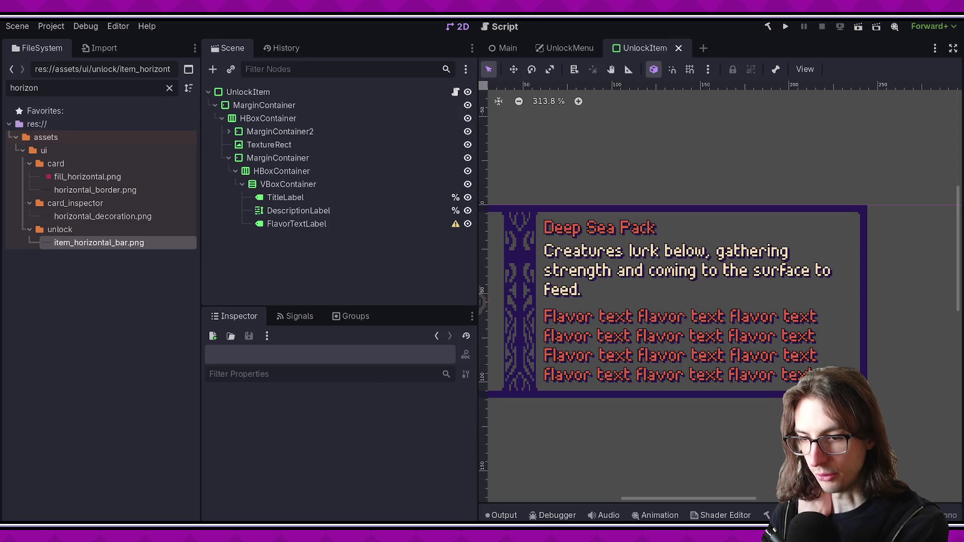
- Bring up the UnlockMenu scene in the Godot editor
scroll(688, 382, "down", 3)
scroll(688, 382, "up", 2)
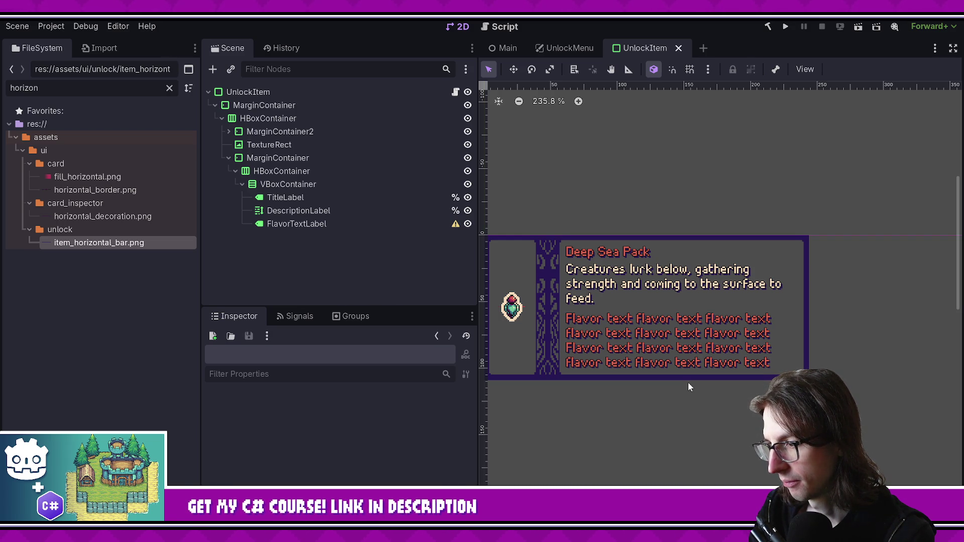
left_click(572, 48)
- Zoom and pan around the Deep Sea Pack entry under Card Packs and Artifacts, then return to UnlockItem
scroll(849, 223, "down", 2)
scroll(826, 215, "up", 3)
scroll(690, 249, "up", 4)
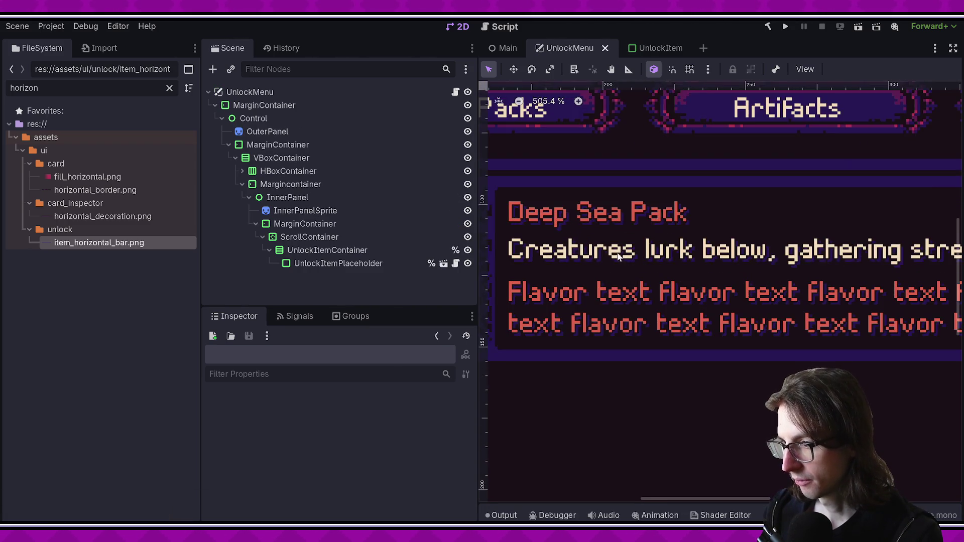
scroll(619, 246, "down", 2)
scroll(602, 245, "right", 8)
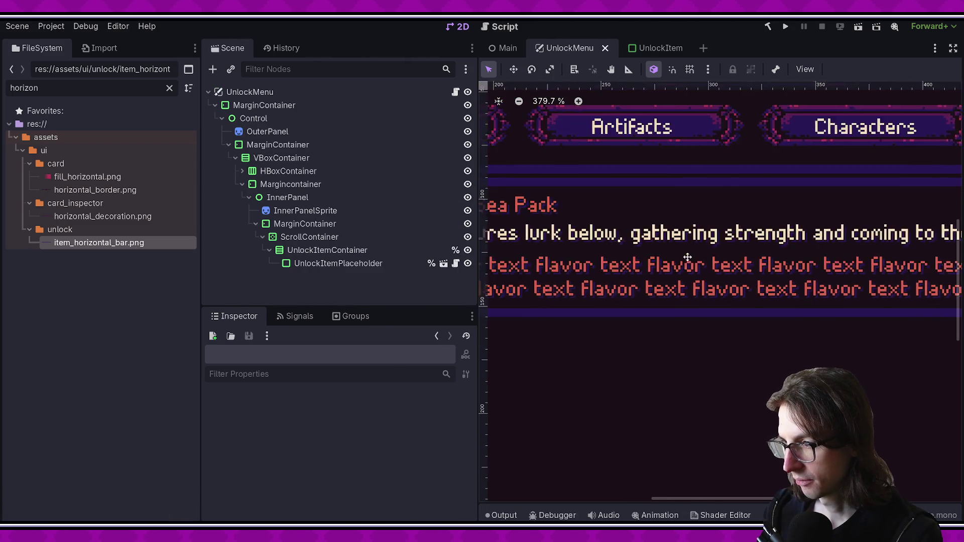
scroll(597, 244, "left", 8)
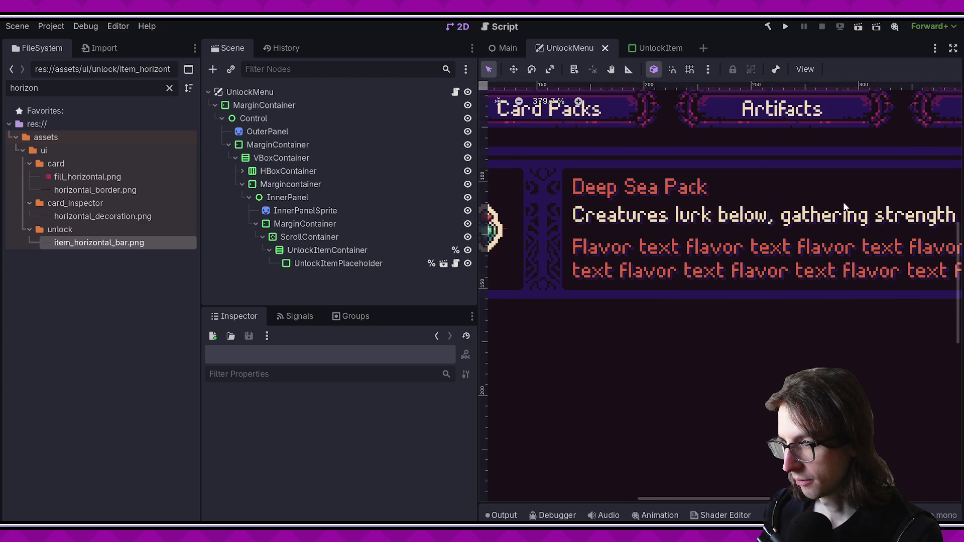
scroll(625, 267, "down", 1)
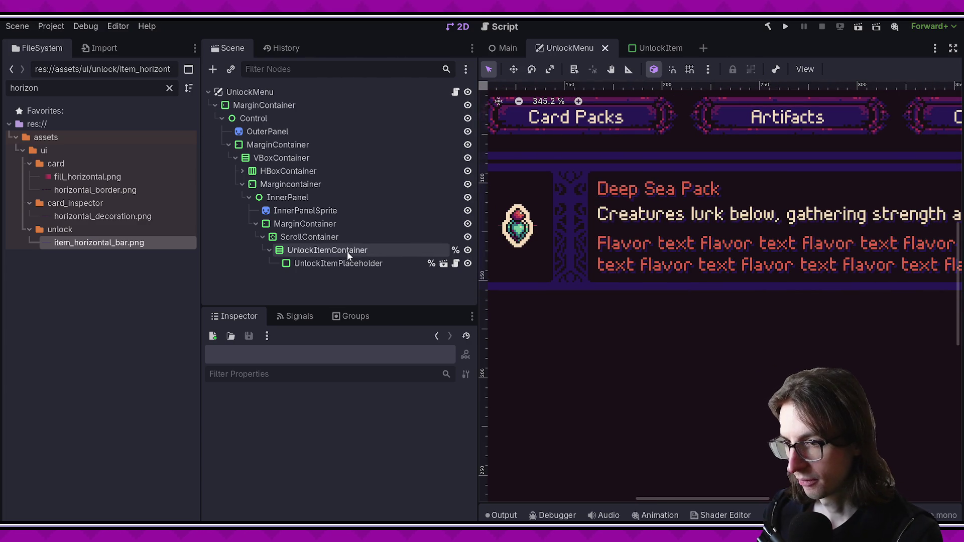
left_click(648, 48)
- Set FlavorTextLabel's Font Color override to the crimson b13353 swatch and run UnlockMenu
left_click(296, 224)
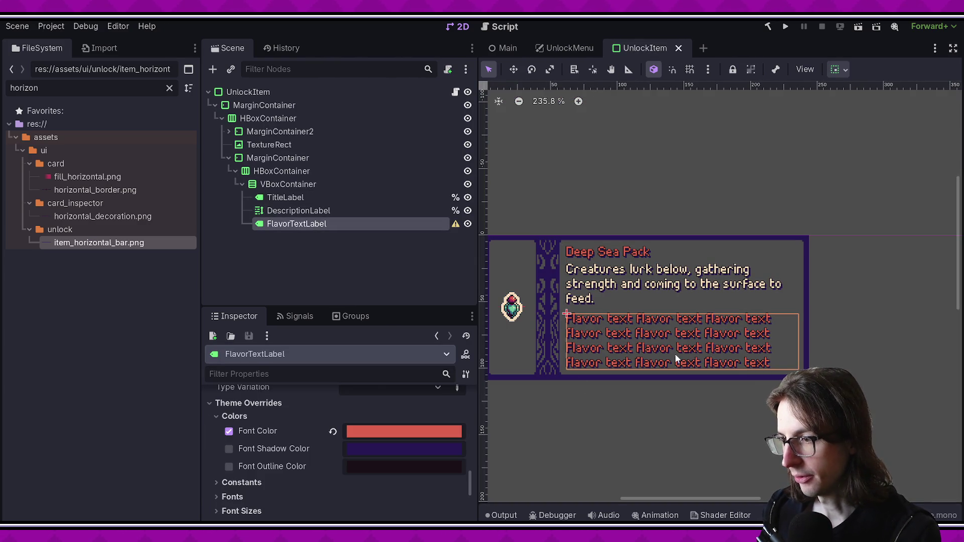
left_click(404, 431)
left_click(359, 383)
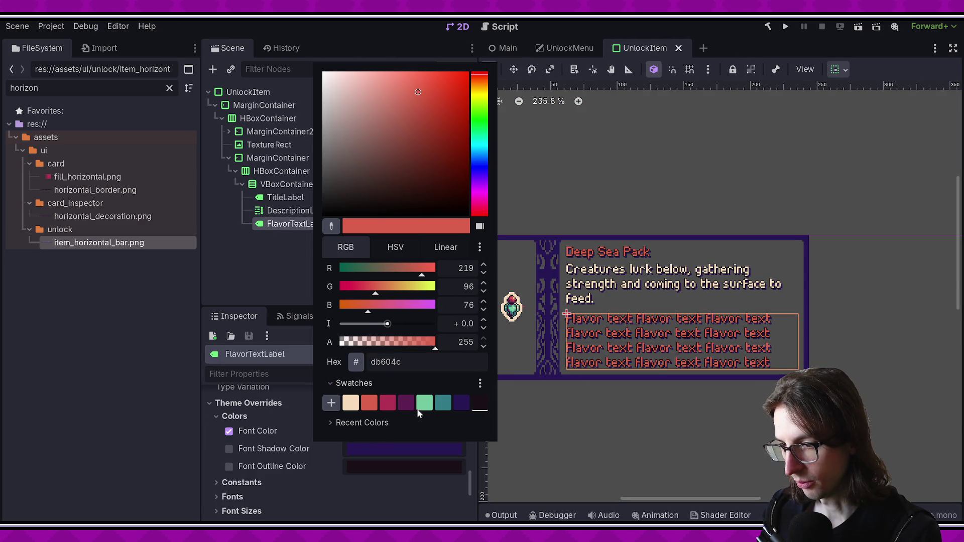
left_click(411, 405)
left_click(393, 405)
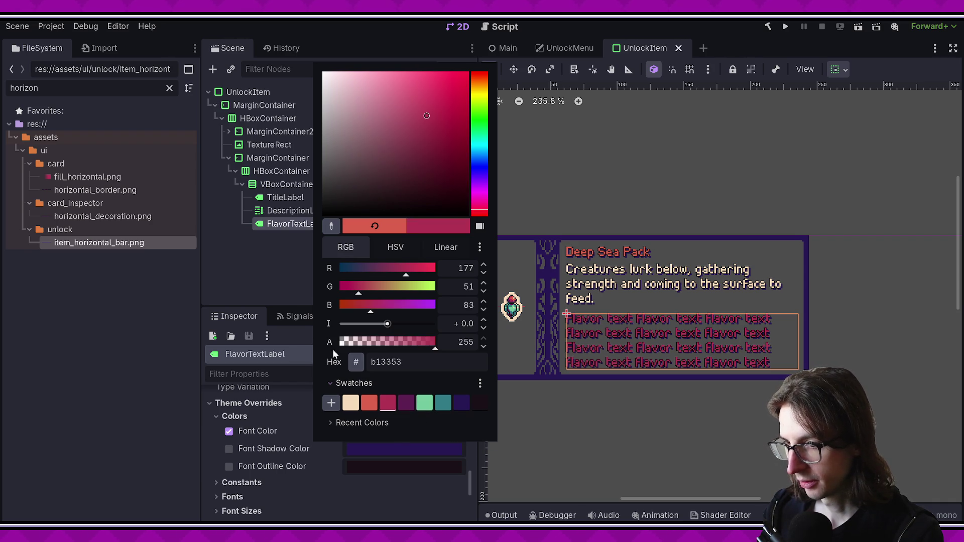
left_click(276, 277)
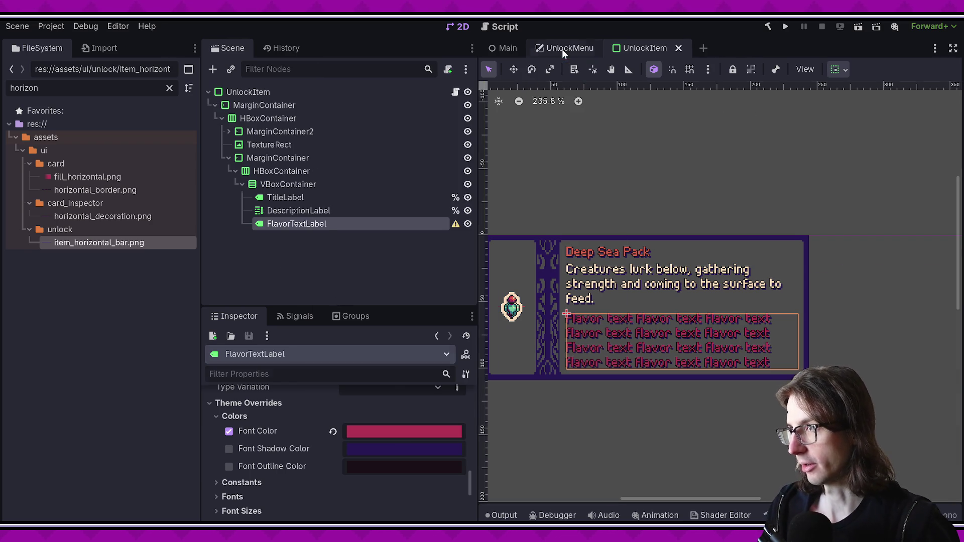
left_click(562, 49)
left_click(856, 27)
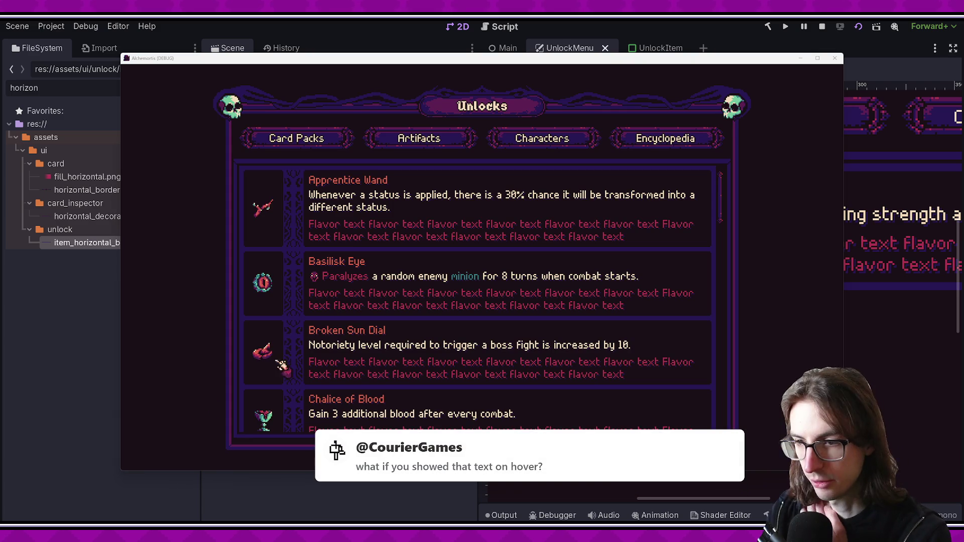
- Maximize the running game window and scroll down the Unlocks list
scroll(402, 361, "down", 5)
scroll(502, 312, "down", 3)
left_click(817, 58)
scroll(559, 236, "down", 5)
scroll(531, 281, "down", 6)
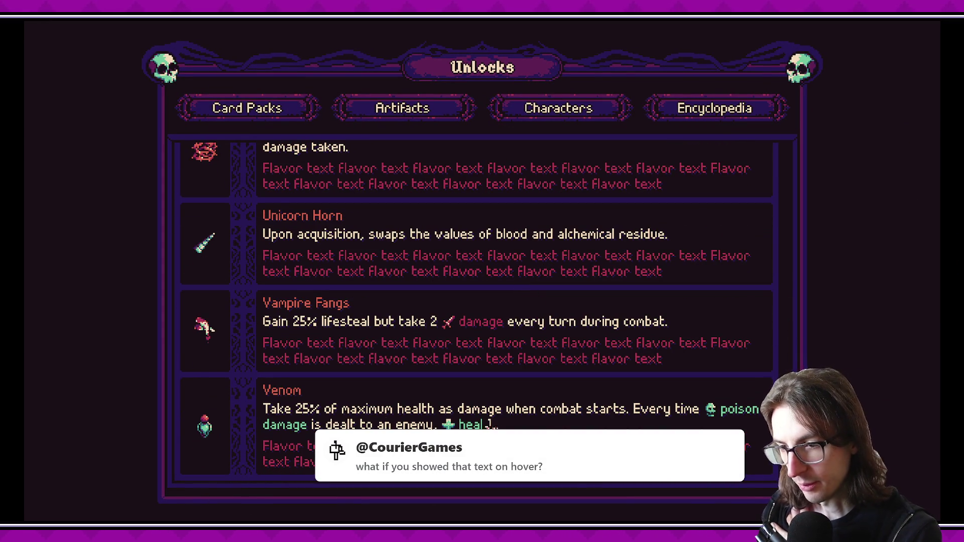
scroll(502, 312, "up", 15)
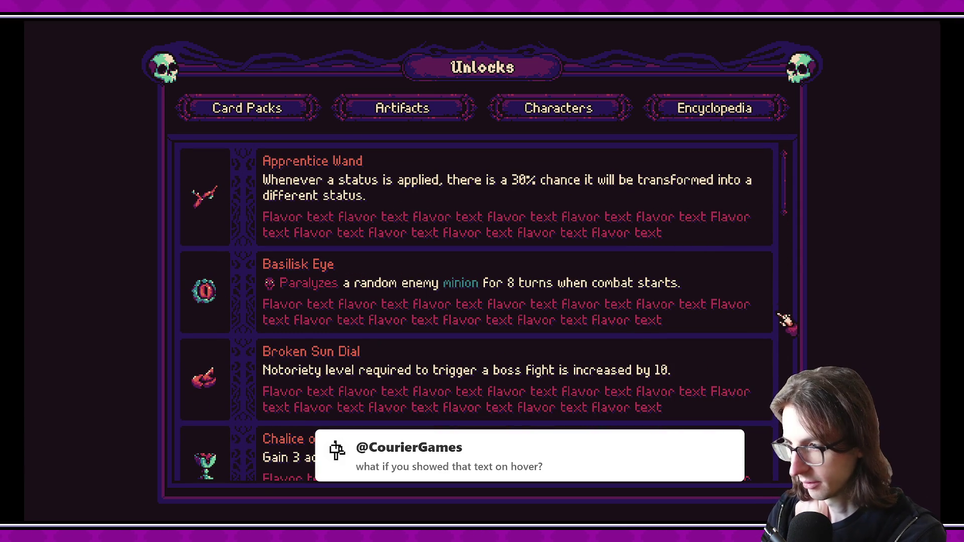
scroll(793, 217, "down", 1)
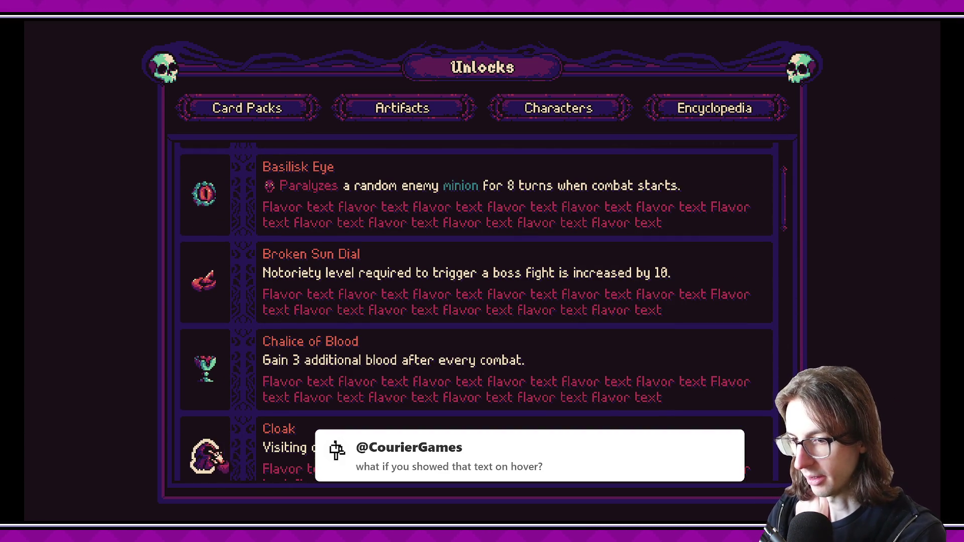
- Scroll through the artifact entries checking the crimson flavor text, then close the game
left_click_drag(786, 198, 779, 241)
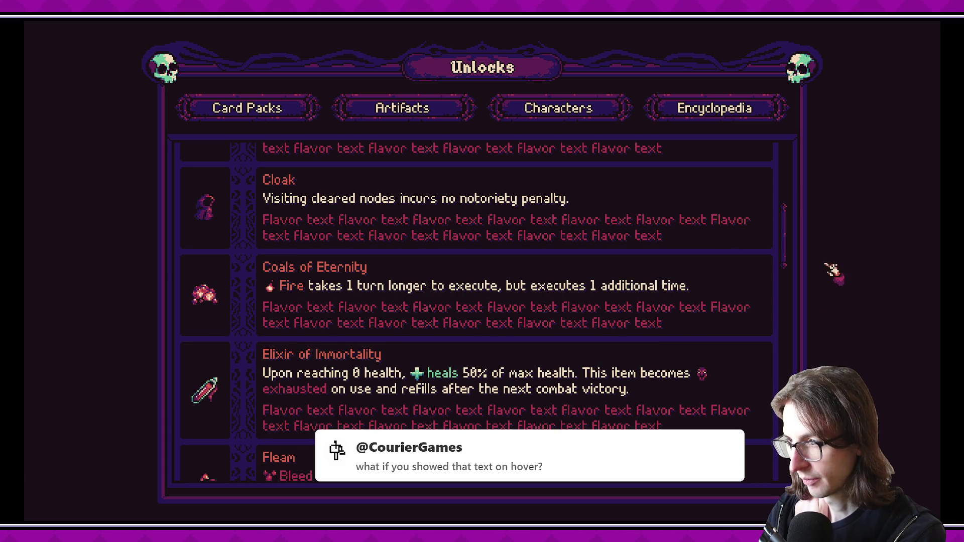
scroll(790, 246, "down", 1)
scroll(790, 246, "down", 3)
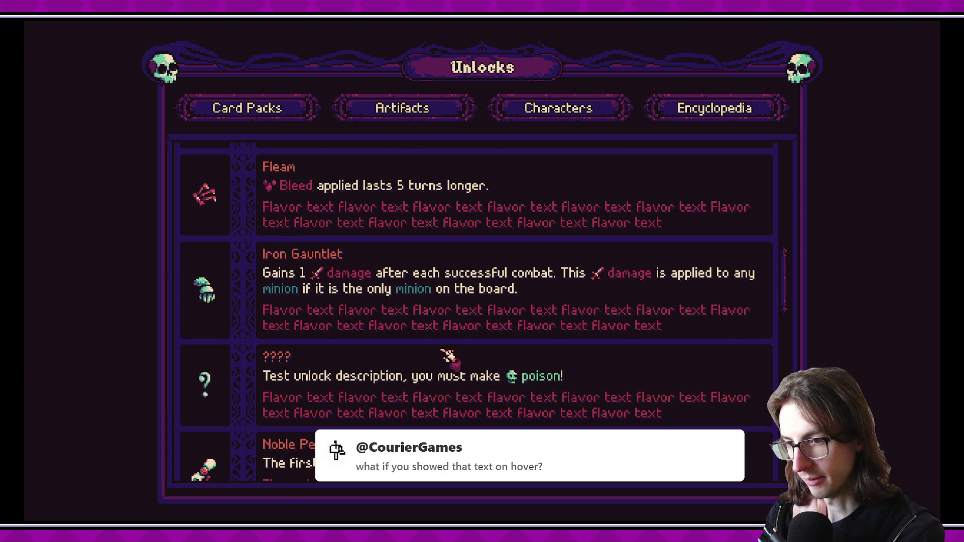
scroll(785, 280, "down", 2)
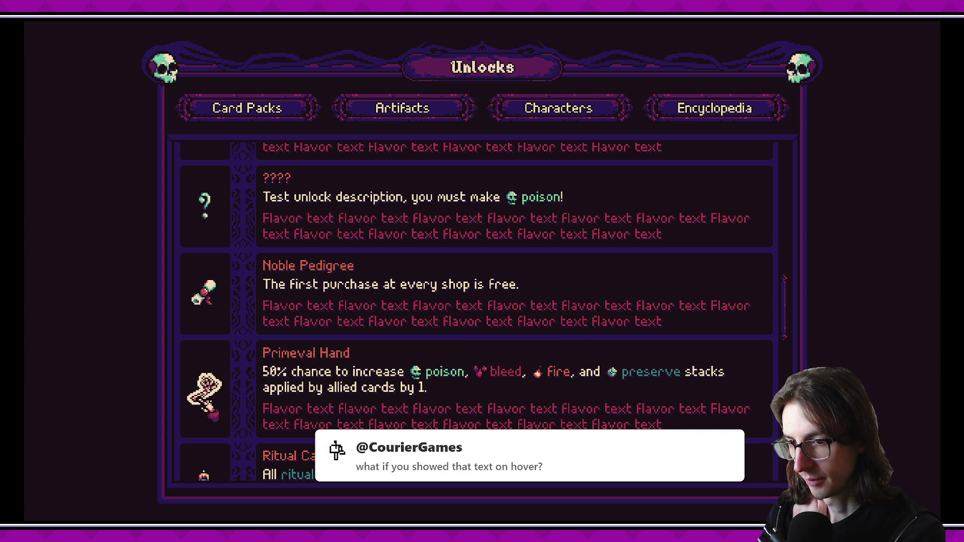
scroll(784, 319, "down", 4)
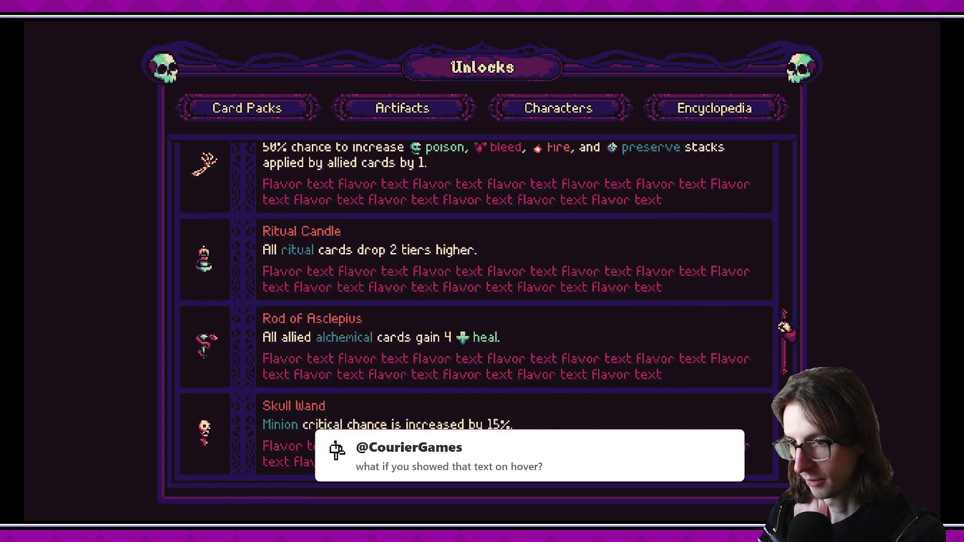
left_click_drag(782, 343, 774, 439)
key("alt+F4")
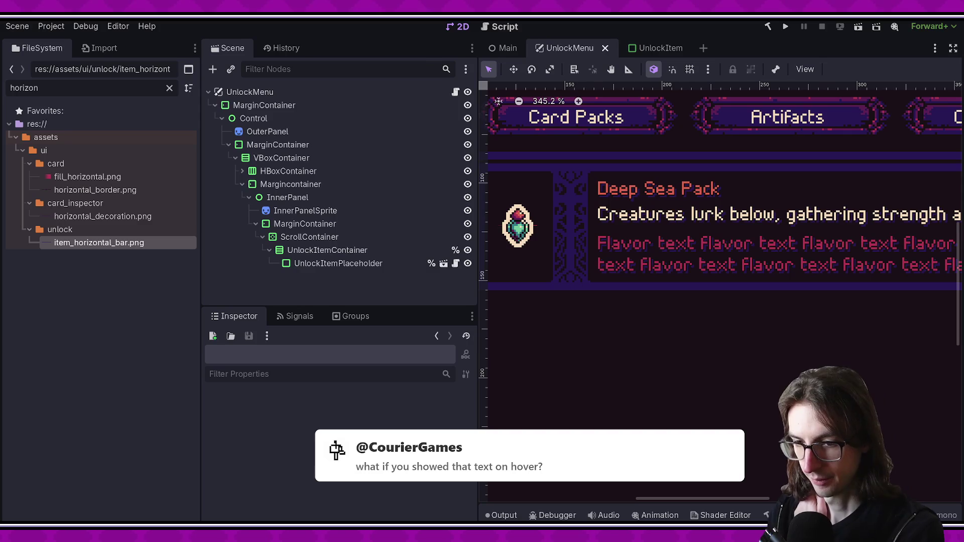
- Restore FlavorTextLabel's Font Color to the coral red db604c swatch and save UnlockItem
left_click(643, 51)
left_click(336, 224)
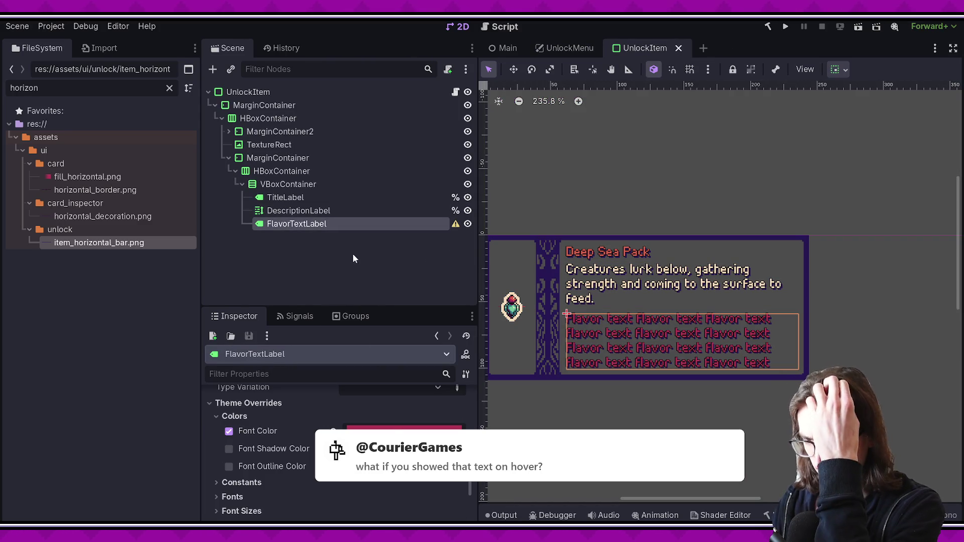
left_click(404, 431)
left_click(342, 382)
left_click(374, 408)
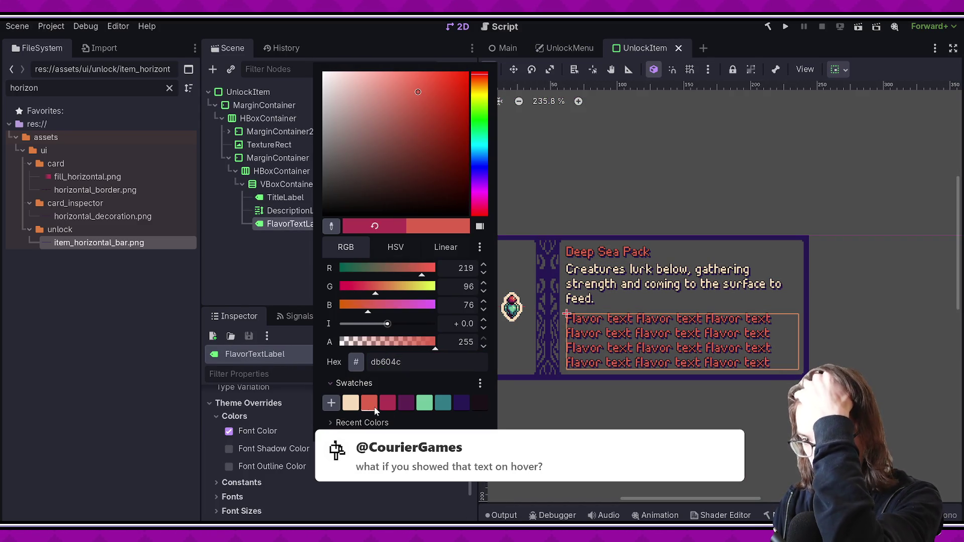
left_click(249, 270)
key("ctrl+s")
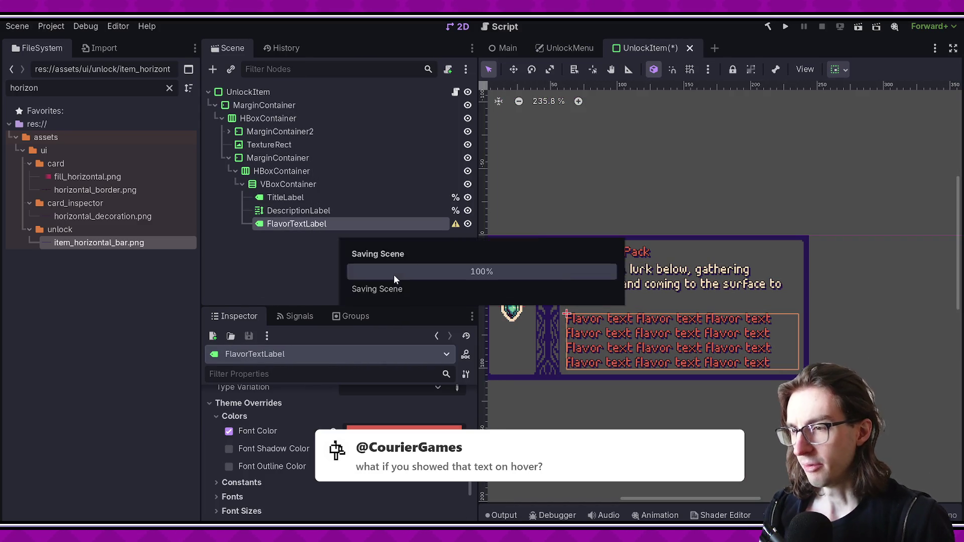
key("alt+Tab")
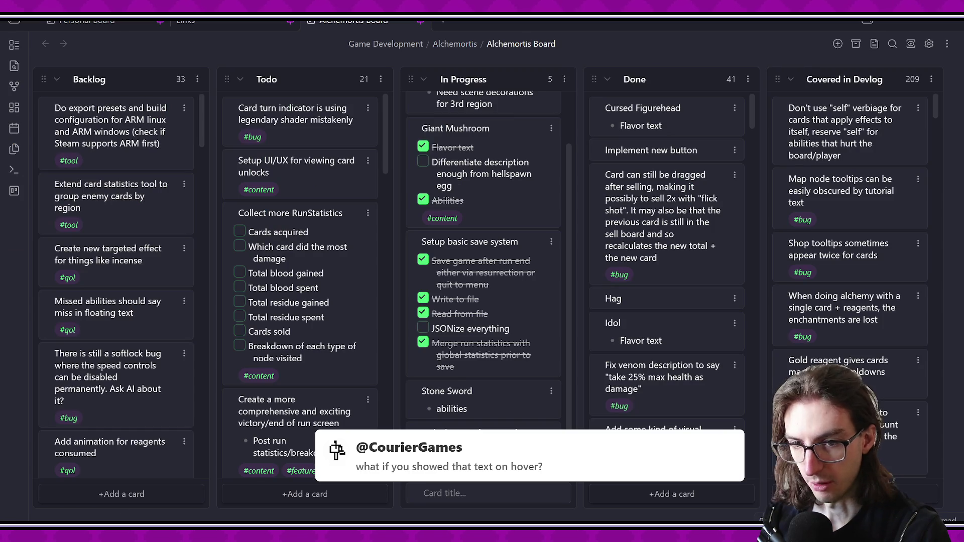
- Add checklist items for displaying flavor text, character unlock UI and card pack unlock to the card
double_click(485, 441)
key("BackSpace")
key("BackSpace")
key("BackSpace")
type("[ ] gure out how to disp")
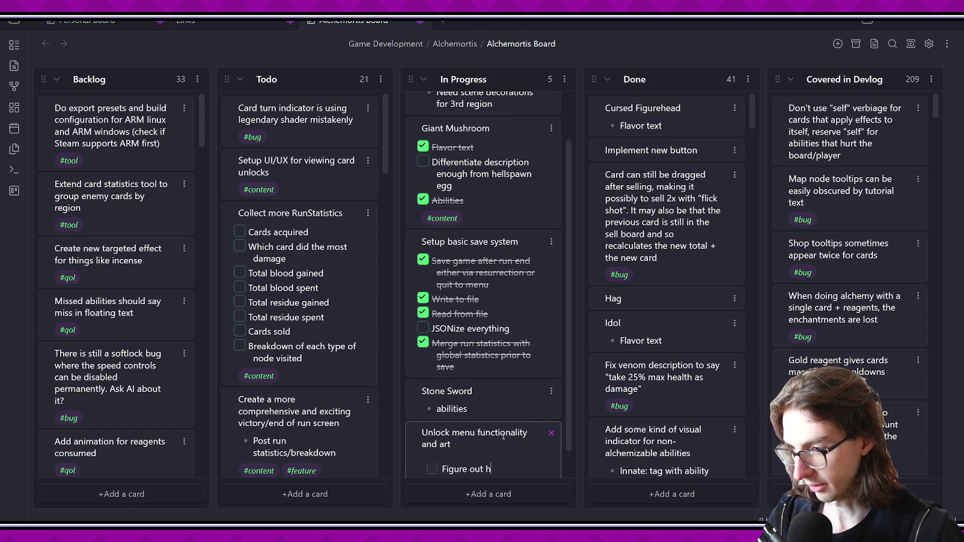
type("lay flav")
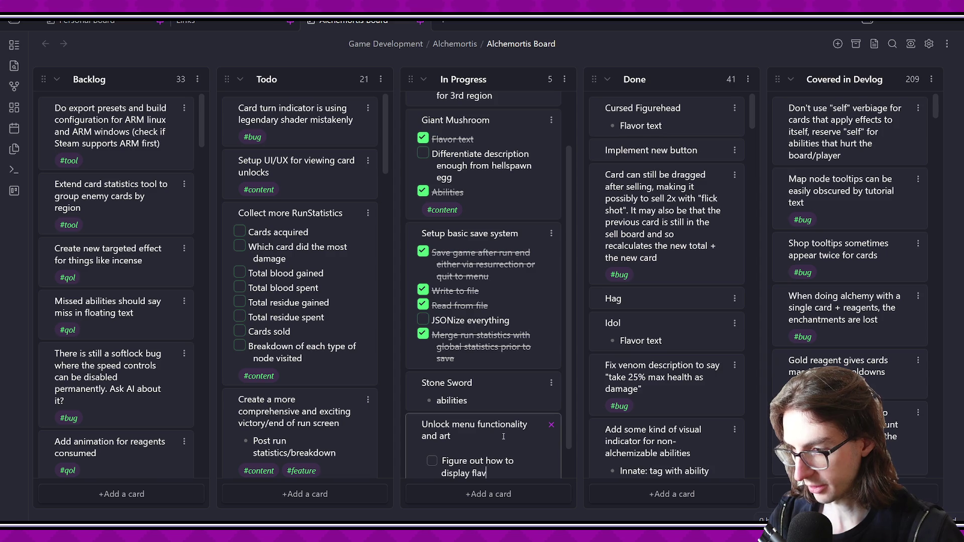
type("ort text")
key("Return")
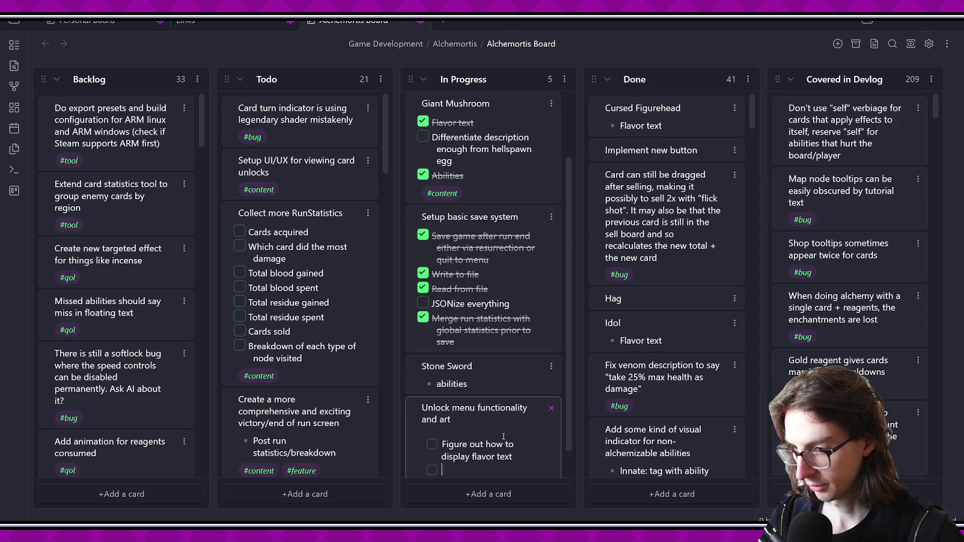
type("Figure out c")
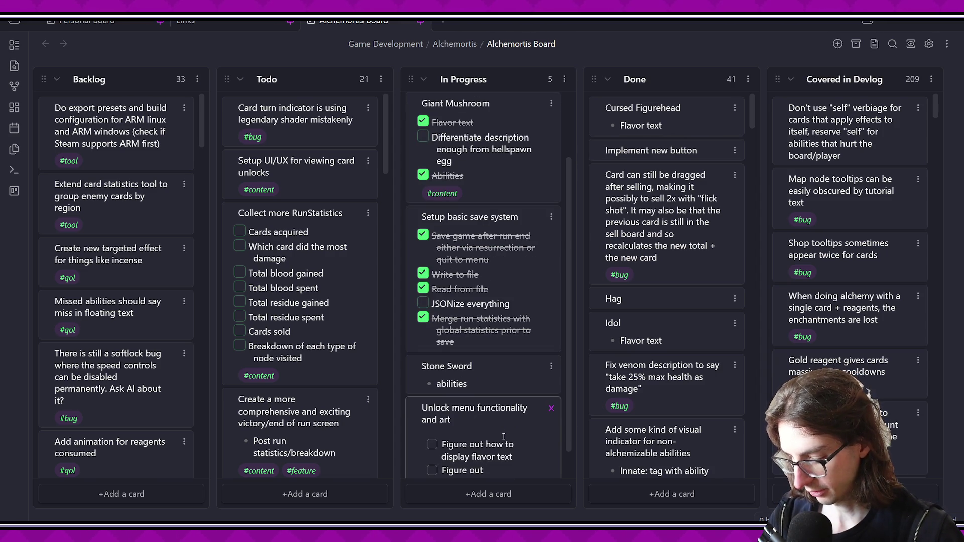
type("haracter unl")
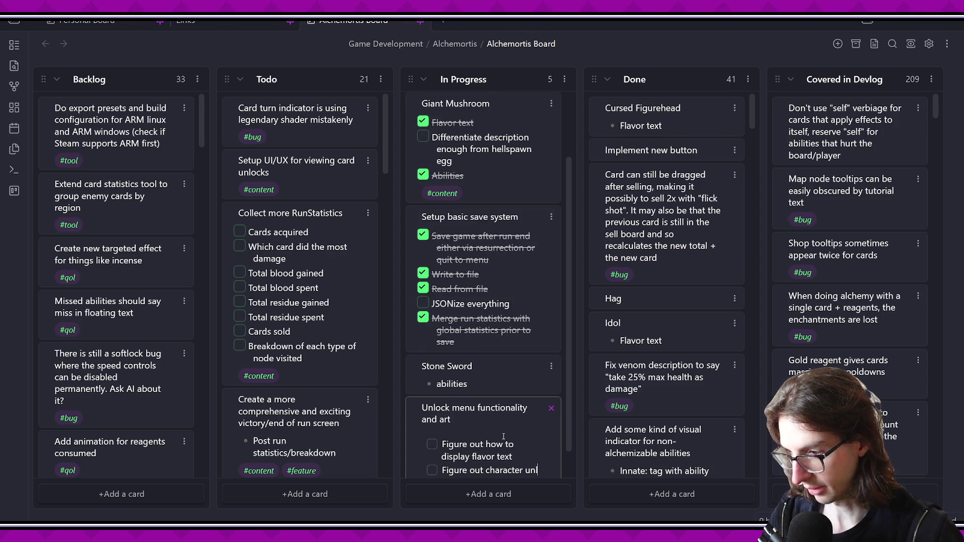
type("ock uio")
key("Return")
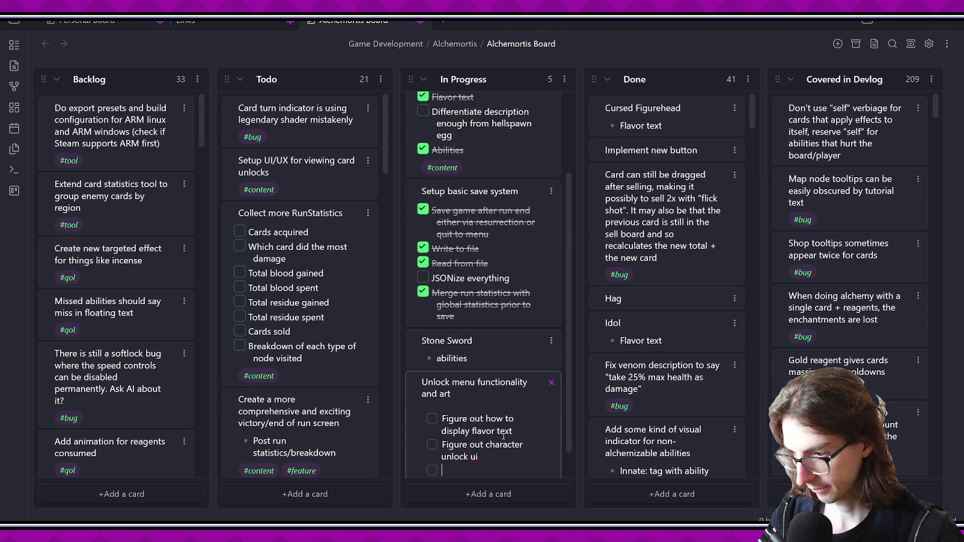
type("Figure out card pack unlock ui")
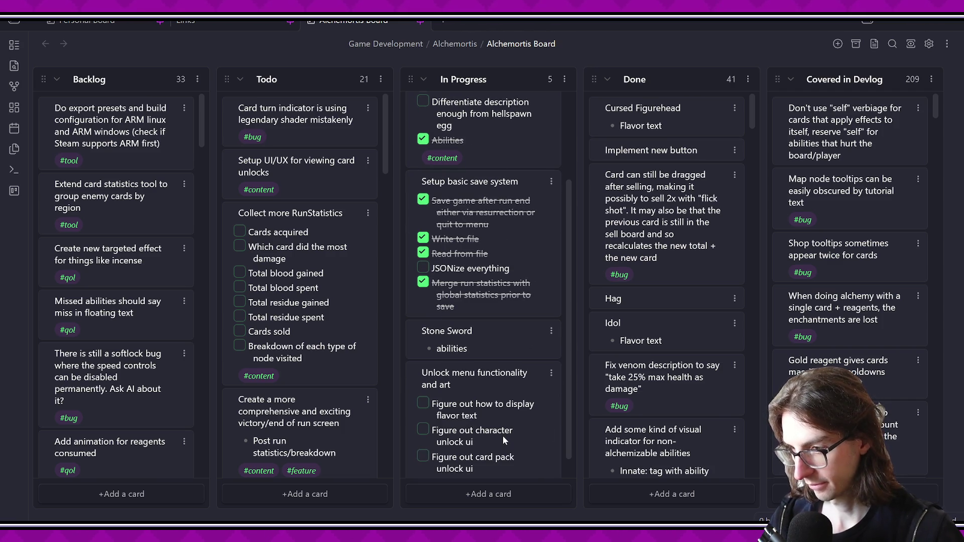
key("Escape")
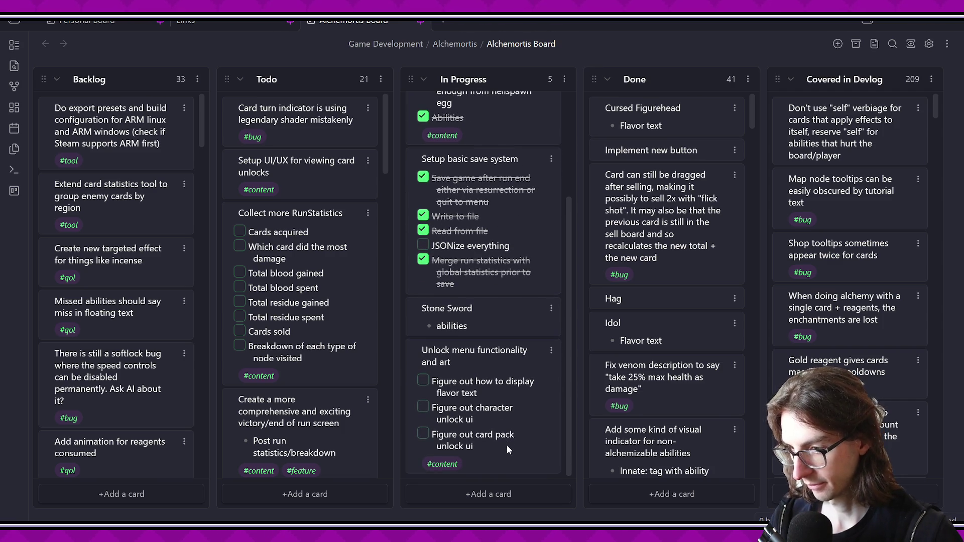
- Add the item 'Make UI functional so that it can be instantiated during the game'
double_click(495, 446)
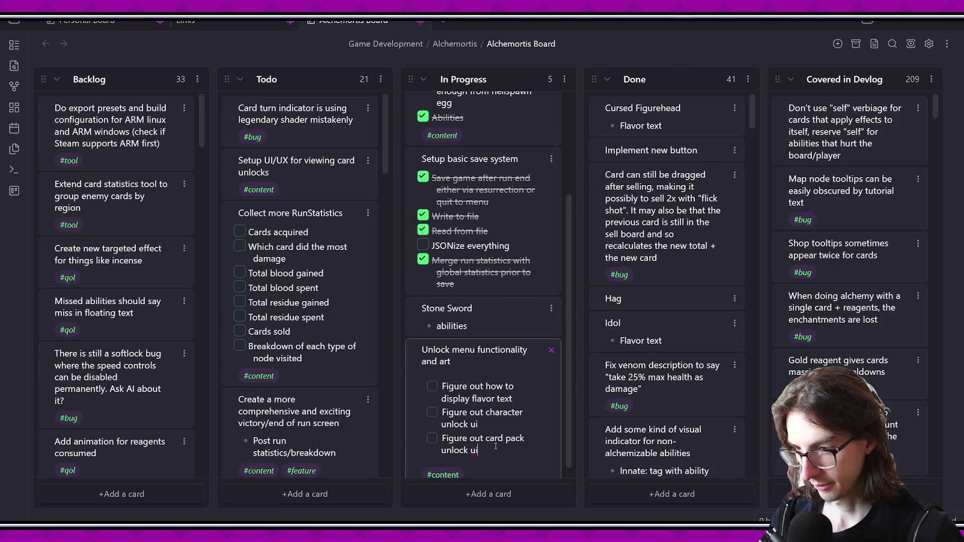
key("Return")
type("Make UI ")
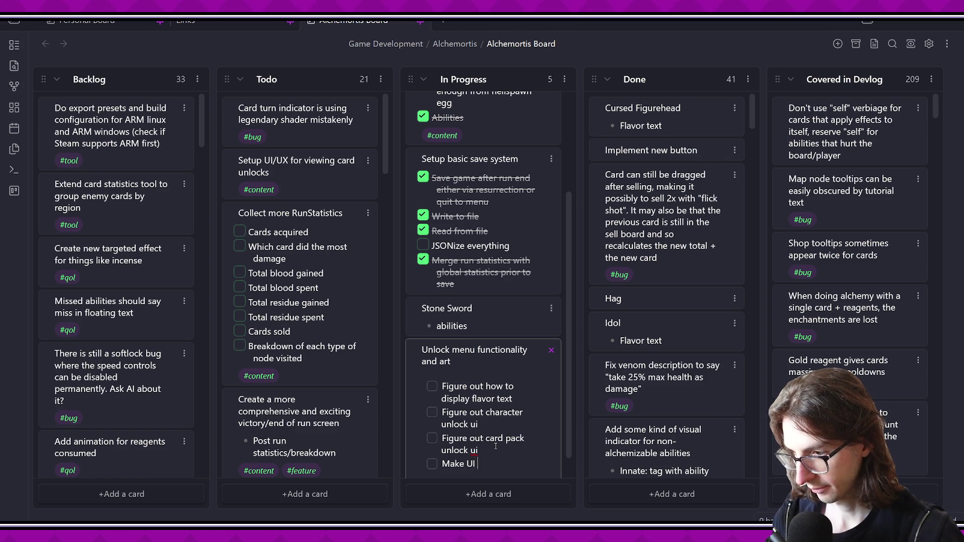
type("functional so")
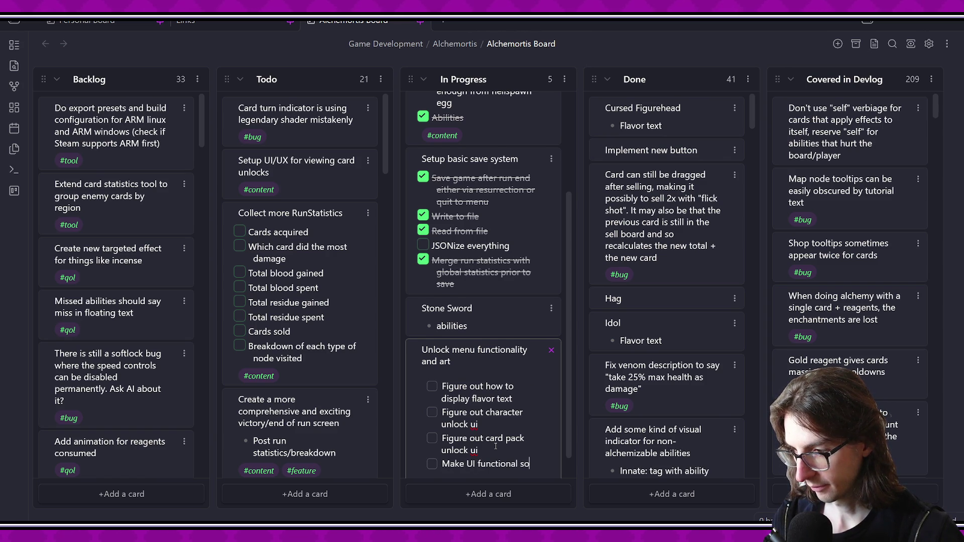
type(" that it can be s")
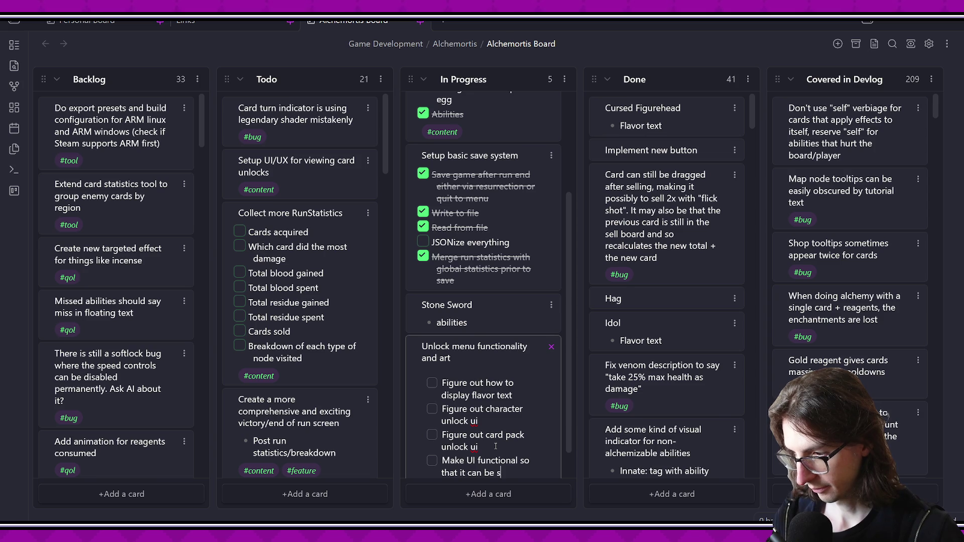
key("BackSpace")
type("instantiae")
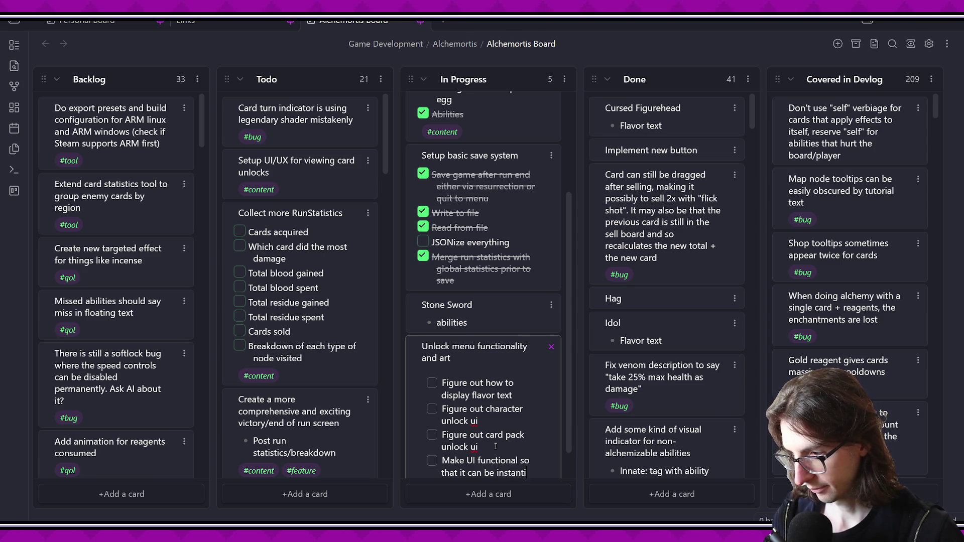
key("BackSpace")
type("ted")
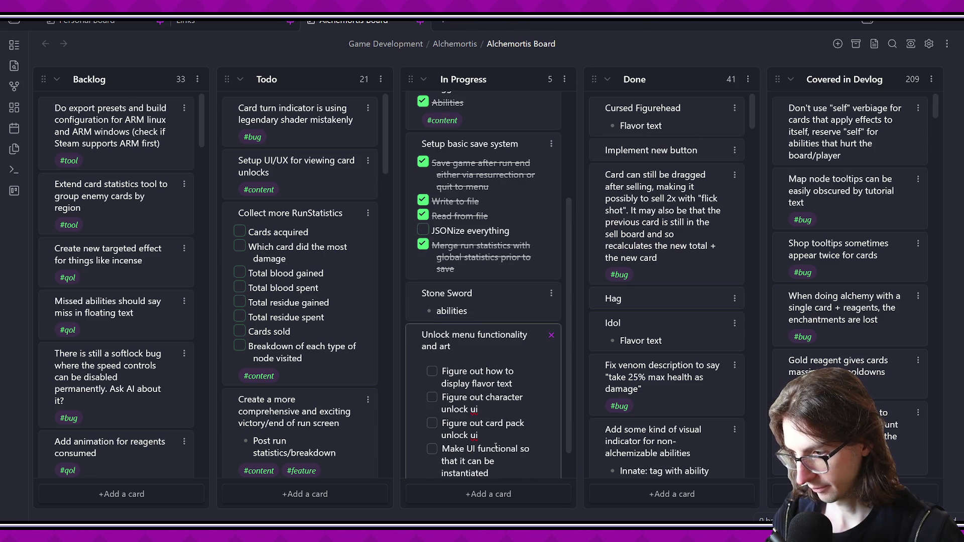
key("BackSpace")
type("during the game")
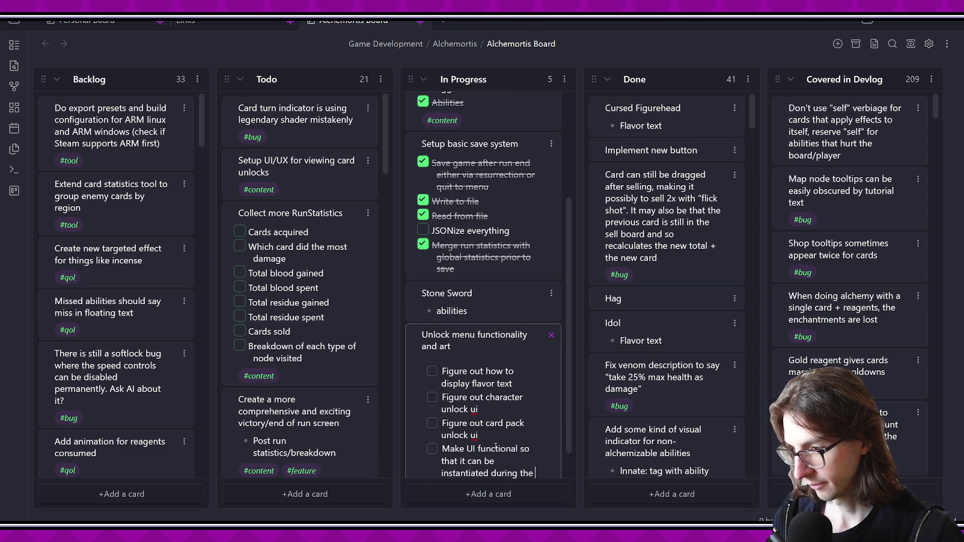
key("Return")
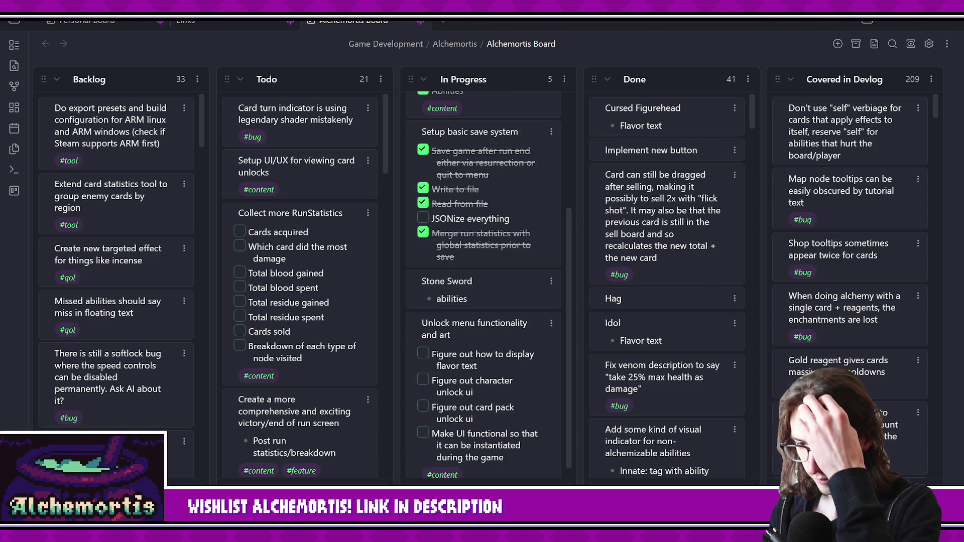
- Clear the node selection in Godot's viewport, then move on to VS Code
key("alt+Tab")
left_click(464, 291)
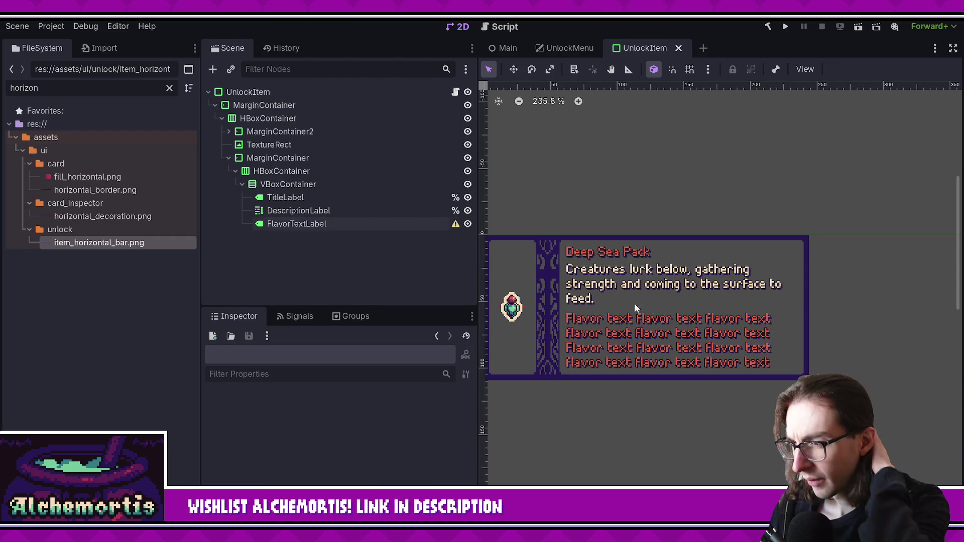
scroll(641, 235, "down", 2)
scroll(619, 278, "up", 1)
scroll(652, 271, "left", 3)
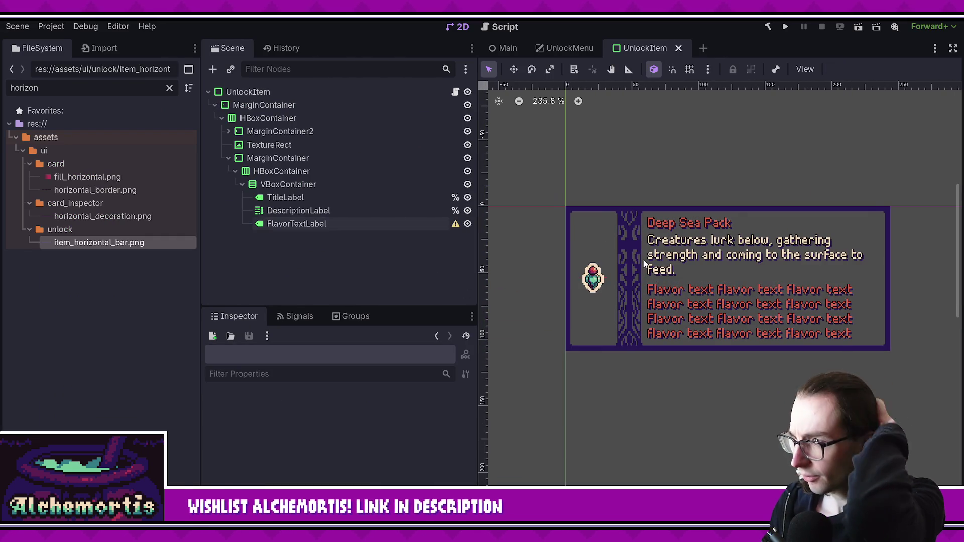
key("alt+Tab")
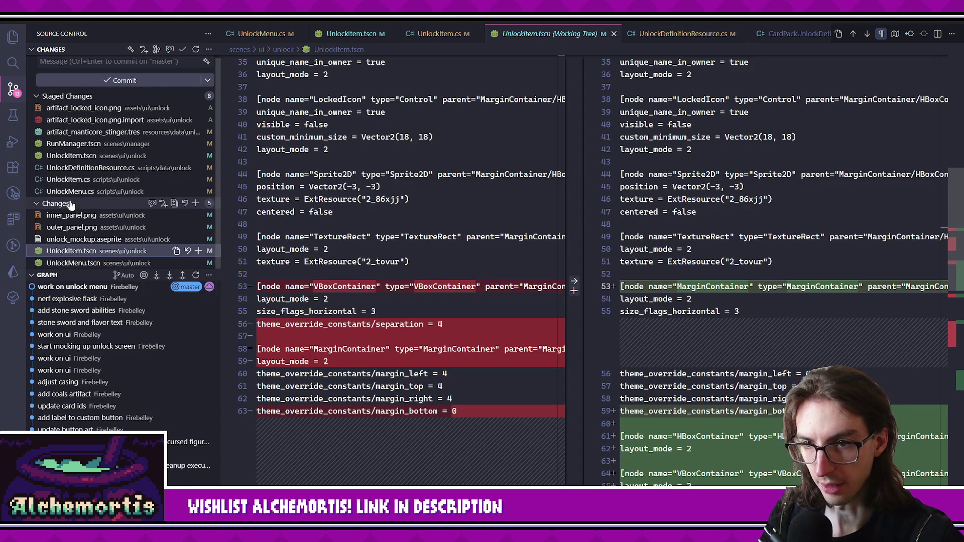
- Stage all changes including UnlockMenu.tscn, commit as 'work on unlock ui', then run the game with F5
left_click(75, 263)
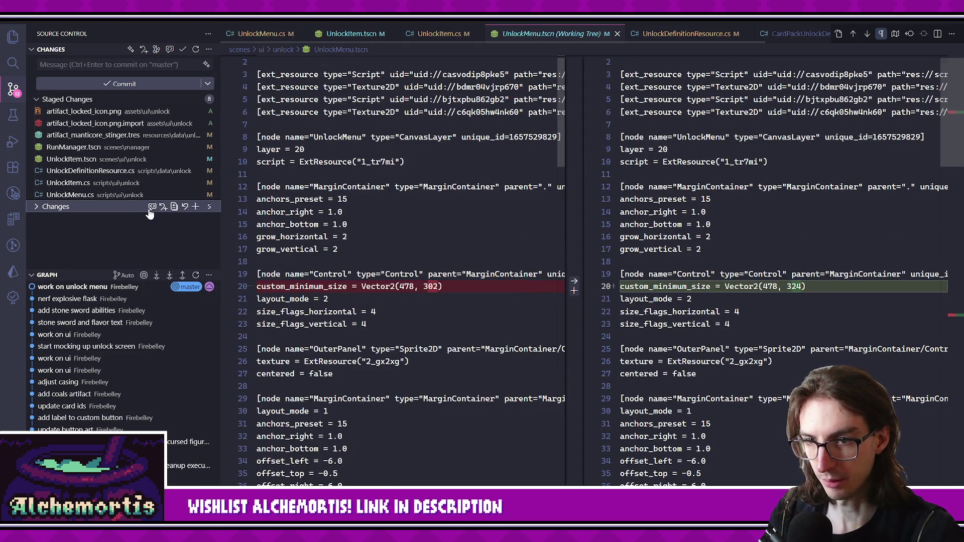
left_click(195, 206)
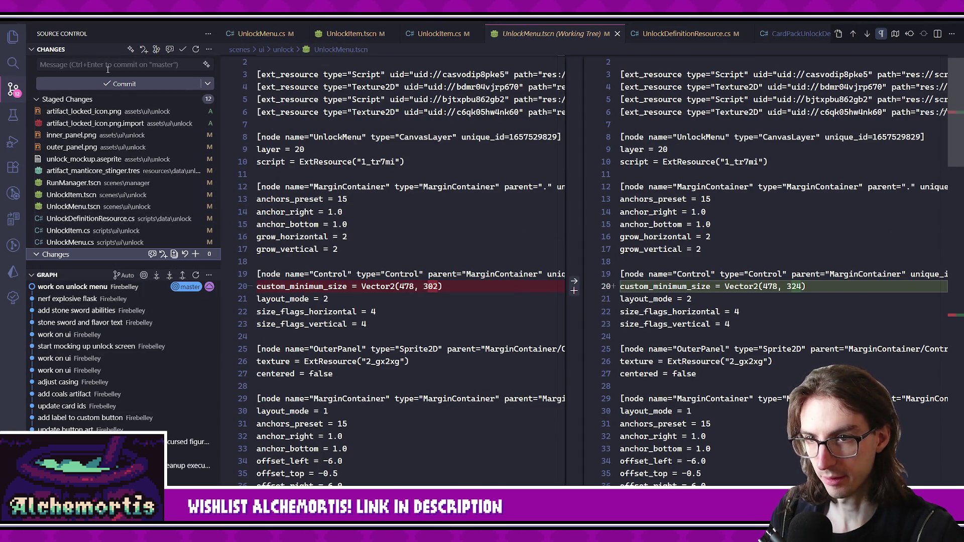
left_click(107, 67)
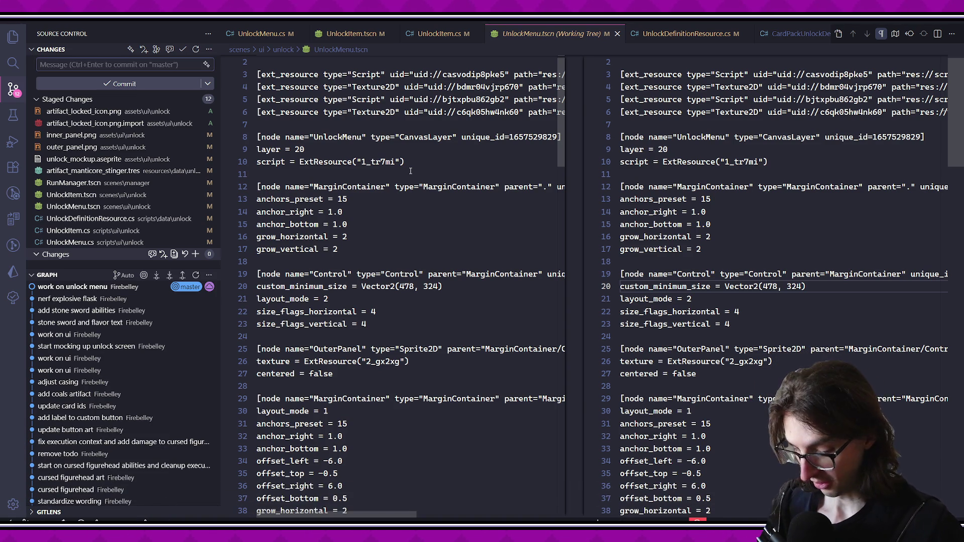
type("work on unlock")
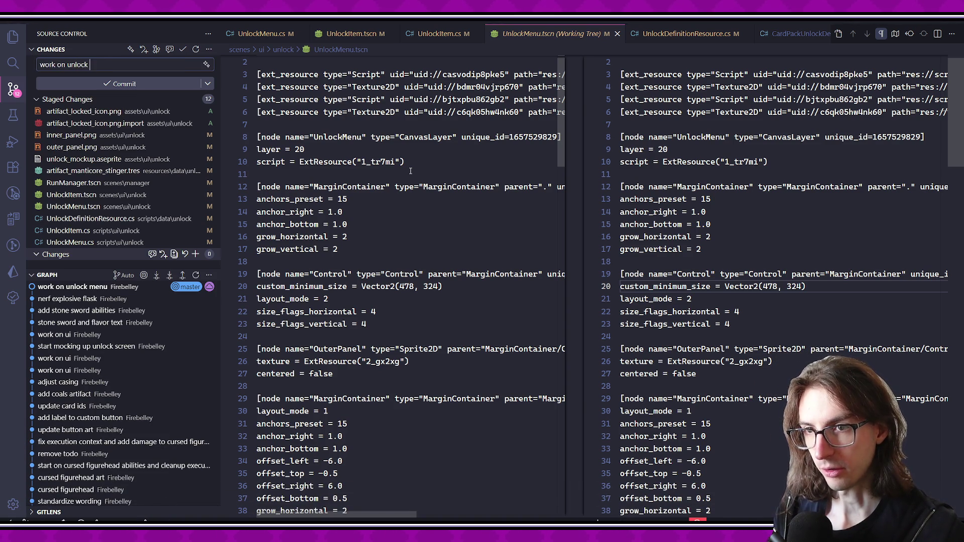
key("ctrl+Return")
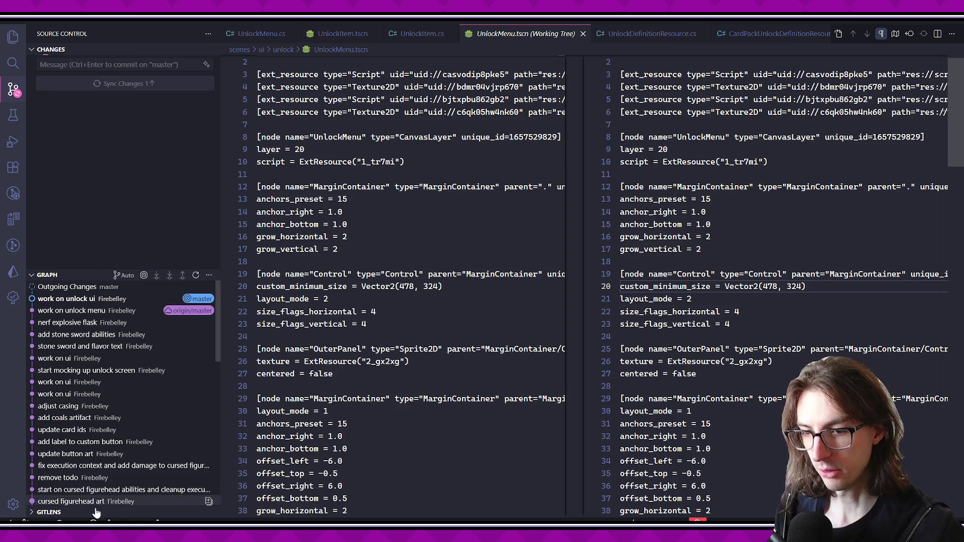
key("alt+Tab")
key("F5")
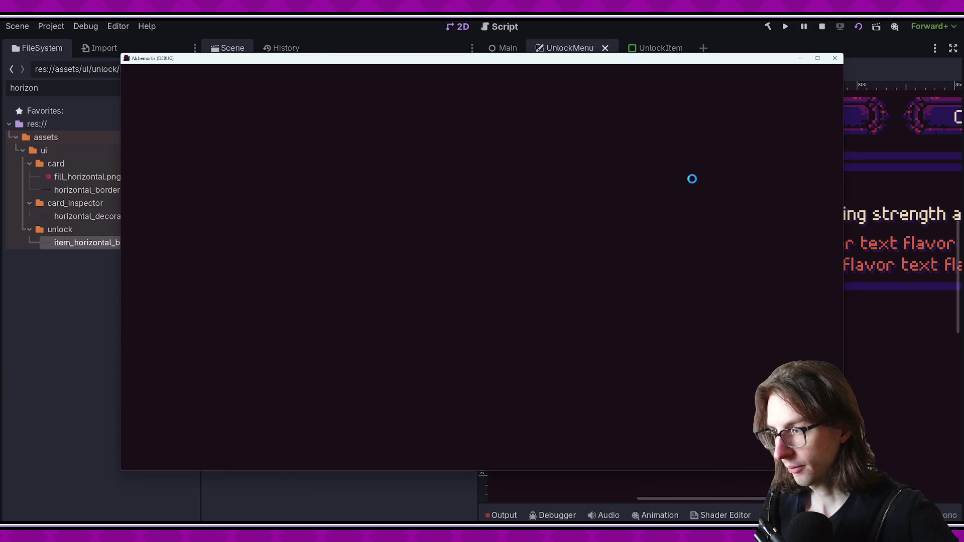
- Scroll through the Artifacts list in the running game, then bring the editor to the front
mouse_move(729, 183)
left_mouse_down()
mouse_move(718, 275)
mouse_move(727, 417)
mouse_move(723, 318)
mouse_move(700, 249)
left_mouse_up()
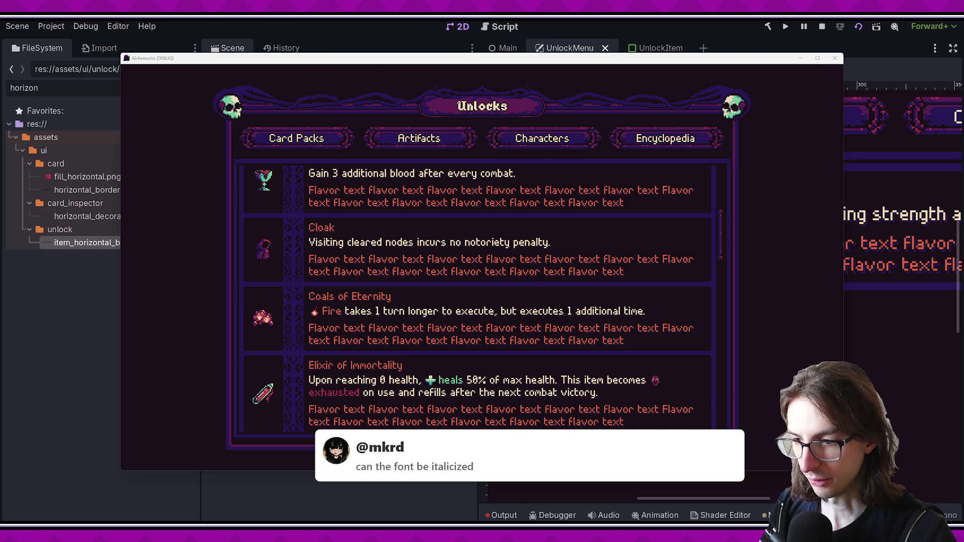
left_click(291, 497)
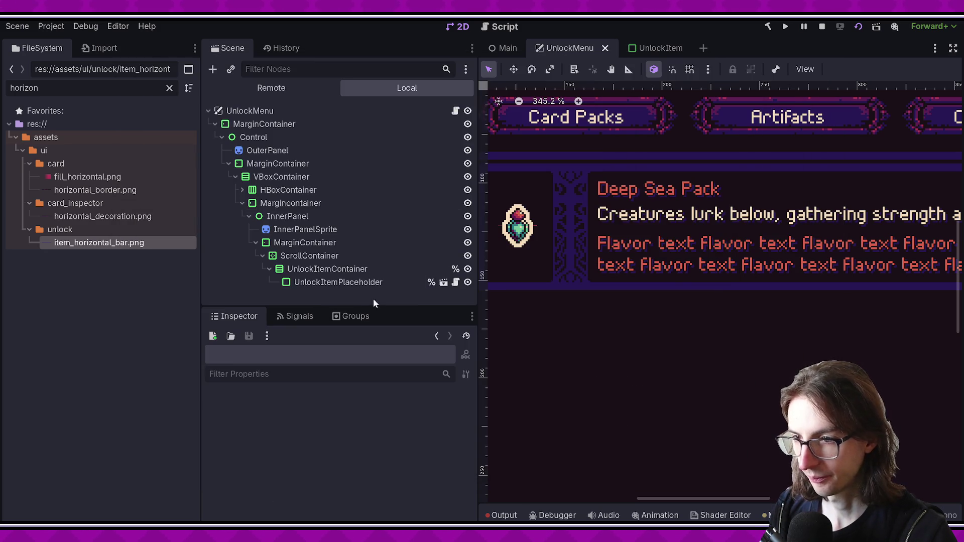
- In the UnlockItem scene, review FlavorTextLabel's Styles and Displayed Text properties
left_click(645, 48)
scroll(301, 452, "down", 3)
scroll(300, 445, "up", 2)
left_click(235, 478)
scroll(261, 459, "down", 3)
scroll(264, 451, "up", 10)
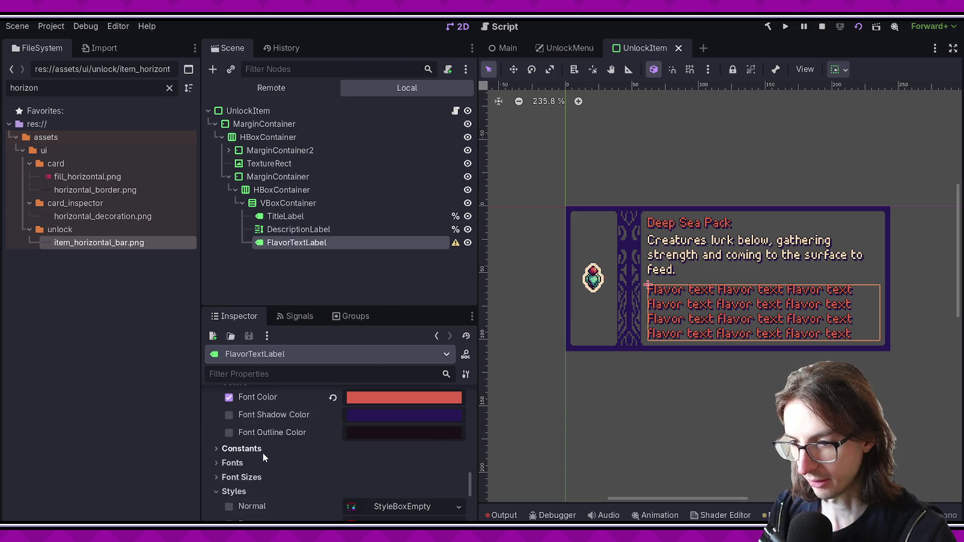
scroll(271, 446, "up", 6)
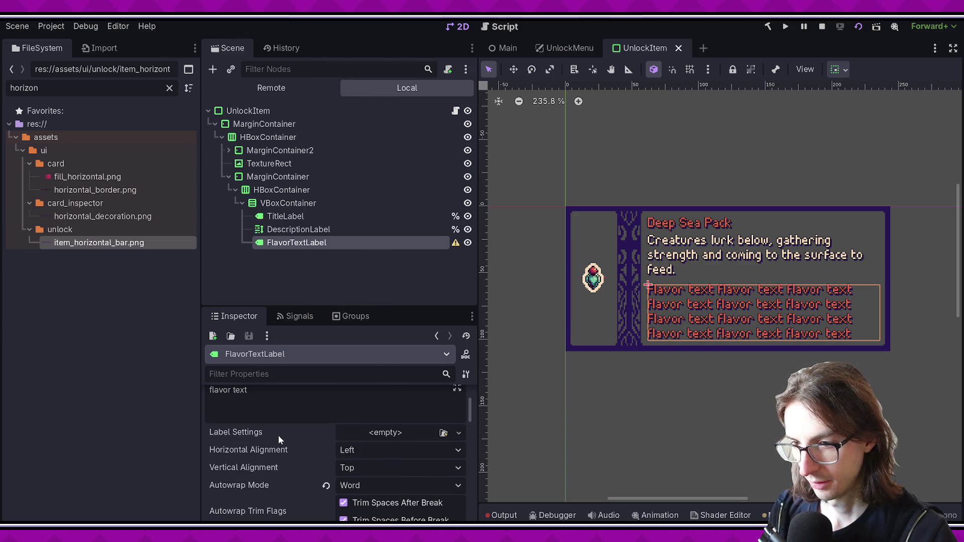
scroll(278, 435, "up", 3)
scroll(276, 427, "down", 6)
scroll(276, 425, "down", 5)
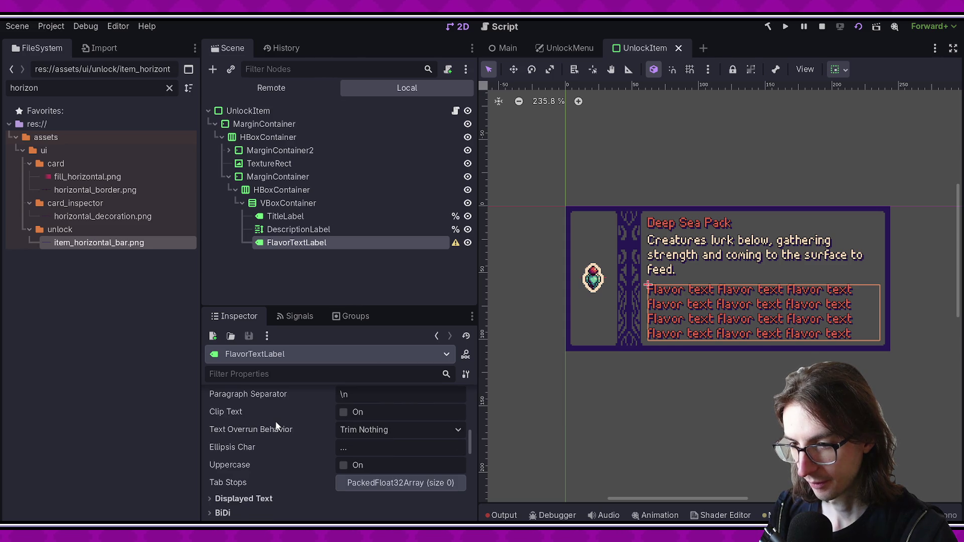
scroll(275, 432, "down", 2)
left_click(266, 459)
scroll(266, 452, "down", 2)
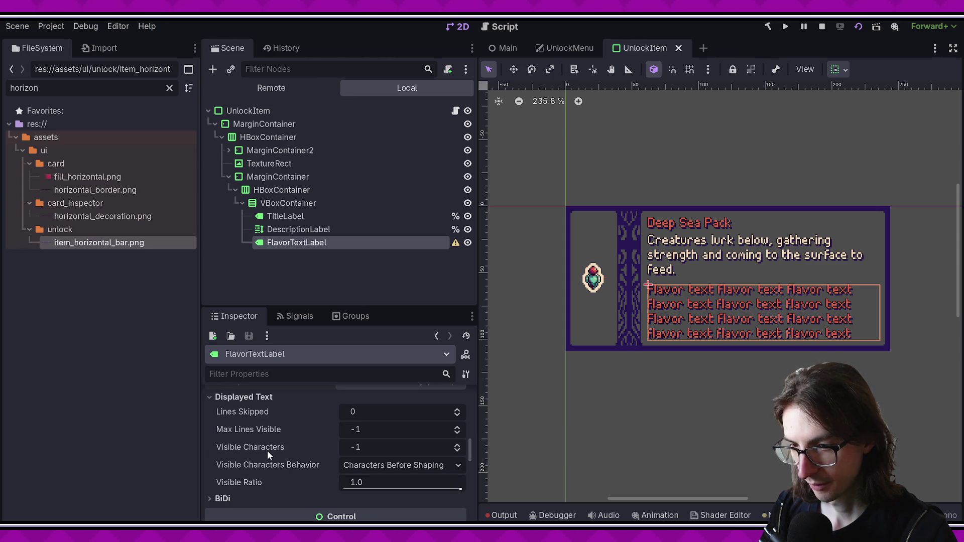
scroll(245, 460, "down", 3)
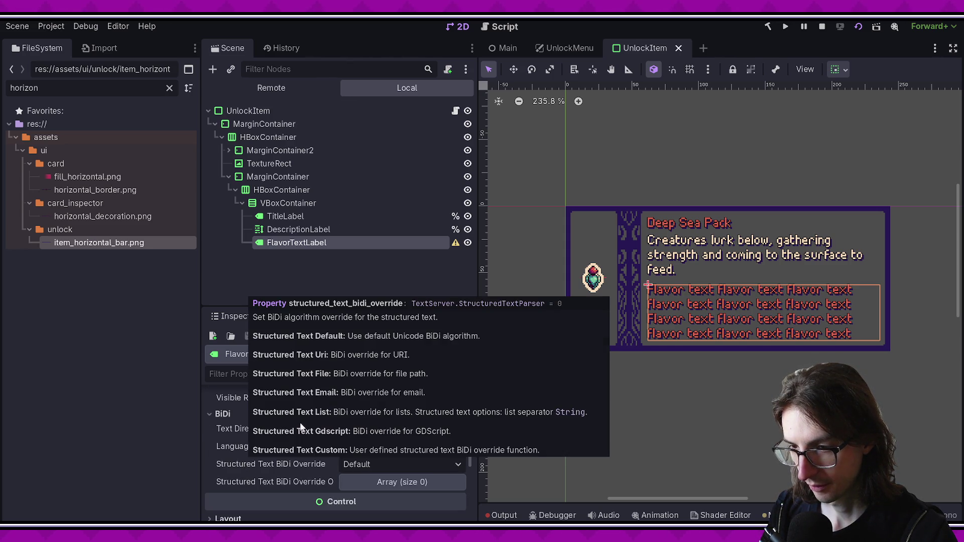
scroll(297, 466, "down", 2)
scroll(290, 457, "up", 8)
scroll(336, 424, "up", 2)
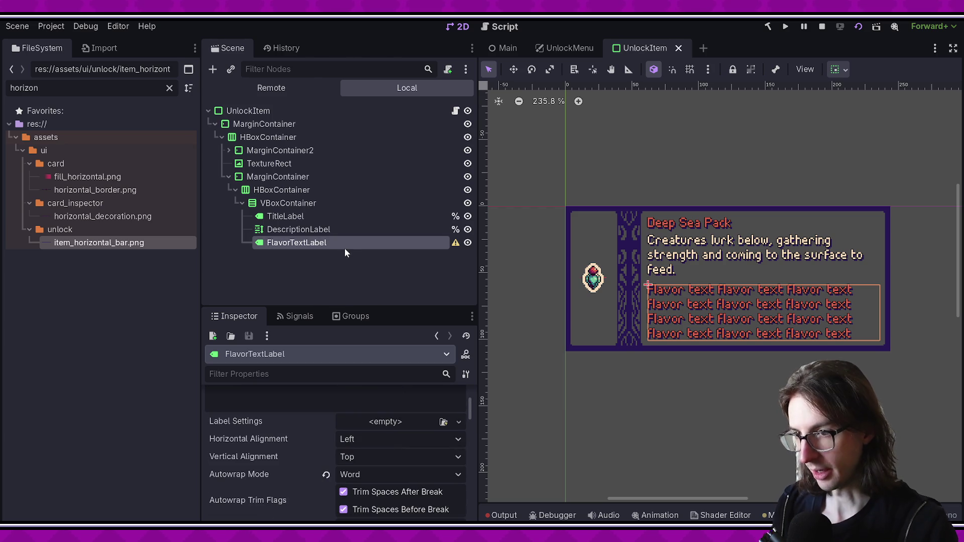
- Duplicate FlavorTextLabel and start changing the copy's node type
right_click(333, 242)
left_click(293, 285)
key("ctrl+d")
right_click(330, 258)
left_click(405, 348)
- Convert the copy to a RichTextLabel, enable BBCode and add an [i] tag to its text
type("richt")
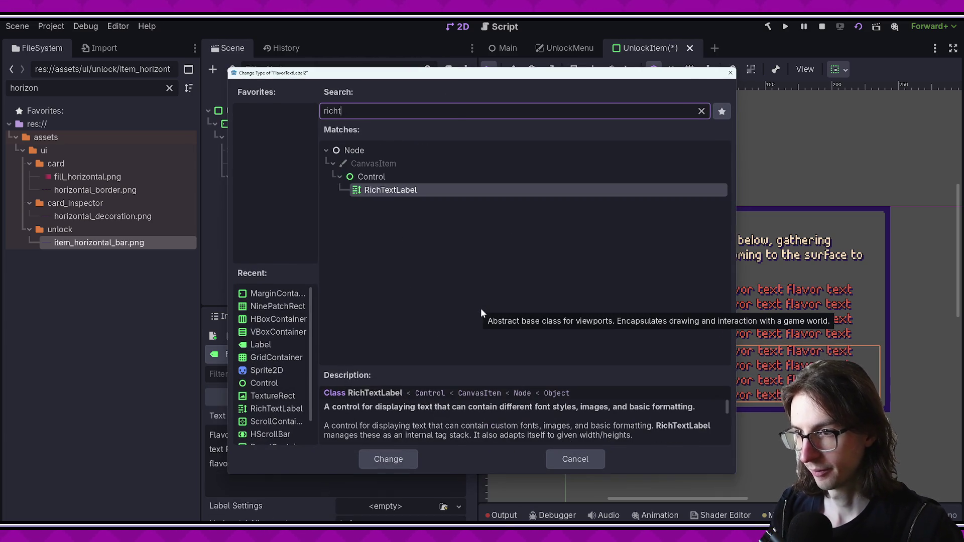
key("Return")
left_click(349, 421)
type("[i]")
scroll(225, 444, "down", 3)
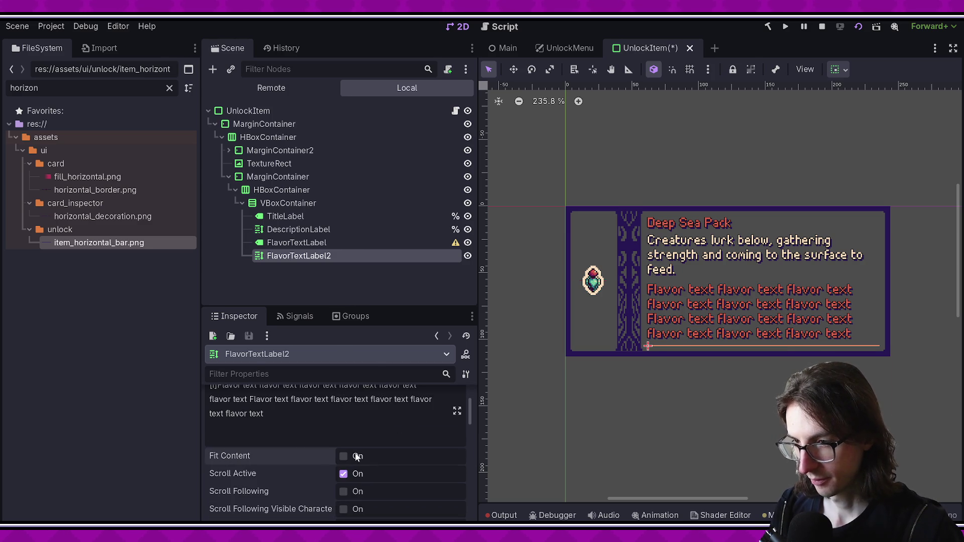
left_click_drag(355, 452, 293, 413)
left_click(297, 427)
type("[/i]")
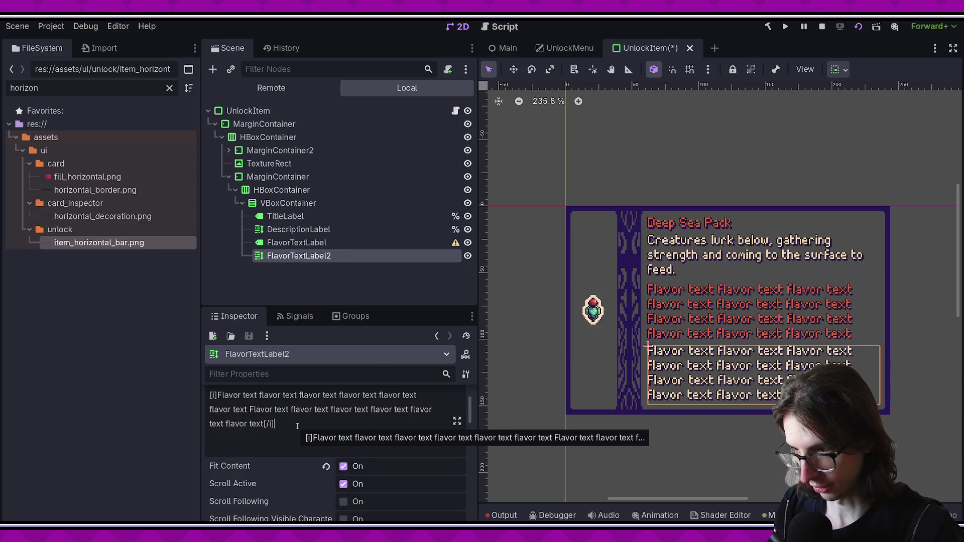
- Browse the RichTextLabel's properties, expanding the Threading group
scroll(315, 433, "down", 2)
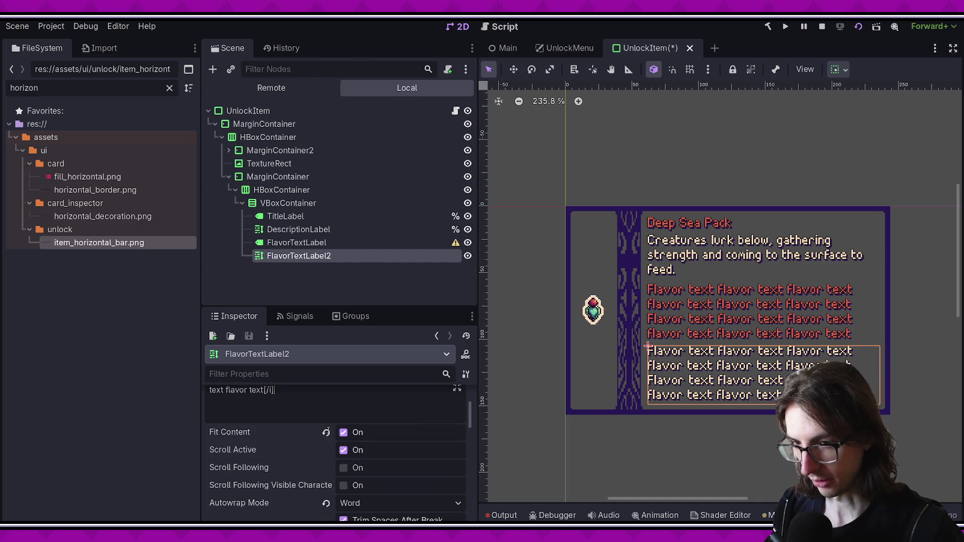
scroll(310, 423, "down", 6)
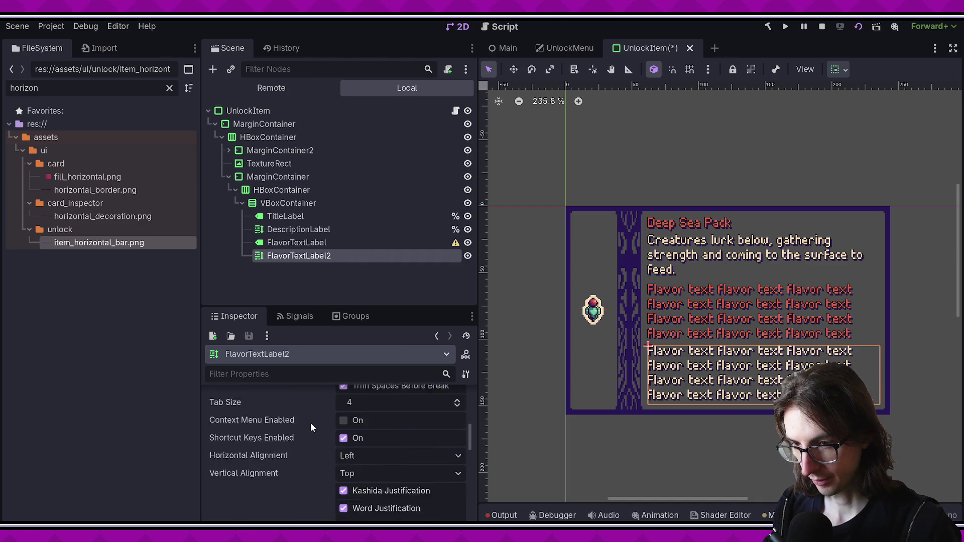
scroll(310, 422, "down", 8)
scroll(311, 422, "up", 4)
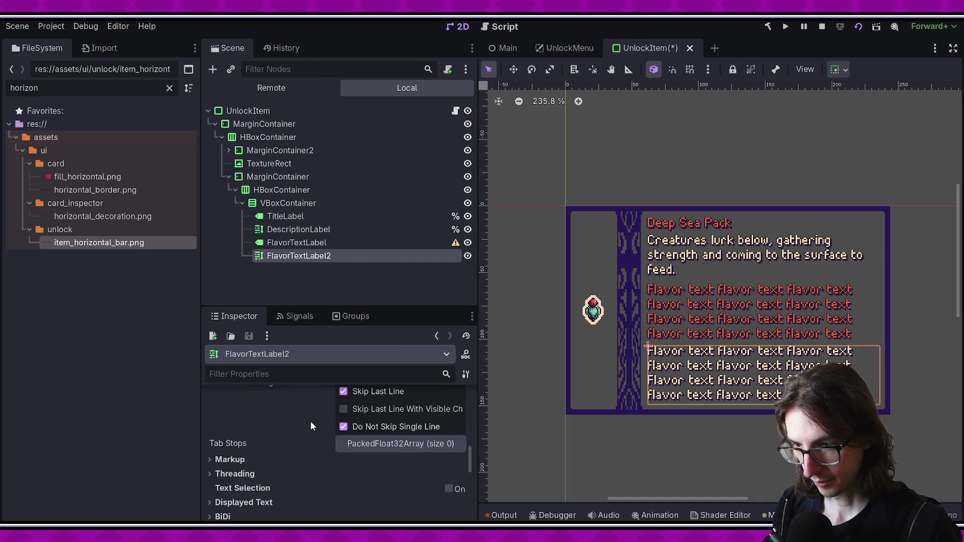
left_click(252, 474)
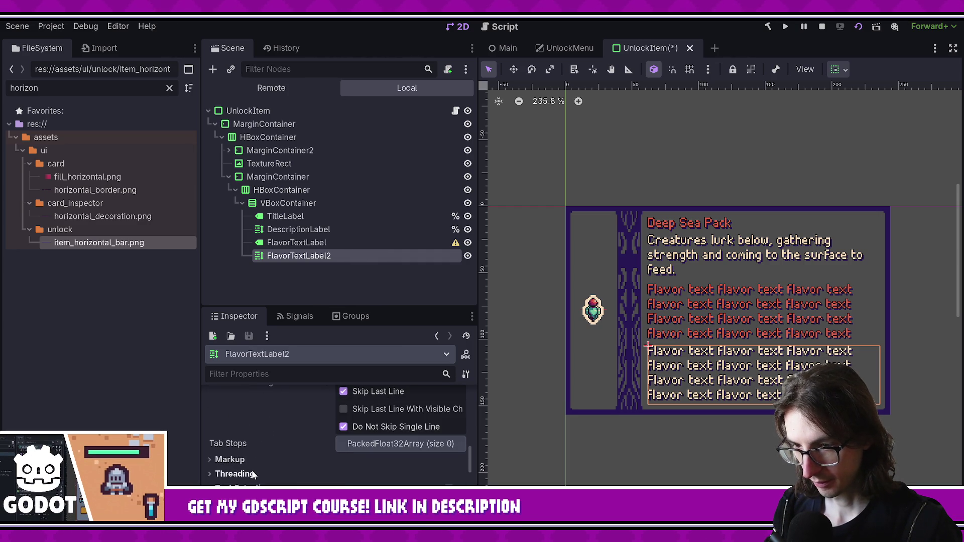
scroll(248, 457, "up", 15)
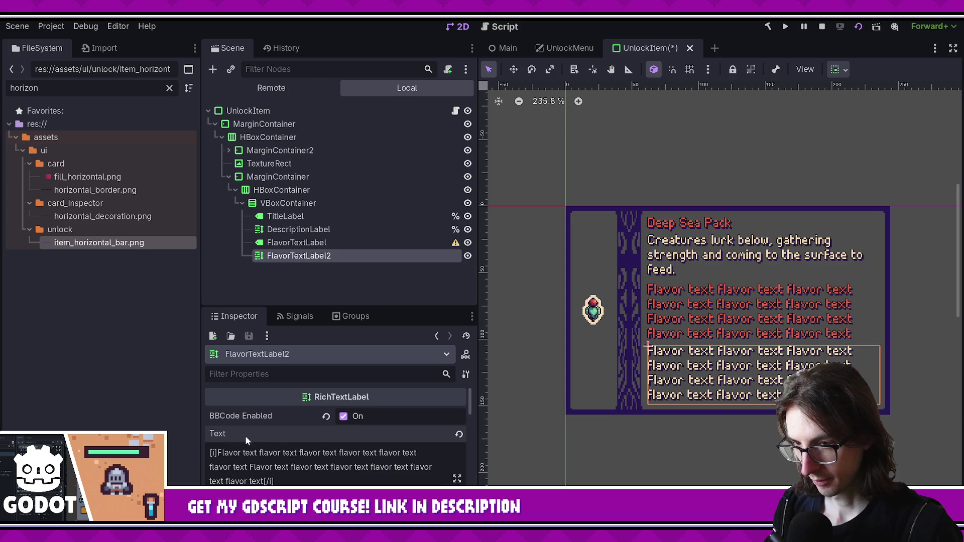
- Delete FlavorTextLabel2, confirm, save UnlockItem, and reselect the original FlavorTextLabel
left_click(321, 276)
left_click(321, 257)
key("Delete")
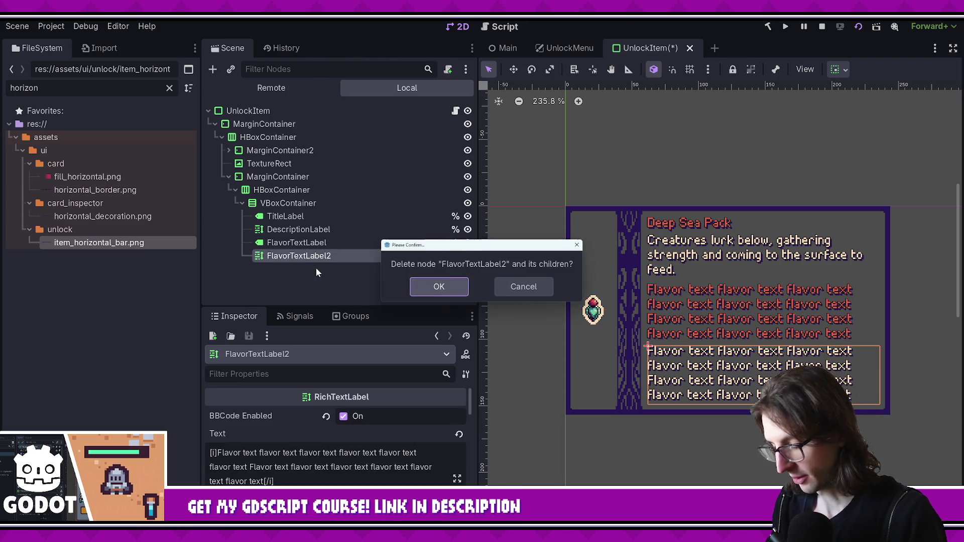
key("Return")
key("ctrl+s")
left_click(321, 241)
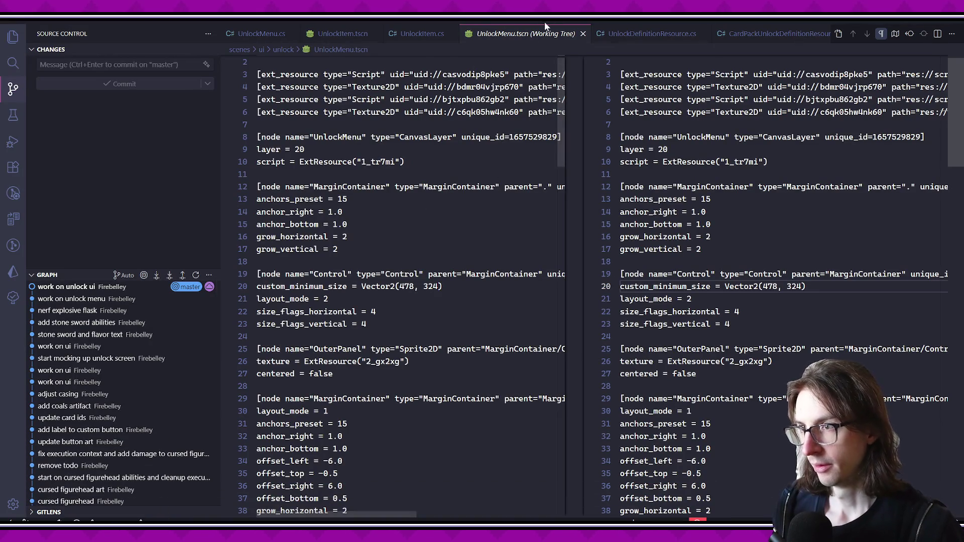
- Close the four open script and scene tabs in VS Code
middle_click(538, 33)
middle_click(539, 33)
middle_click(422, 34)
middle_click(341, 33)
middle_click(269, 34)
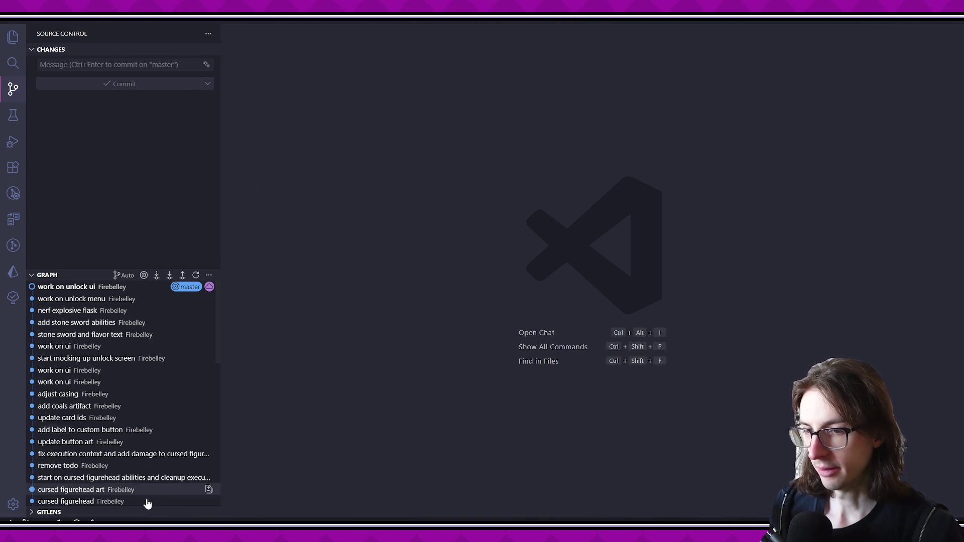
scroll(512, 191, "up", 3)
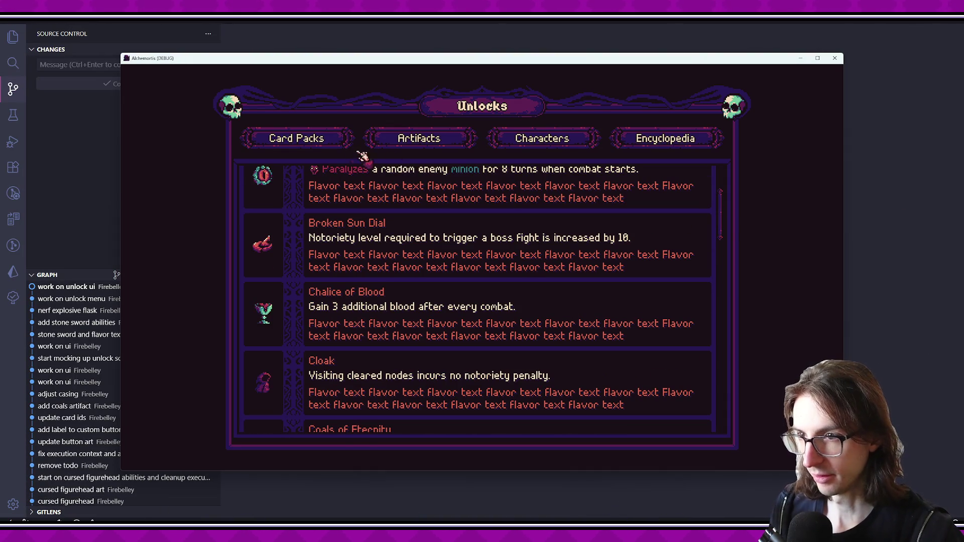
scroll(729, 214, "up", 2)
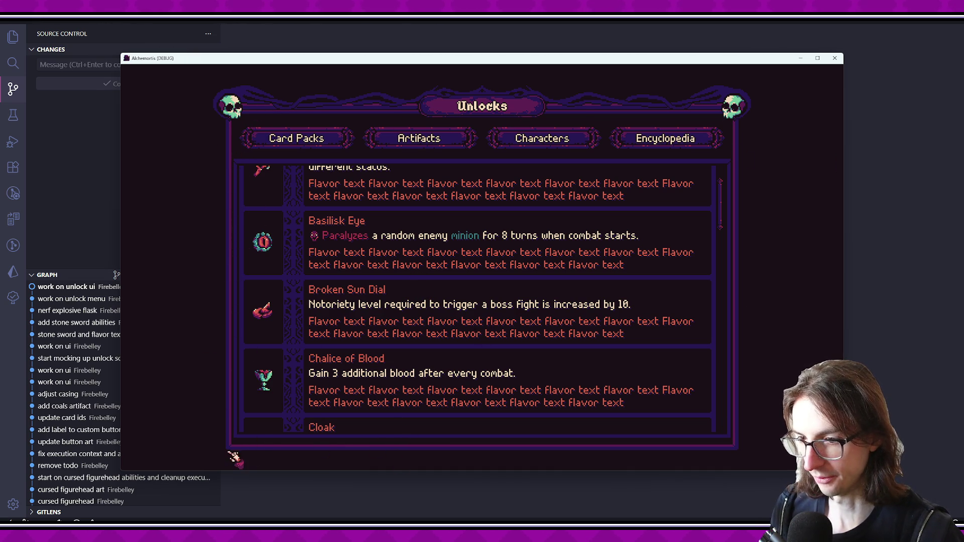
scroll(655, 358, "up", 1)
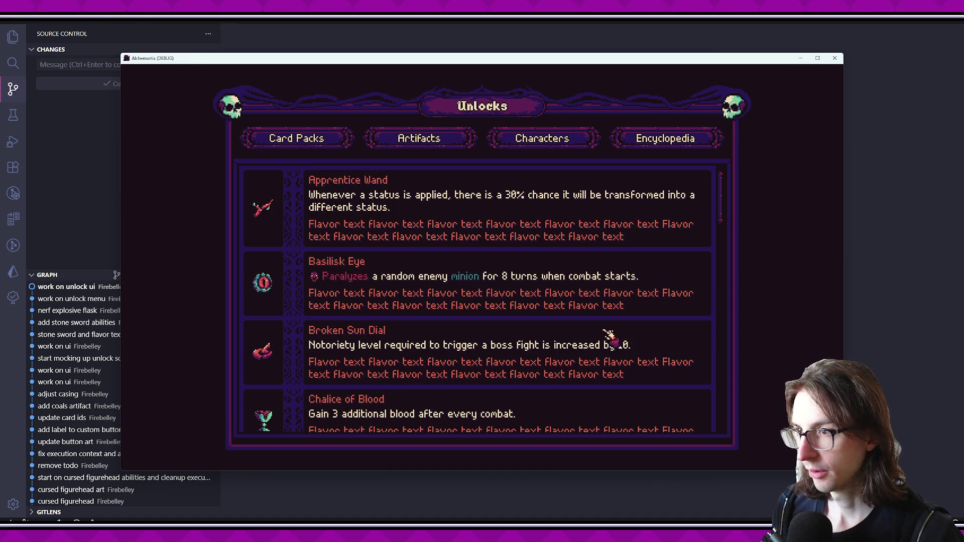
scroll(609, 335, "down", 5)
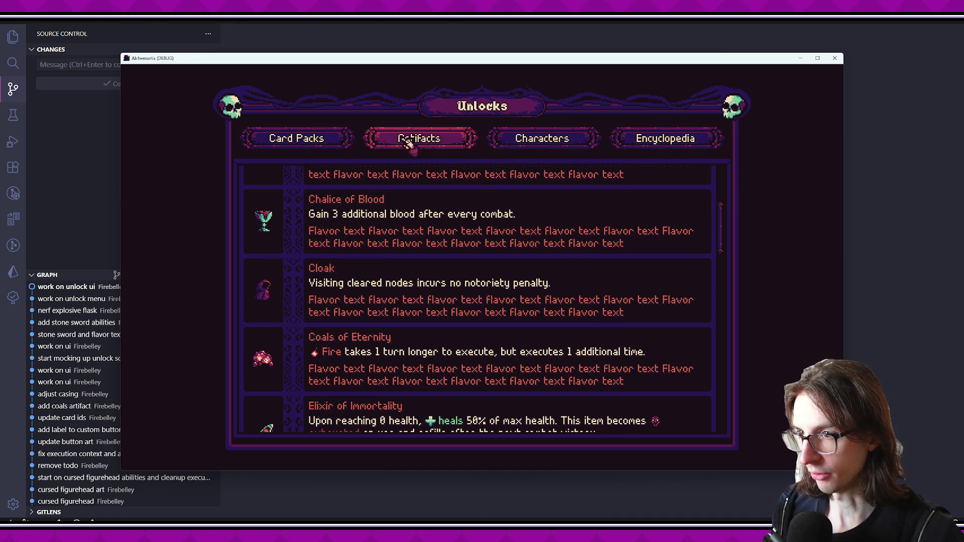
- Close the running Alchemortis game window and clear the Godot node selection
left_click(835, 57)
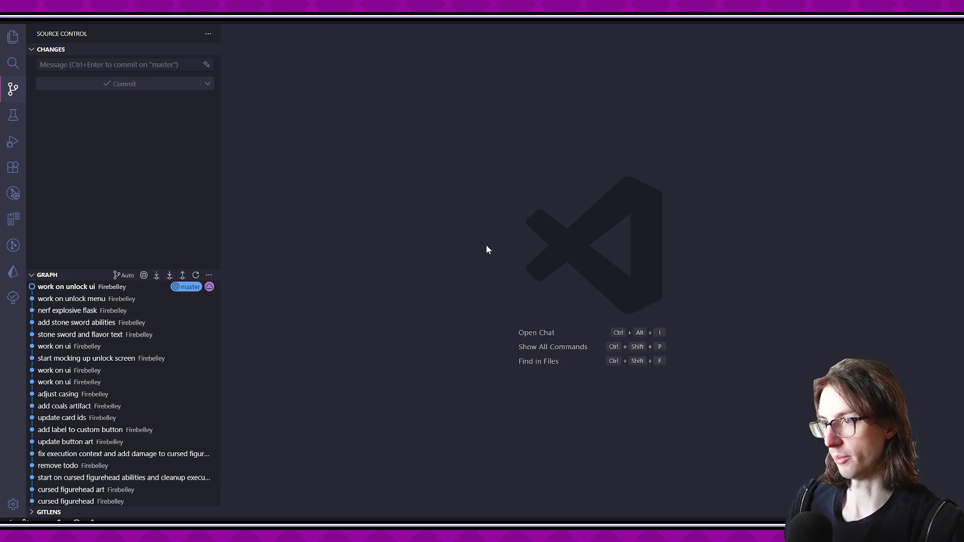
key("alt+Tab")
left_click(286, 257)
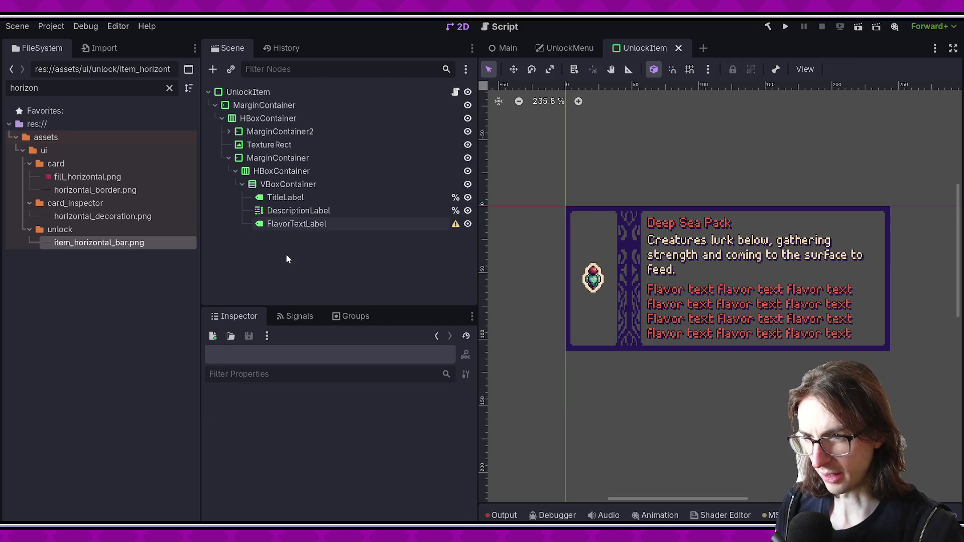
key("alt+Tab")
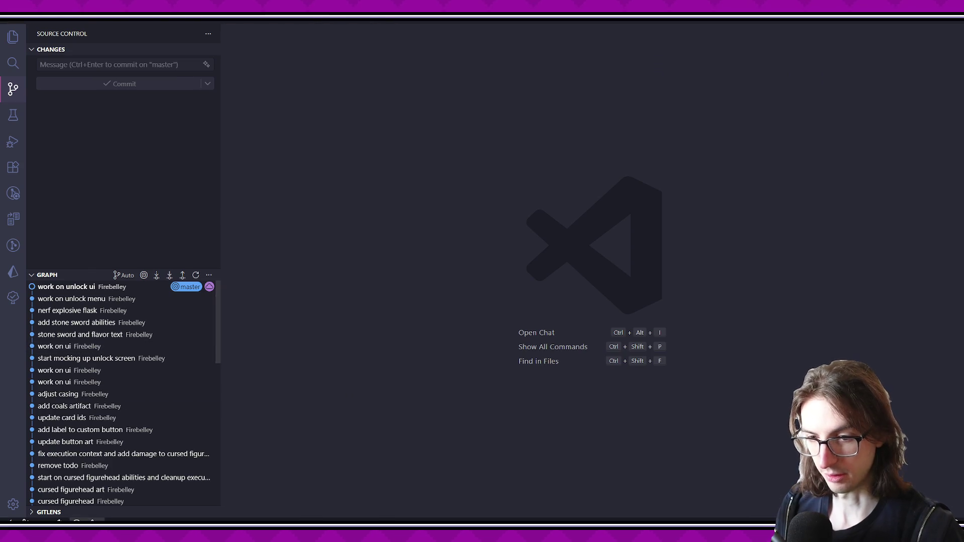
key("alt+Tab")
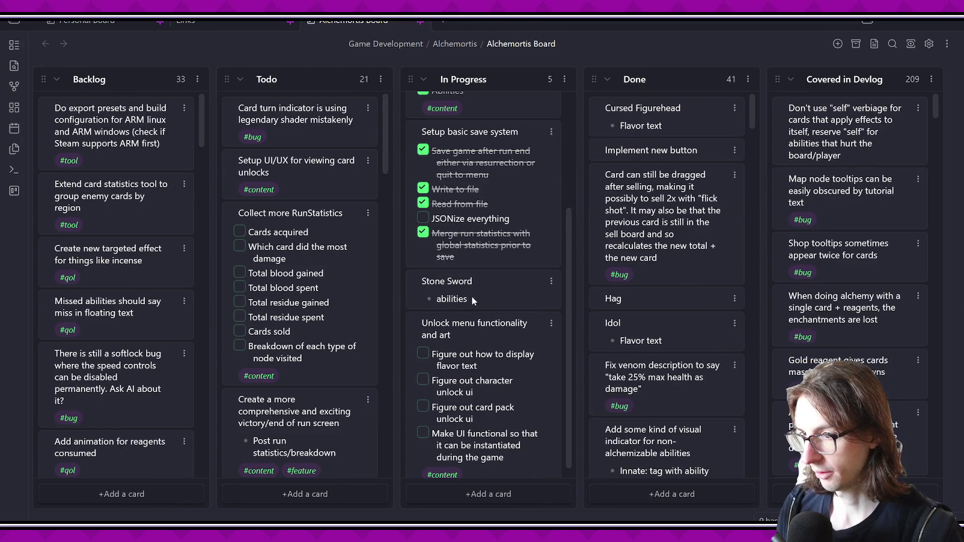
- Move the Stone Sword card from In Progress to the top of Done
left_click_drag(464, 290, 647, 110)
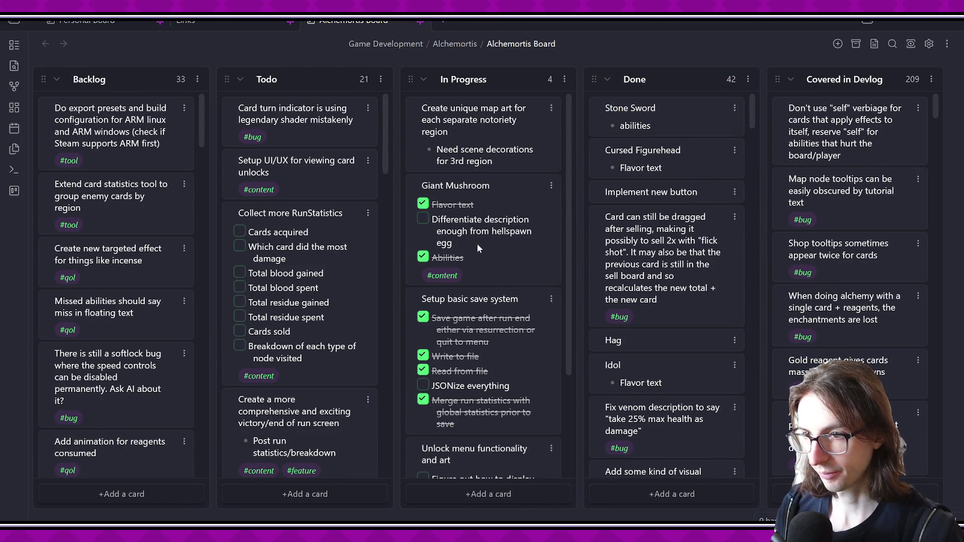
scroll(359, 140, "left", 3)
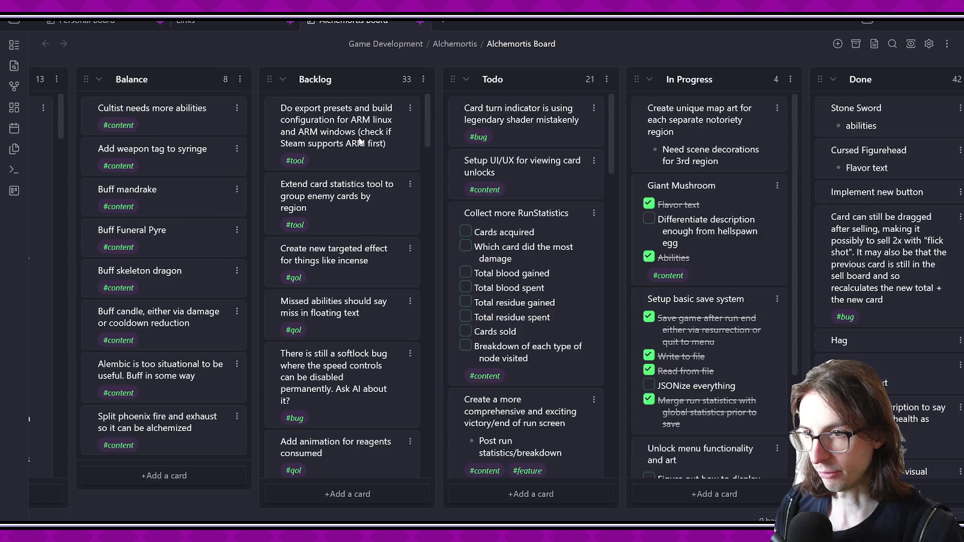
scroll(505, 221, "left", 2)
scroll(432, 227, "right", 3)
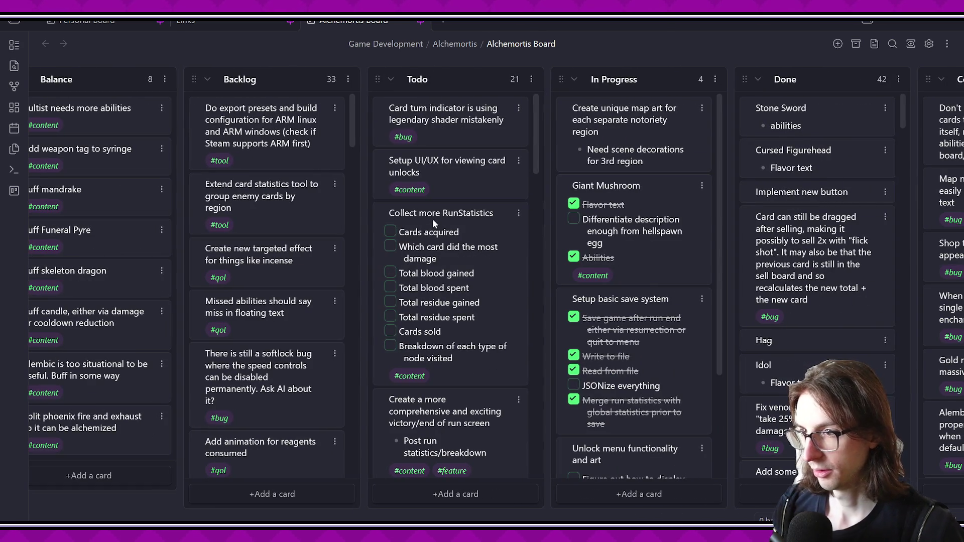
- Move 'Setup UI/UX for viewing card unlocks' from Todo into In Progress
mouse_move(452, 168)
left_mouse_down()
mouse_move(433, 167)
mouse_move(627, 532)
mouse_move(629, 289)
left_mouse_up()
scroll(470, 339, "up", 5)
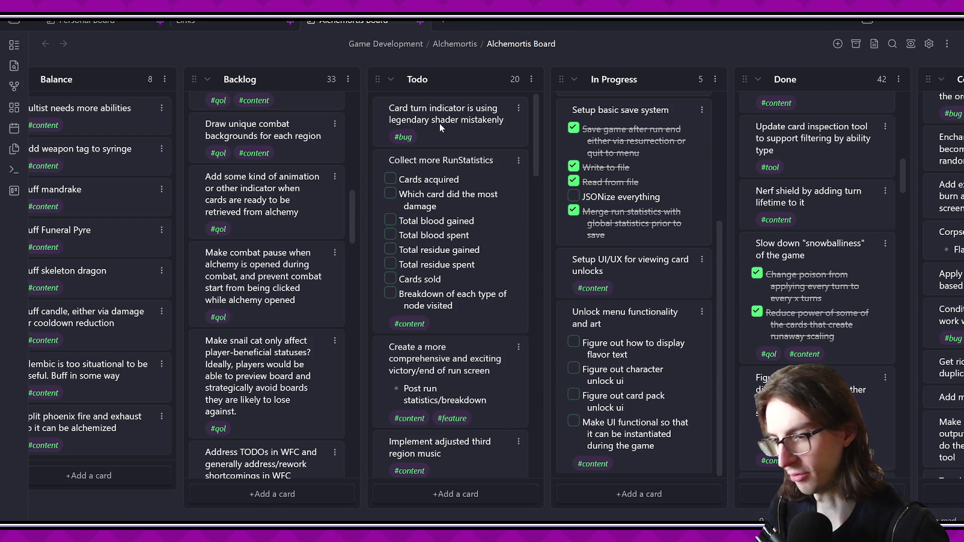
scroll(475, 221, "down", 4)
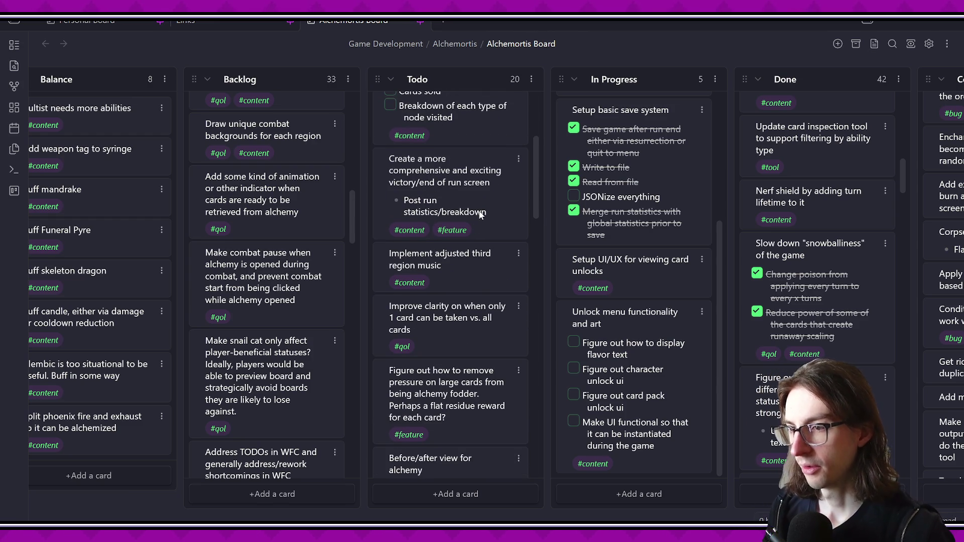
scroll(480, 215, "down", 3)
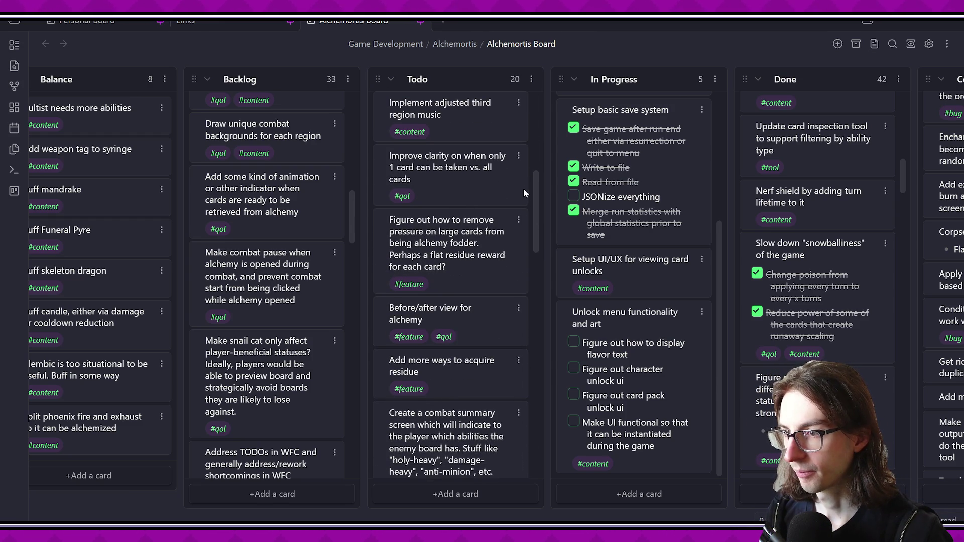
scroll(534, 207, "down", 1)
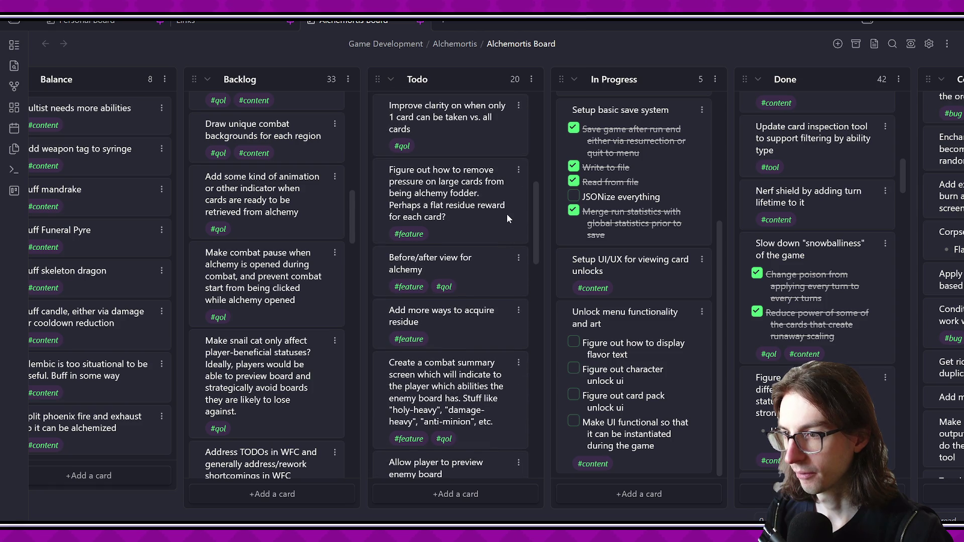
left_click_drag(535, 243, 526, 408)
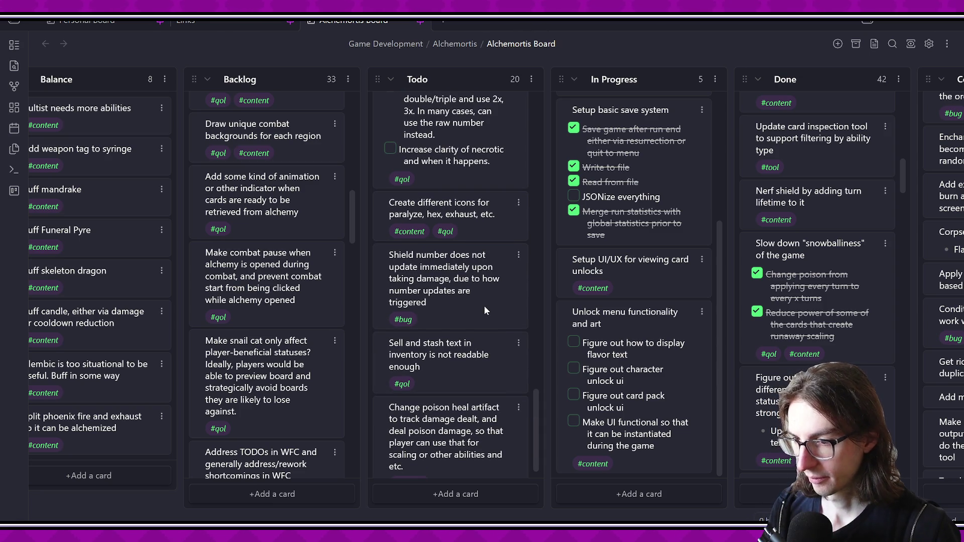
scroll(484, 306, "down", 1)
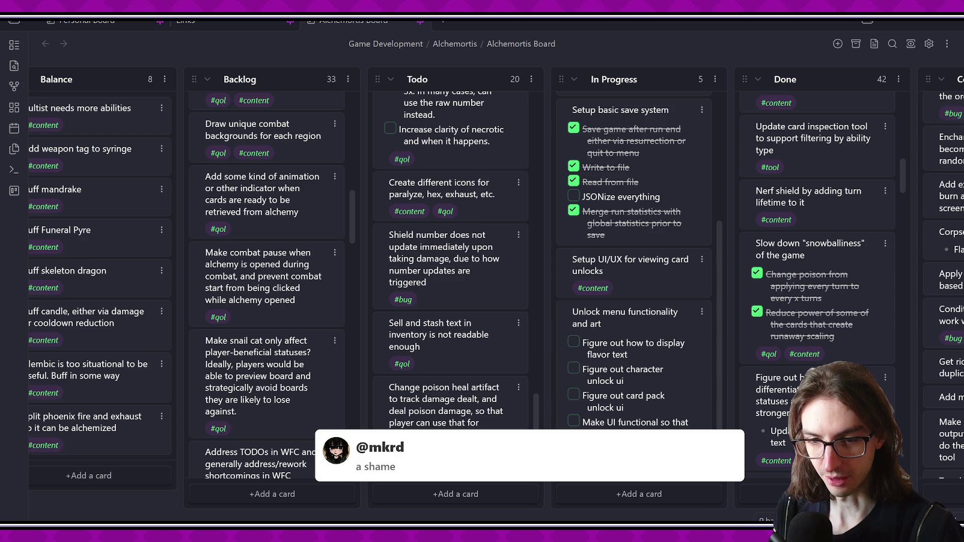
scroll(431, 354, "right", 3)
scroll(429, 330, "left", 15)
scroll(326, 307, "right", 4)
scroll(321, 306, "left", 5)
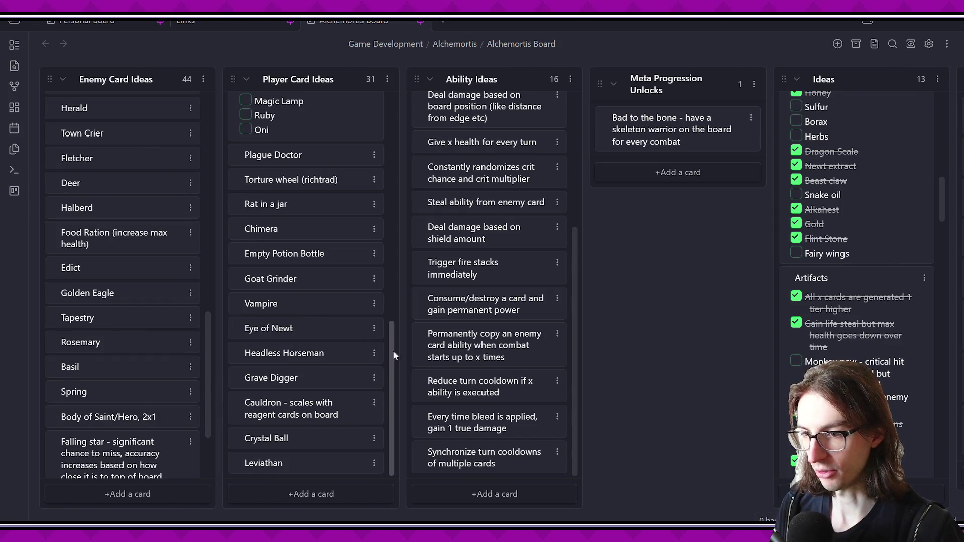
left_click_drag(390, 339, 408, 209)
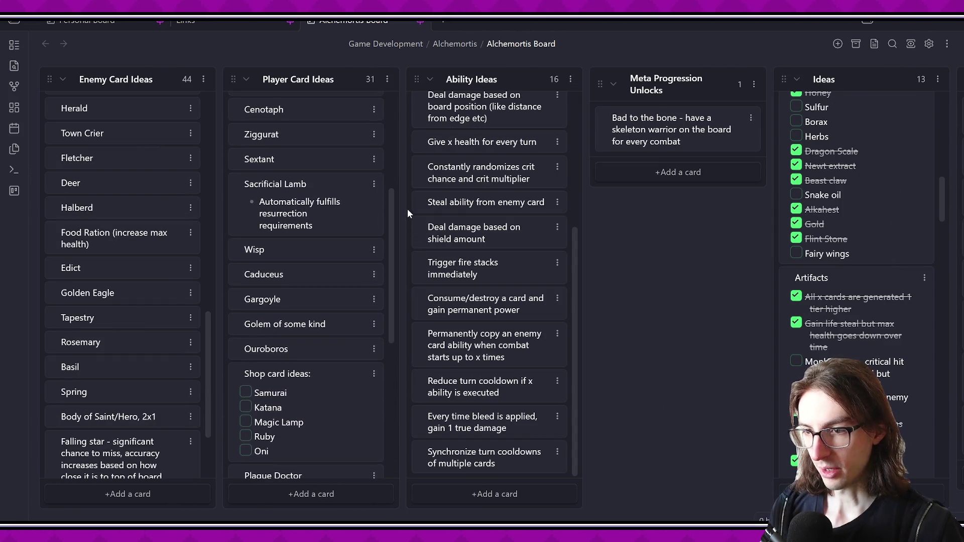
scroll(391, 239, "up", 3)
scroll(534, 281, "right", 6)
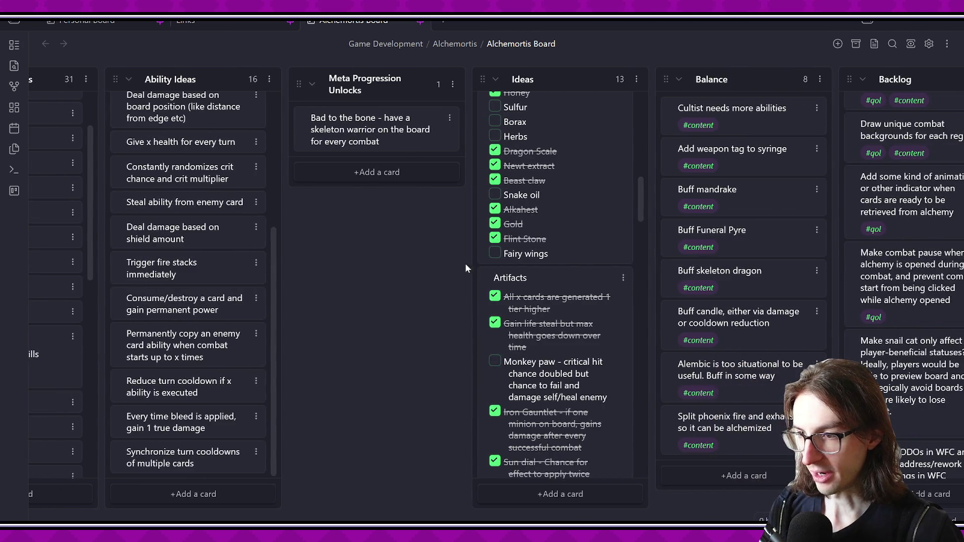
scroll(452, 256, "right", 3)
mouse_move(495, 190)
left_mouse_down()
mouse_move(518, 120)
mouse_move(540, 95)
left_mouse_up()
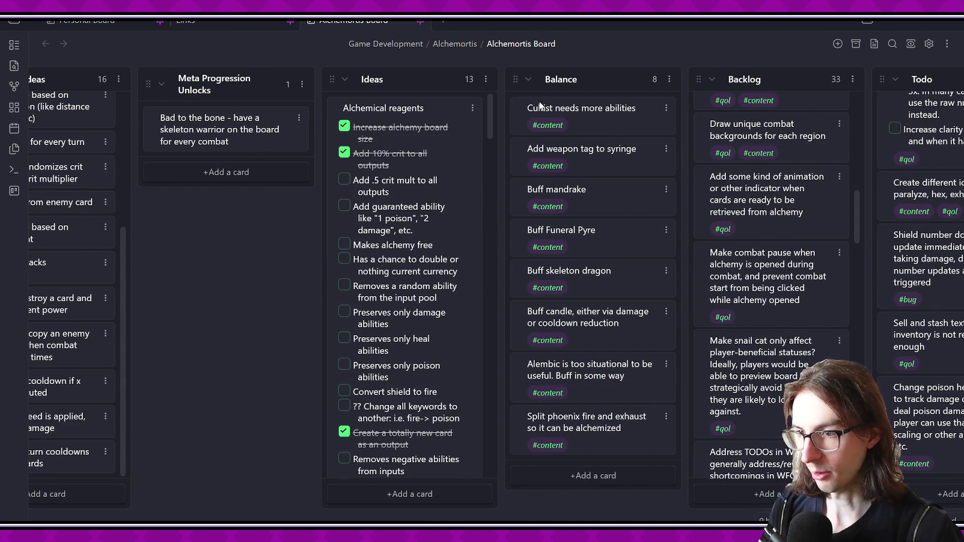
scroll(422, 207, "down", 10)
scroll(422, 190, "up", 5)
scroll(429, 196, "down", 10)
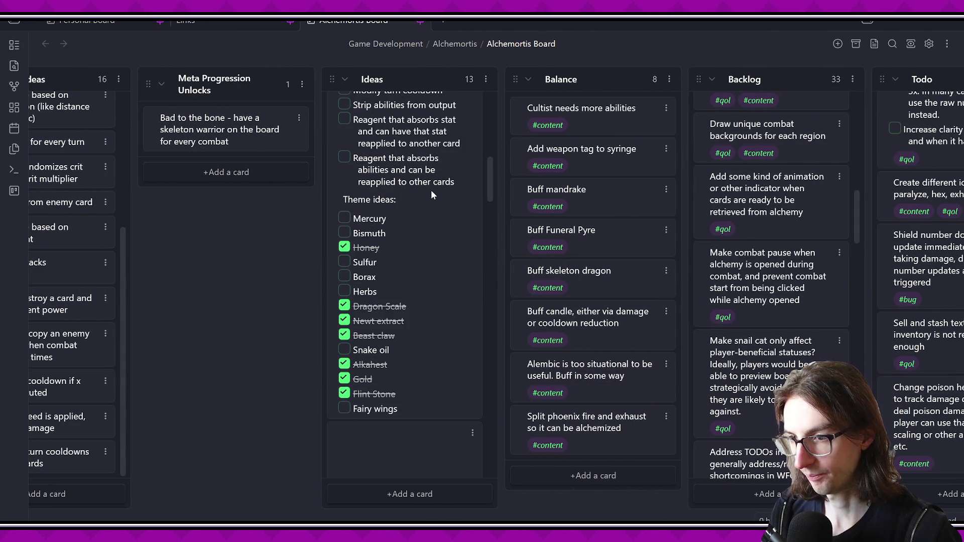
scroll(429, 185, "down", 7)
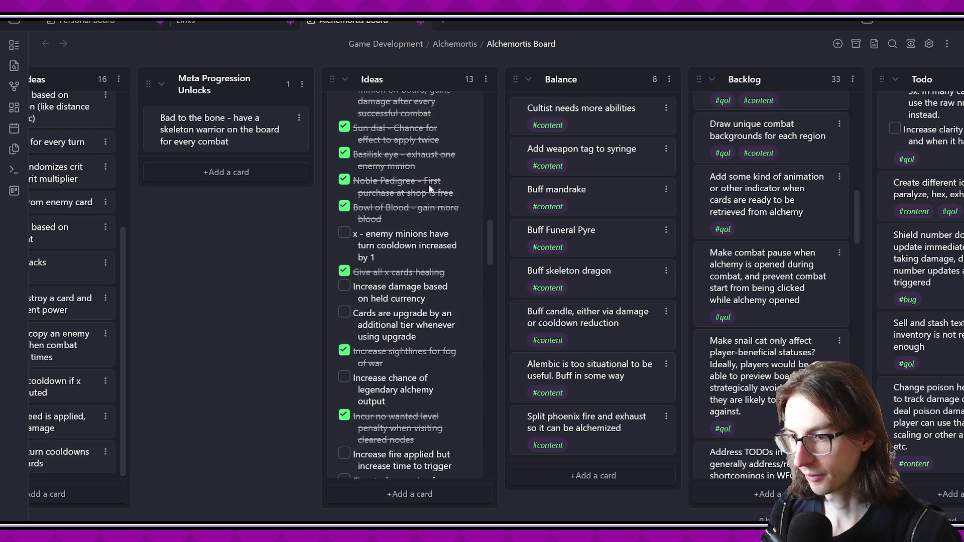
left_click_drag(490, 249, 490, 261)
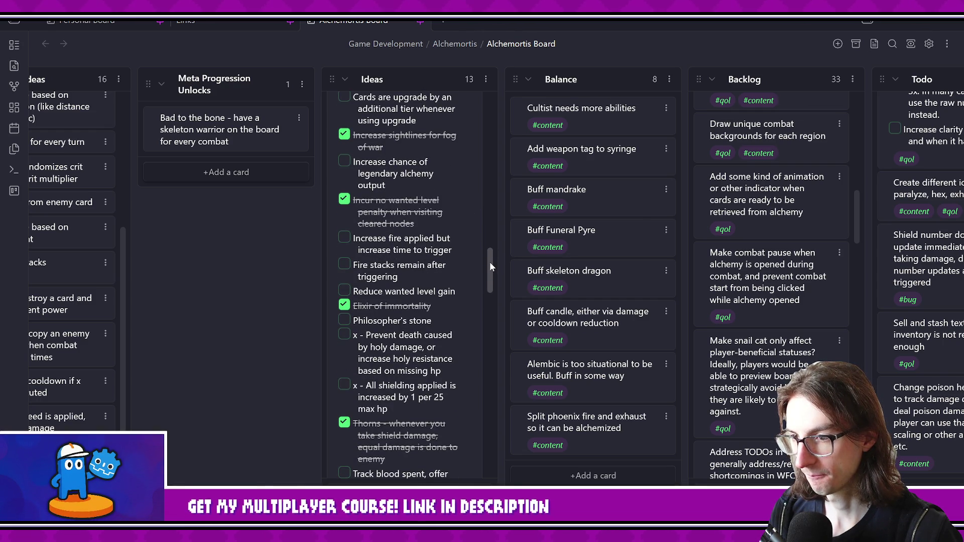
scroll(490, 261, "down", 2)
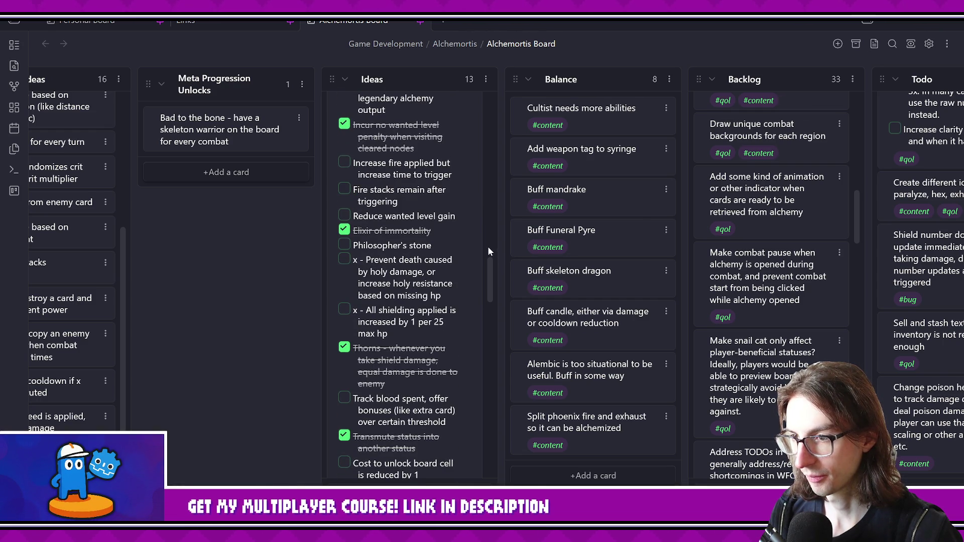
scroll(419, 221, "down", 1)
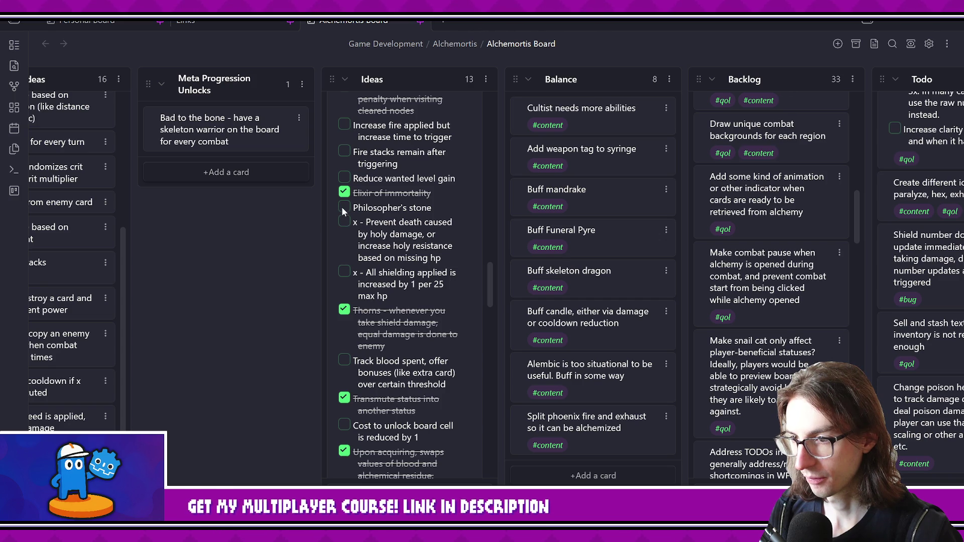
scroll(372, 231, "down", 2)
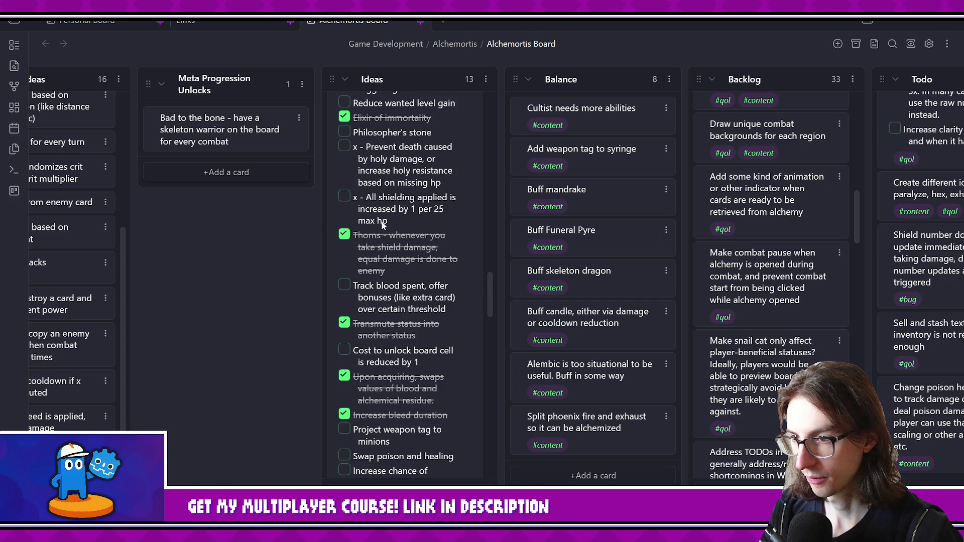
scroll(383, 223, "down", 2)
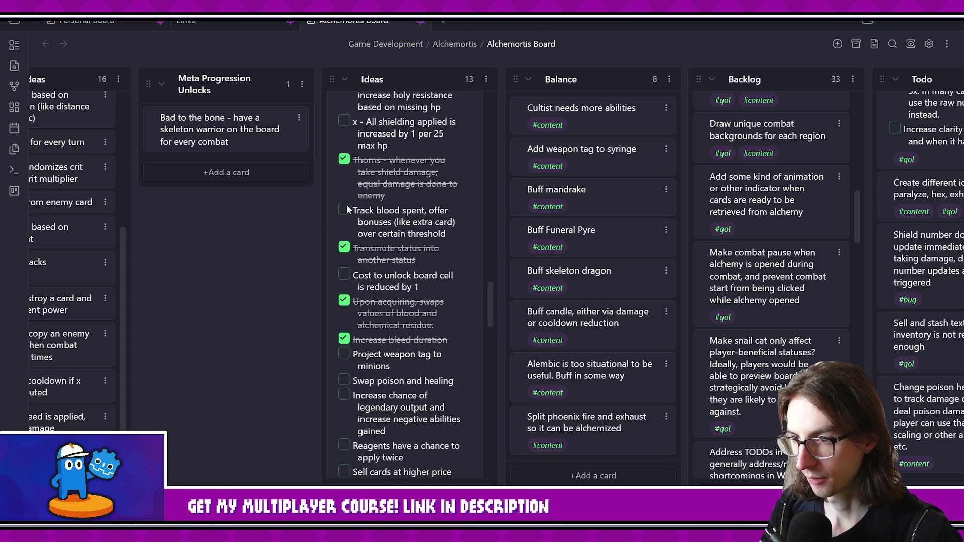
scroll(388, 220, "down", 2)
scroll(392, 212, "down", 2)
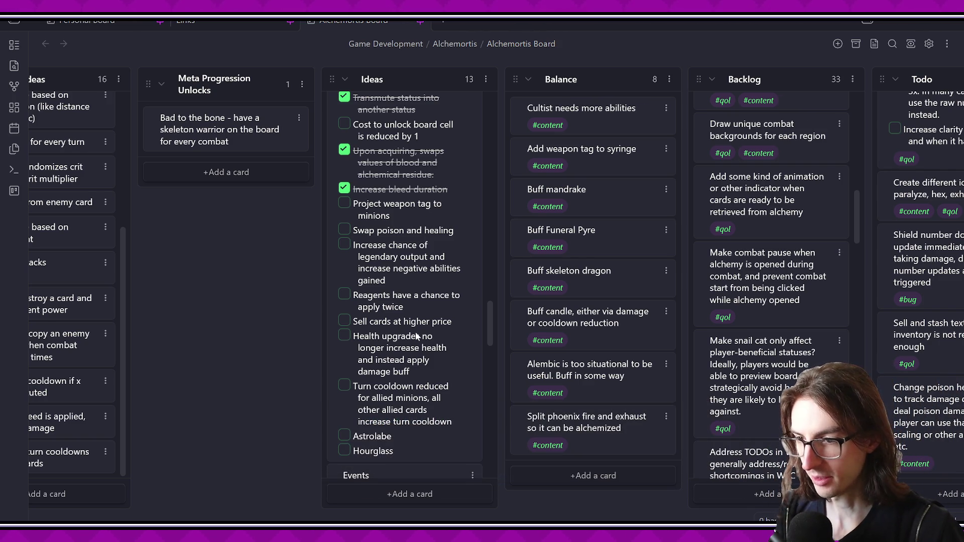
scroll(490, 324, "down", 1)
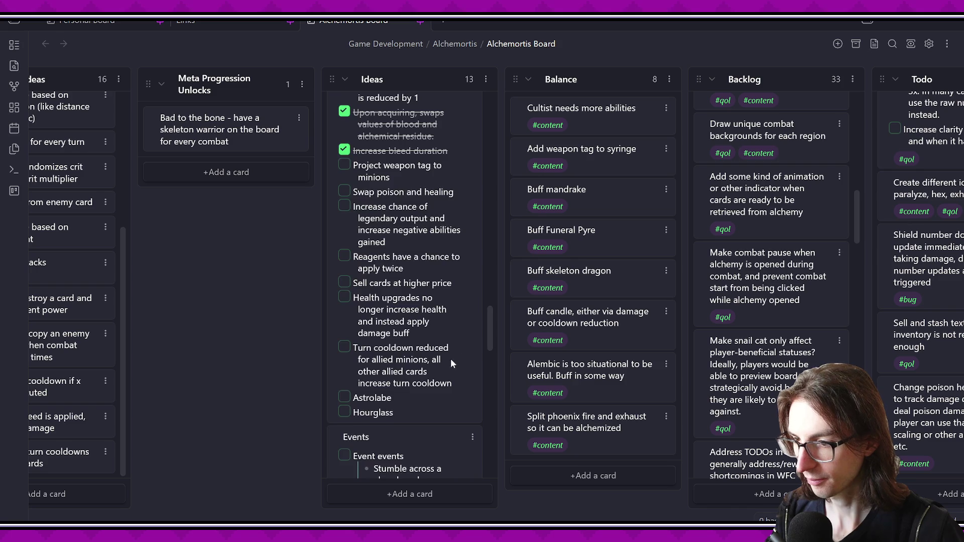
scroll(452, 357, "up", 2)
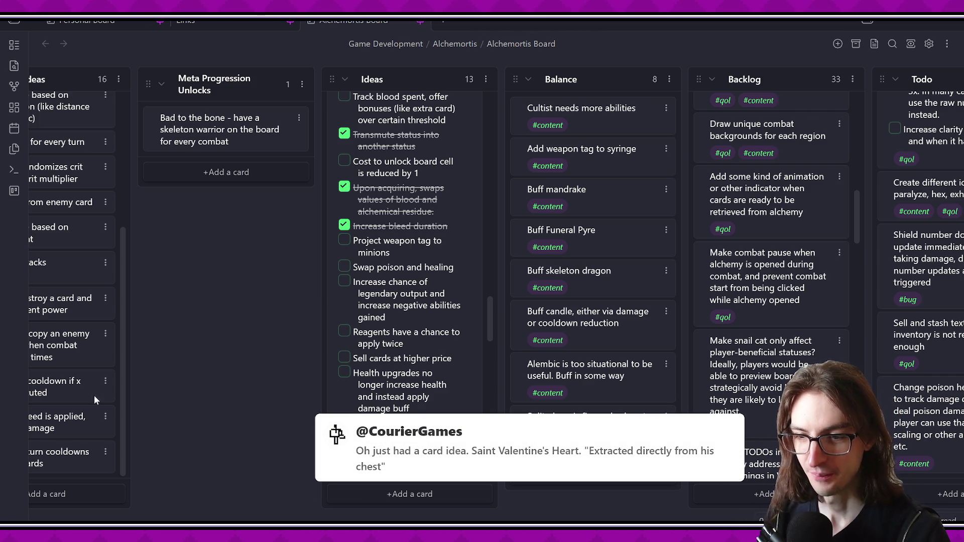
scroll(50, 381, "left", 5)
scroll(148, 385, "left", 5)
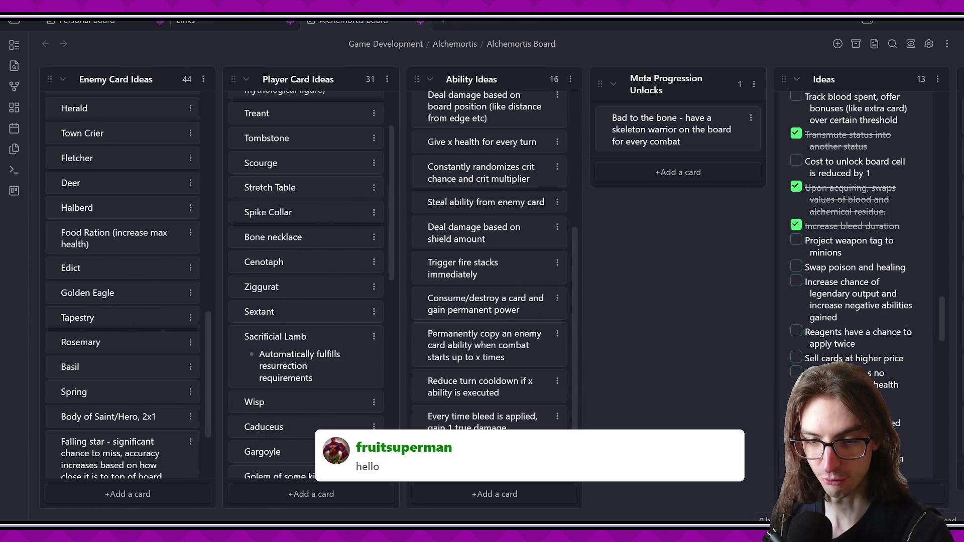
scroll(496, 418, "right", 12)
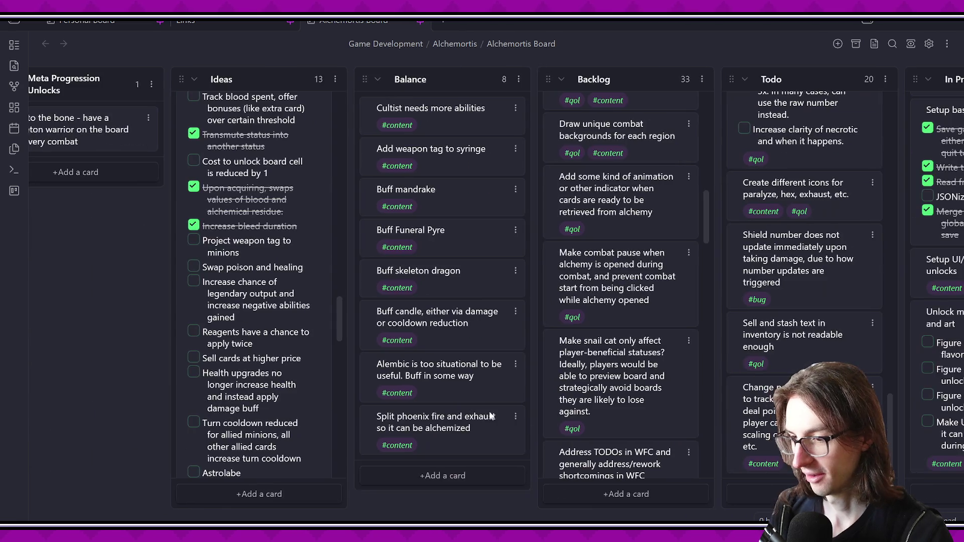
scroll(481, 398, "left", 4)
scroll(480, 399, "down", 3)
scroll(463, 351, "up", 3)
left_click(344, 295)
left_click(346, 296)
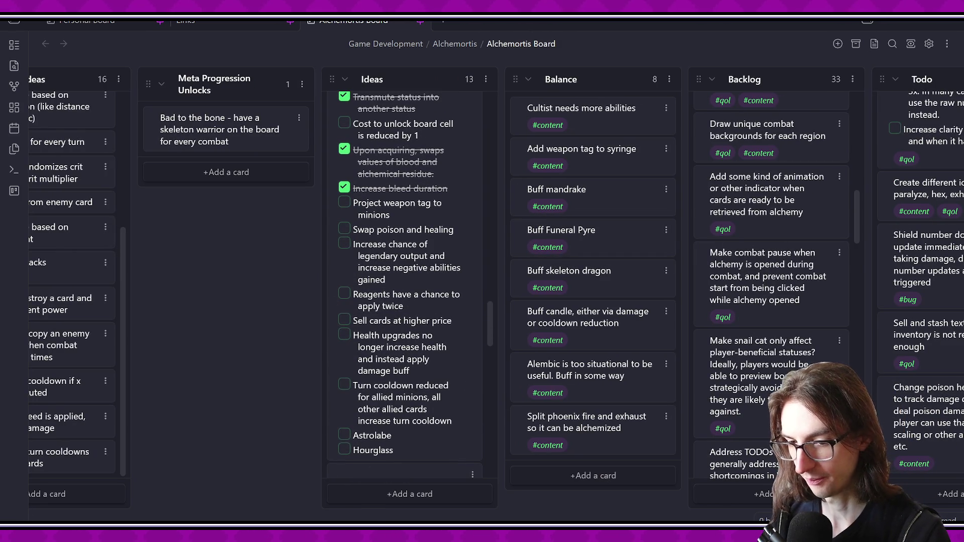
key("alt+Tab")
- Open assets/artifact/artifacts.aseprite from the Aseprite Home page
left_click(27, 29)
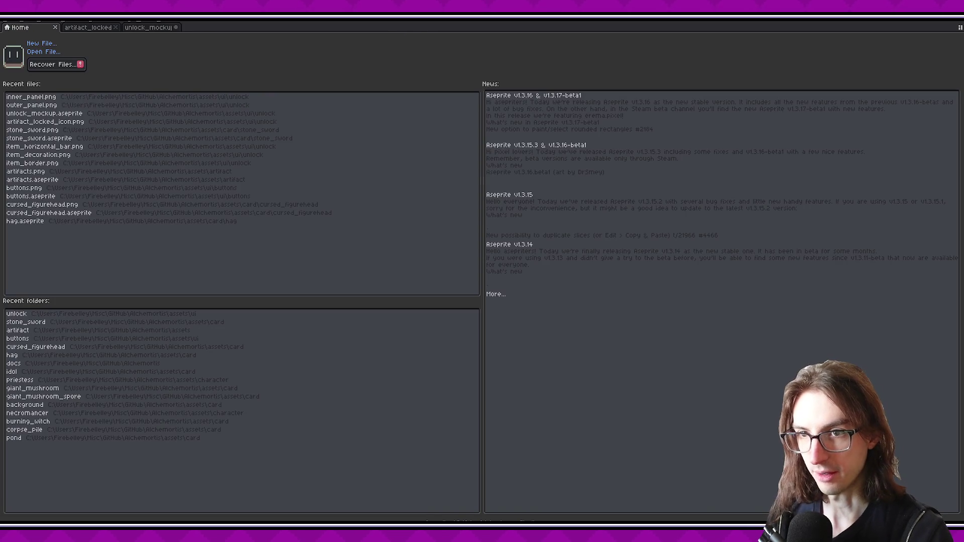
left_click(50, 52)
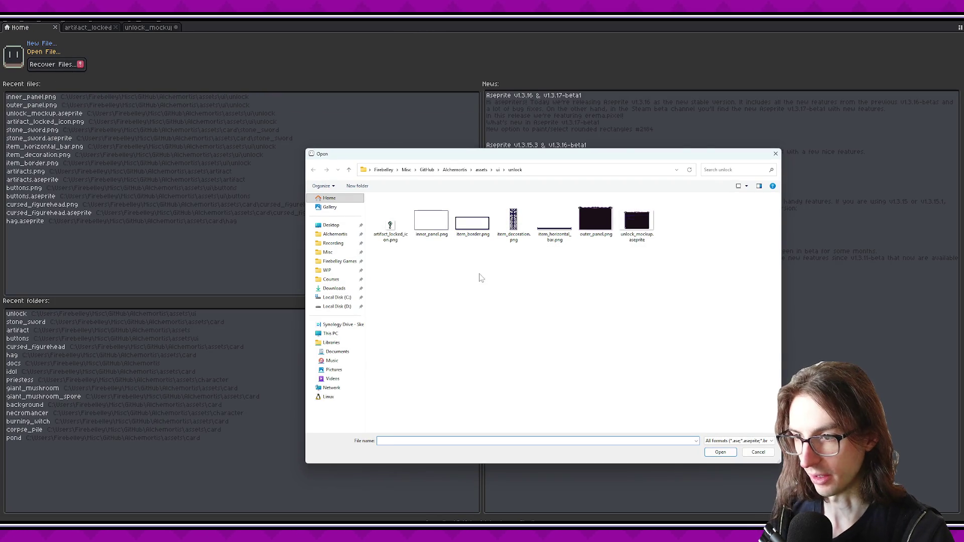
left_click(481, 170)
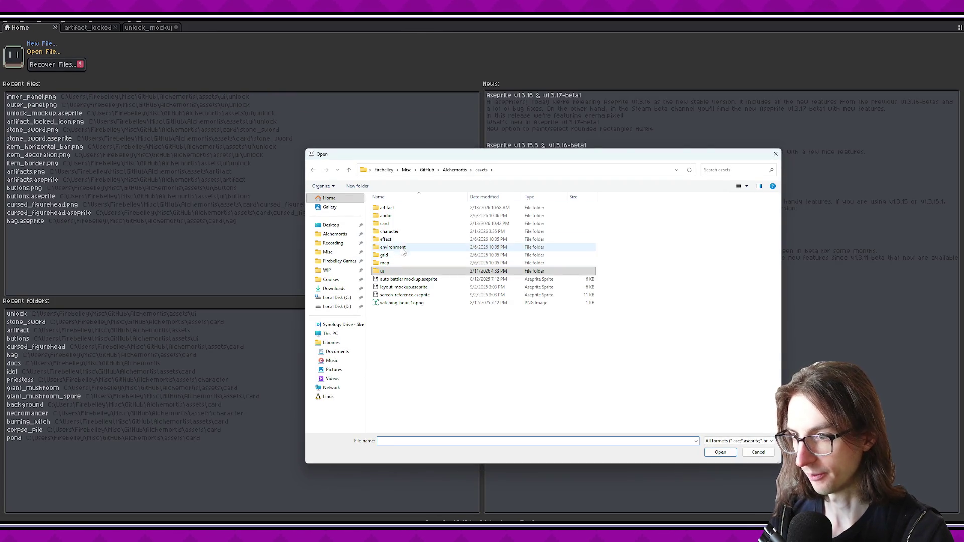
double_click(402, 215)
double_click(401, 216)
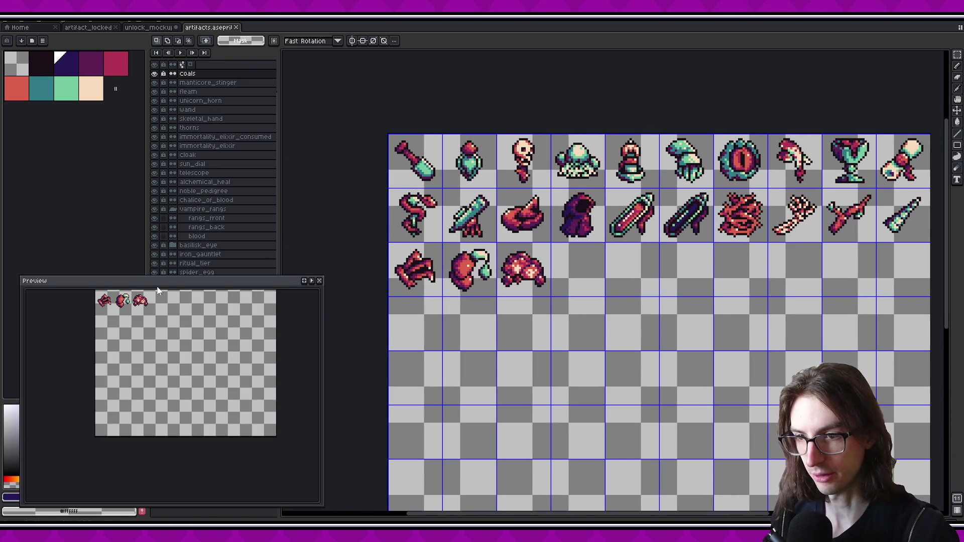
- Add a new empty Layer 1 on top and make the background layer visible
mouse_move(157, 291)
left_mouse_down()
mouse_move(168, 360)
mouse_move(154, 308)
left_mouse_up()
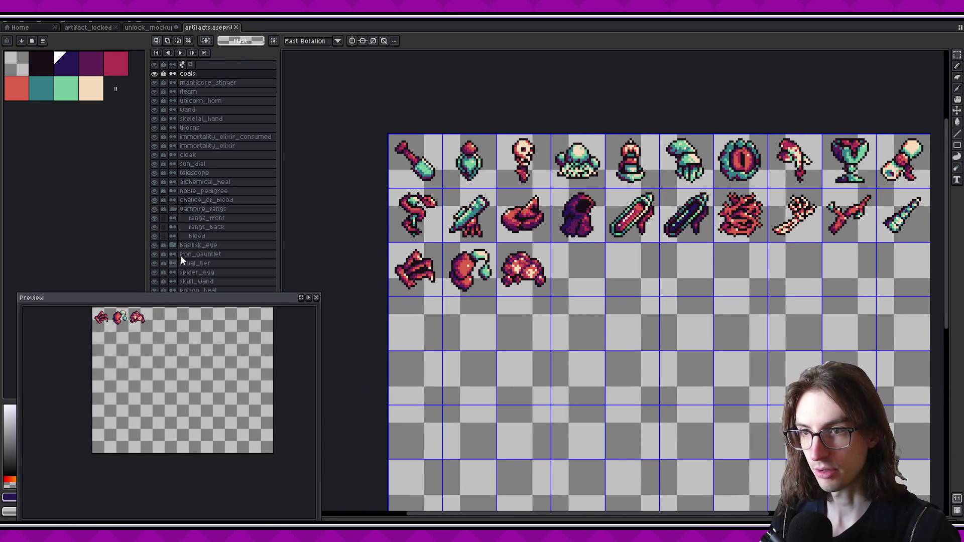
key("shift+n")
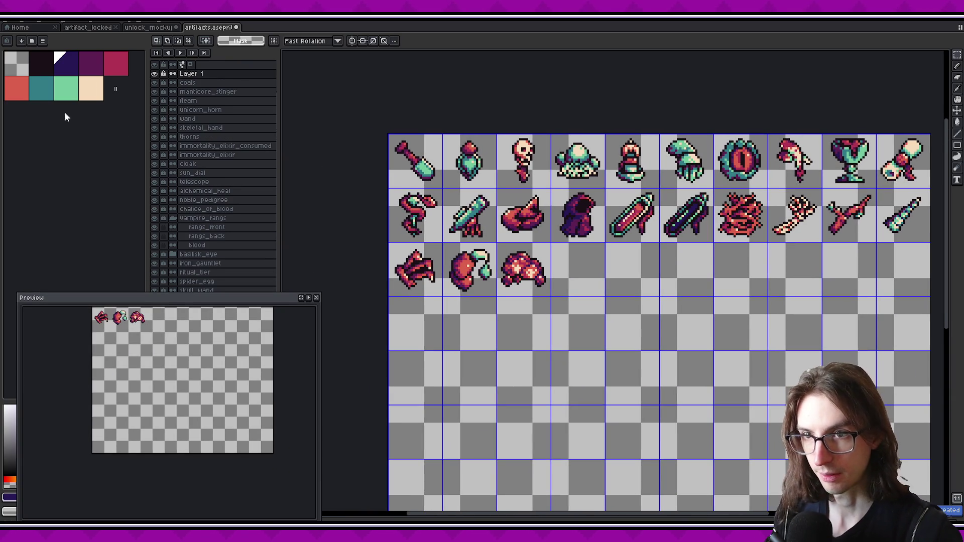
left_click_drag(175, 296, 175, 345)
left_click(155, 318)
scroll(565, 277, "up", 2)
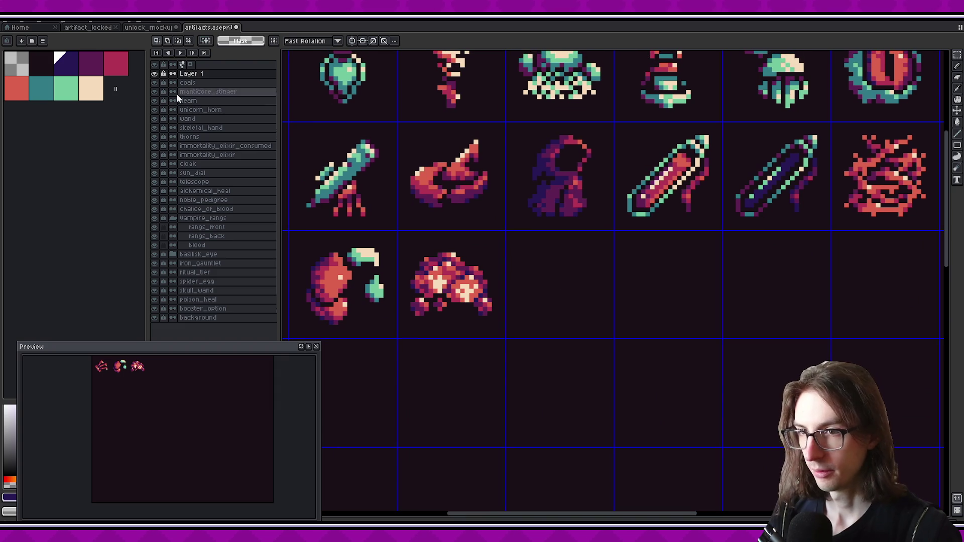
- Place a single dark-purple starting pixel in an empty cell with the pencil
key("b")
scroll(556, 305, "up", 3)
left_click(497, 283)
key("ctrl+z")
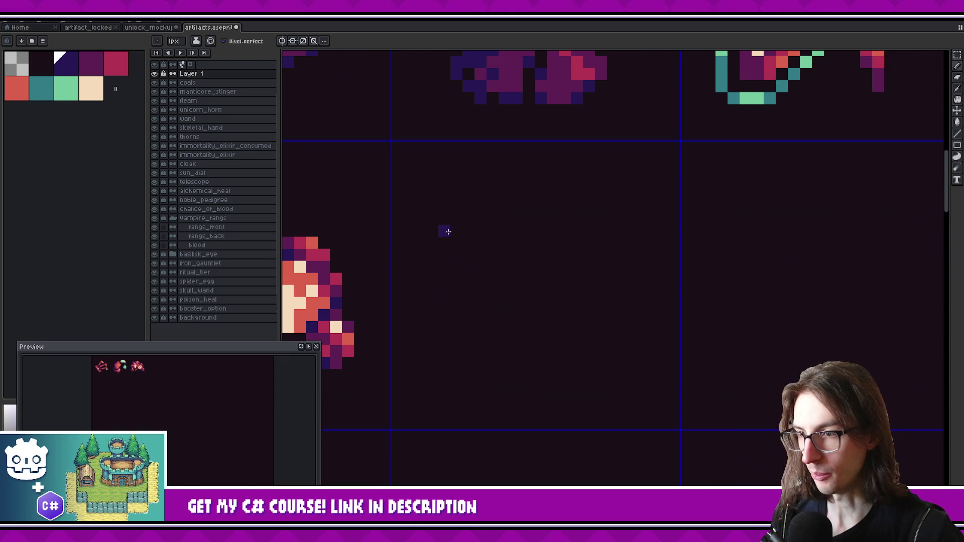
left_click_drag(478, 235, 480, 249)
left_click(480, 249)
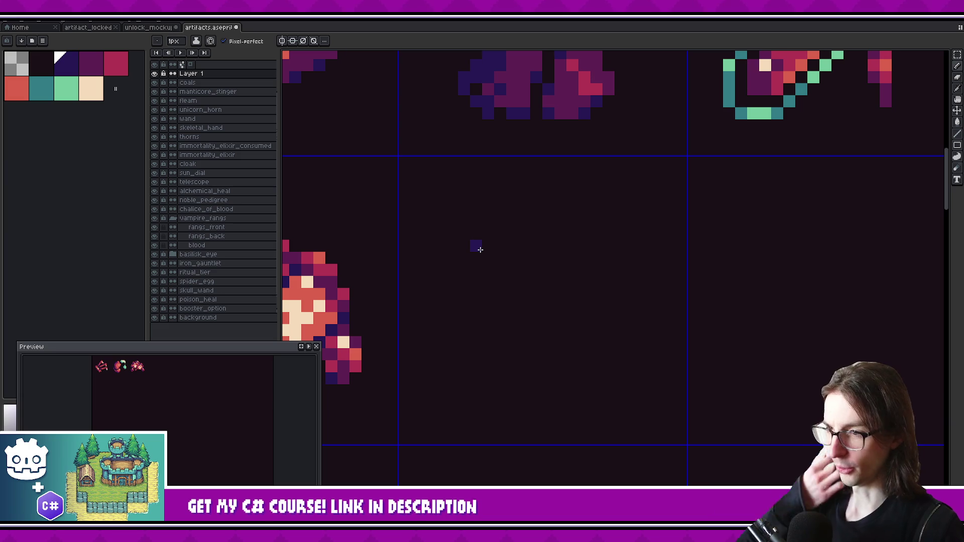
left_click_drag(576, 262, 582, 256)
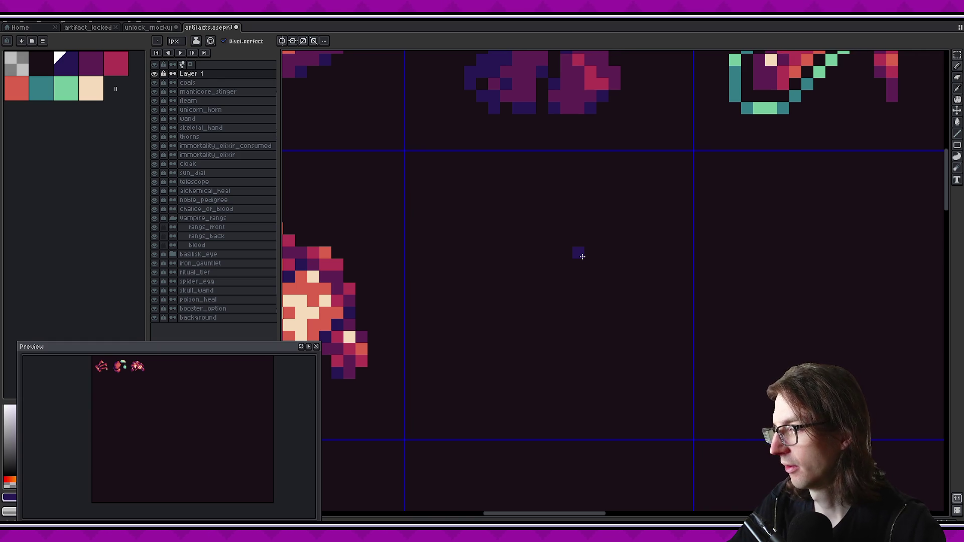
scroll(507, 267, "up", 1)
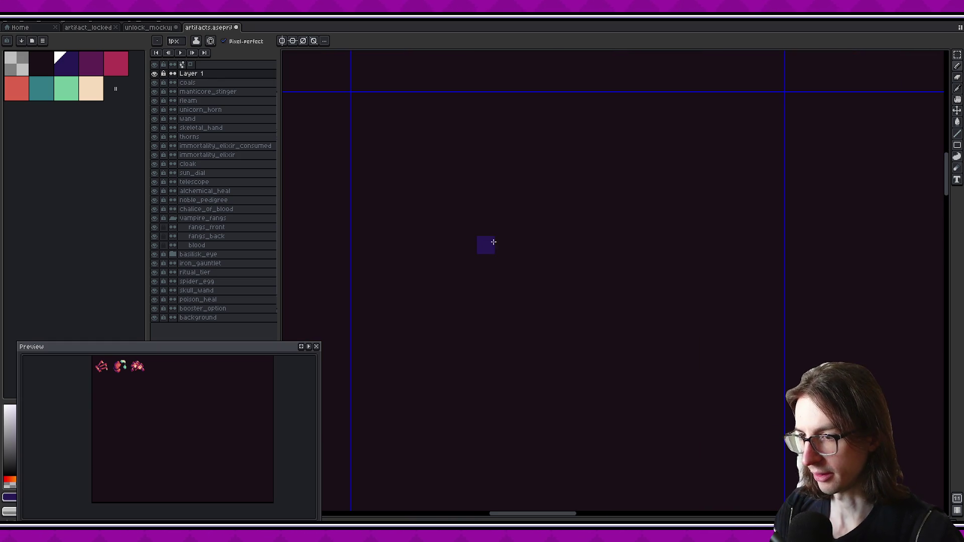
- Draw the mirrored dark-purple rim outline and erase its two bottom corner pixels
scroll(486, 245, "down", 1)
scroll(421, 103, "down", 4)
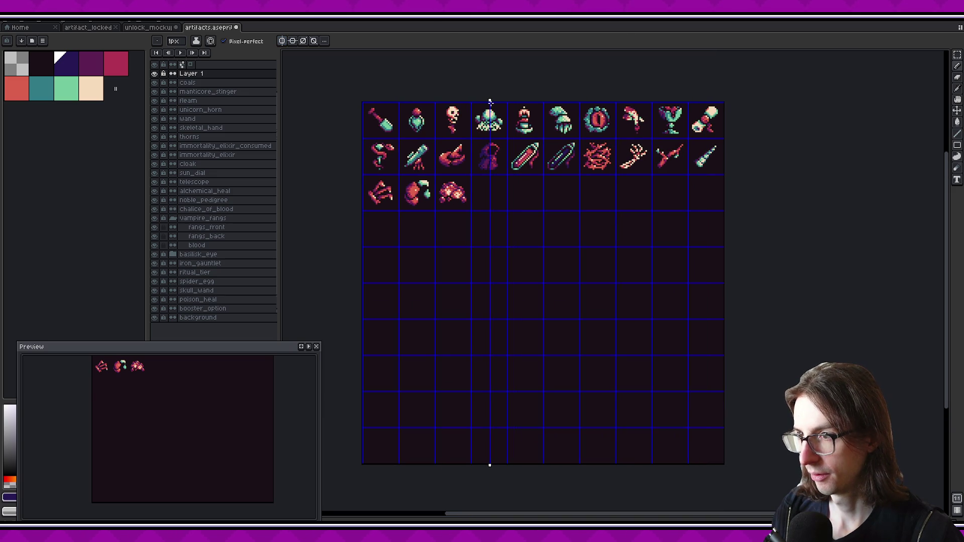
scroll(482, 149, "up", 3)
scroll(478, 244, "up", 1)
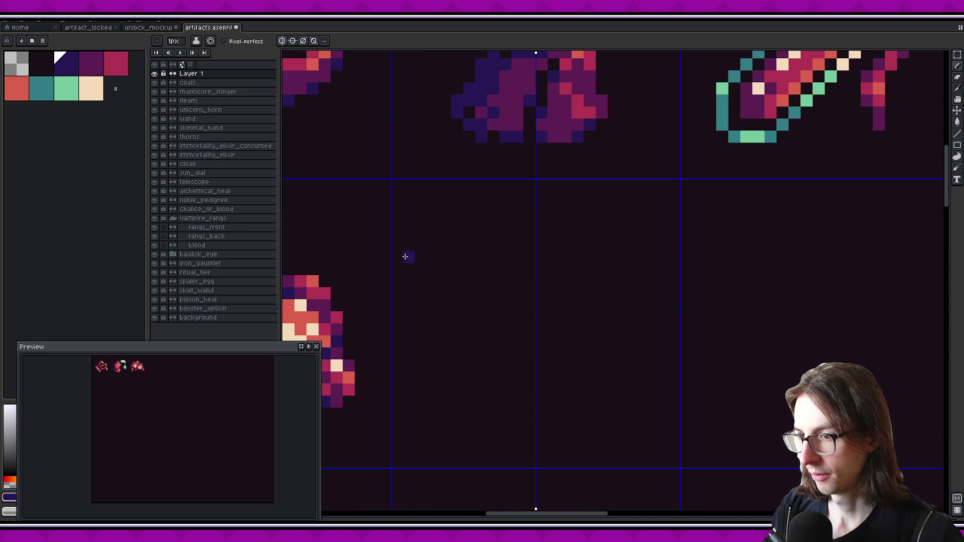
scroll(528, 231, "up", 3)
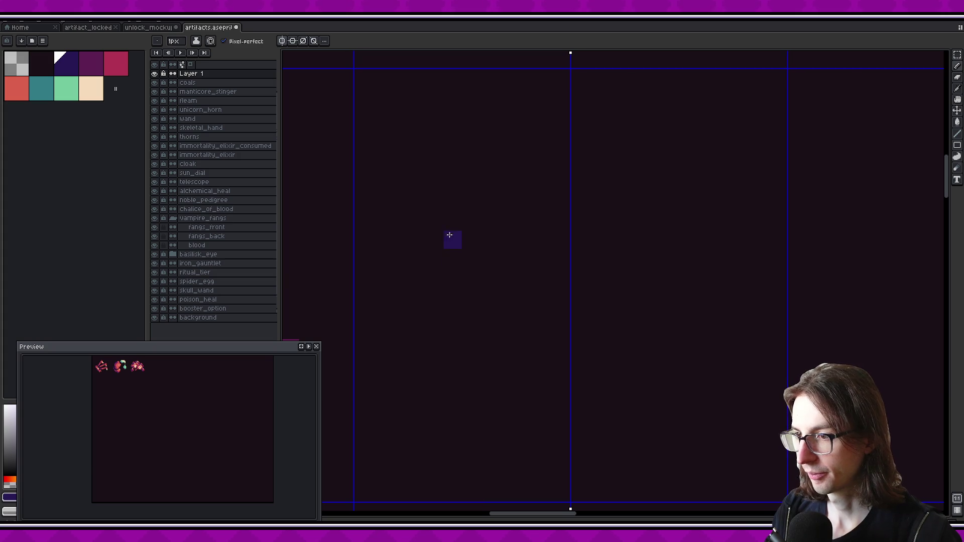
mouse_move(435, 240)
left_mouse_down()
mouse_move(479, 268)
mouse_move(561, 275)
mouse_move(465, 218)
mouse_move(570, 222)
left_mouse_up()
left_click(434, 257)
mouse_move(436, 249)
left_mouse_down()
mouse_move(452, 273)
mouse_move(592, 288)
mouse_move(490, 282)
mouse_move(515, 300)
left_mouse_up()
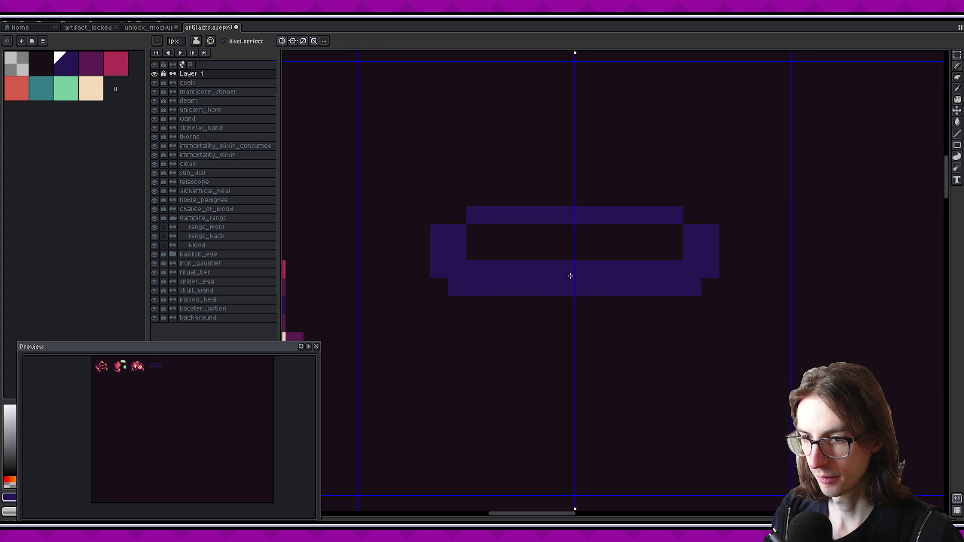
left_click(467, 268)
key("e")
left_click(430, 283)
left_click(448, 300)
key("b")
- Add a band above the rim, clear the row beneath it, and draw diagonals below the rim ends
left_click(433, 238)
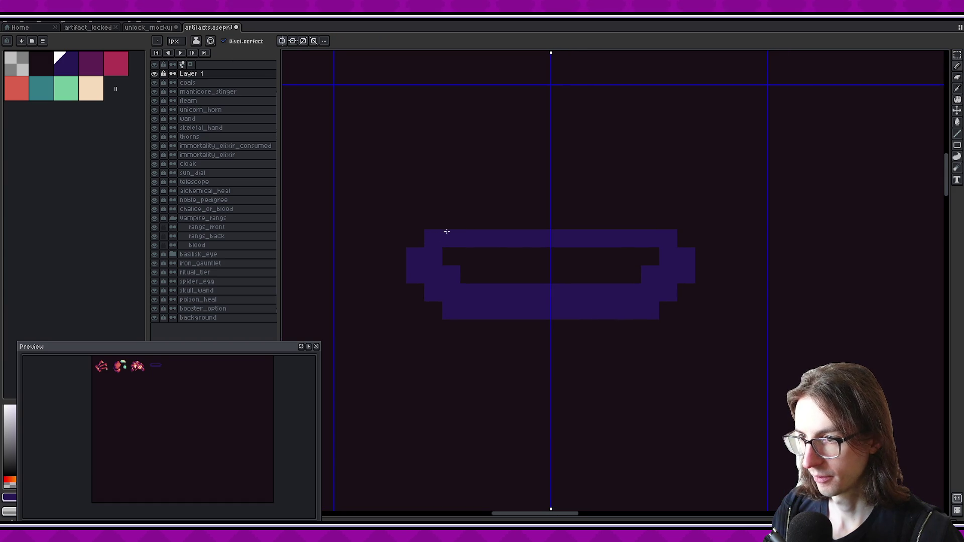
left_click_drag(469, 220, 539, 242)
key("e")
mouse_move(631, 257)
left_mouse_down()
mouse_move(560, 256)
mouse_move(614, 256)
left_mouse_up()
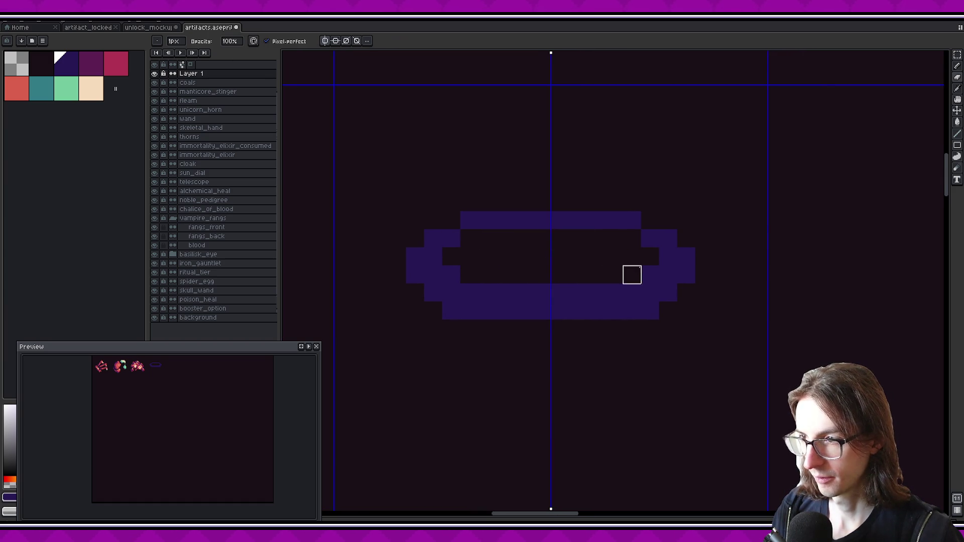
left_click_drag(564, 310, 611, 256)
key("b")
mouse_move(466, 294)
left_mouse_down()
mouse_move(447, 309)
mouse_move(409, 383)
mouse_move(452, 437)
mouse_move(578, 438)
left_mouse_up()
mouse_move(635, 368)
left_mouse_down()
mouse_move(614, 380)
mouse_move(603, 328)
left_mouse_up()
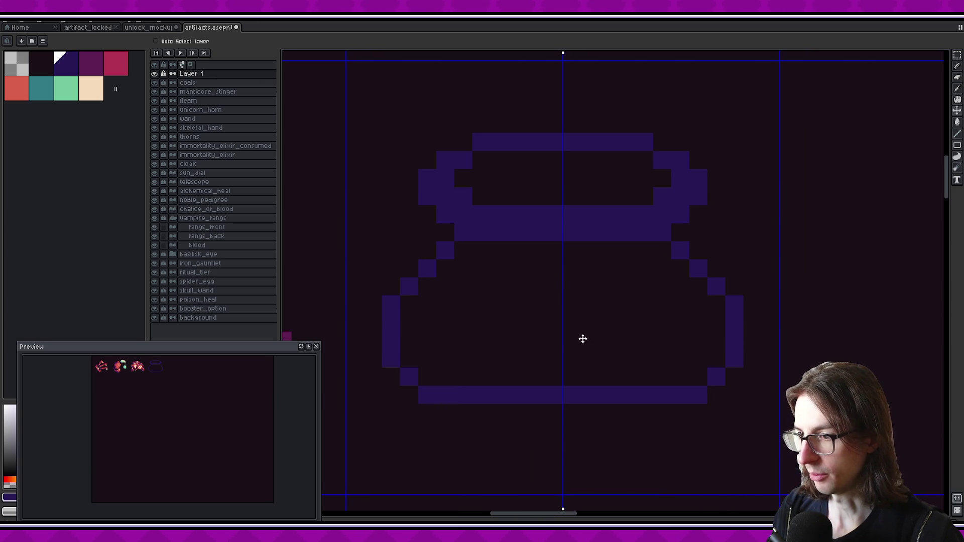
key("ctrl+z")
- Draw mirrored diagonals for the rounded cauldron body and erase stray body pixels
mouse_move(416, 262)
left_mouse_down()
mouse_move(454, 241)
mouse_move(438, 265)
left_mouse_up()
key("e")
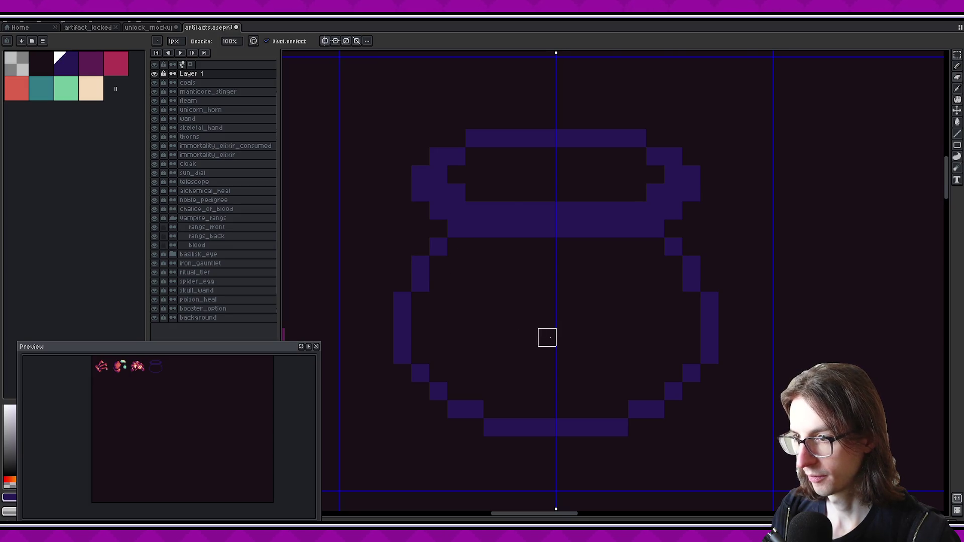
left_click_drag(576, 308, 572, 330)
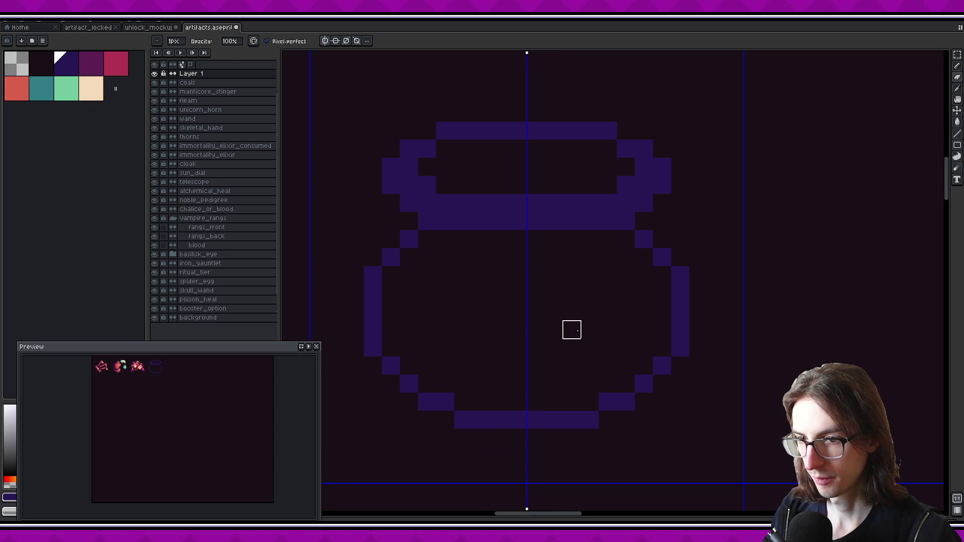
scroll(571, 329, "down", 3)
scroll(522, 321, "up", 3)
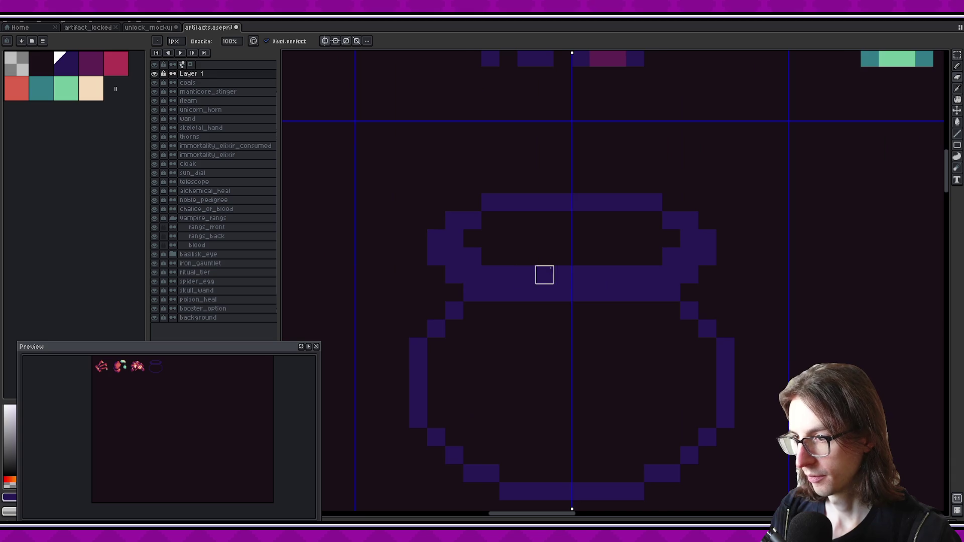
- Select the cauldron rim and move it down one pixel
key("m")
mouse_move(387, 183)
left_mouse_down()
mouse_move(441, 221)
mouse_move(715, 277)
left_mouse_up()
left_click_drag(608, 256, 610, 262)
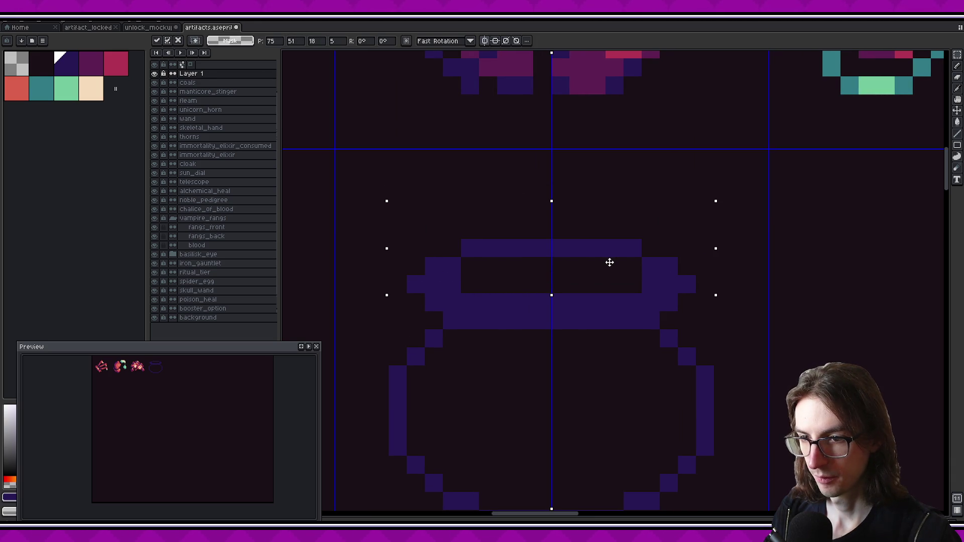
- Commit the rim move and adjust stray and corner pixels at the lid's ends
key("Return")
key("b")
right_click(452, 284)
right_click(651, 285)
left_click_drag(561, 286, 555, 262)
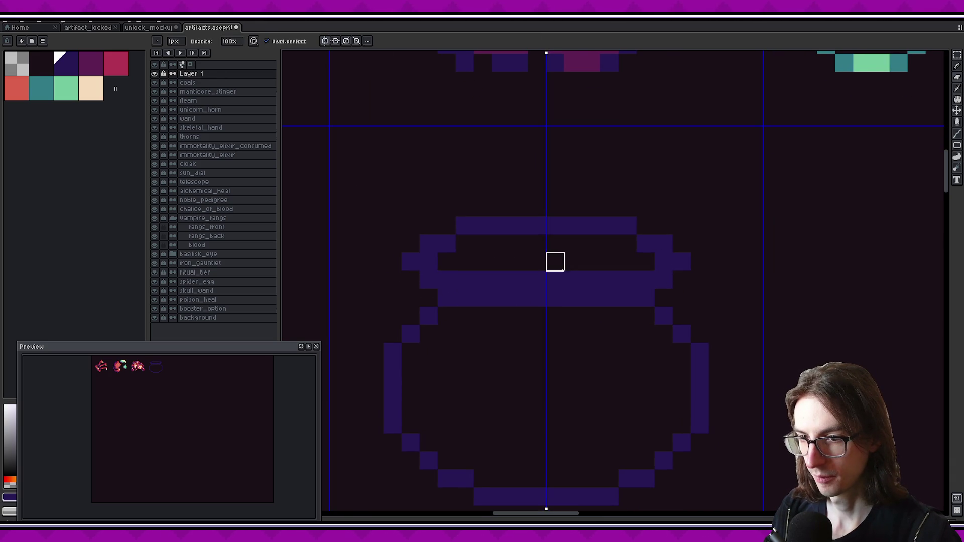
left_click_drag(447, 262, 465, 244)
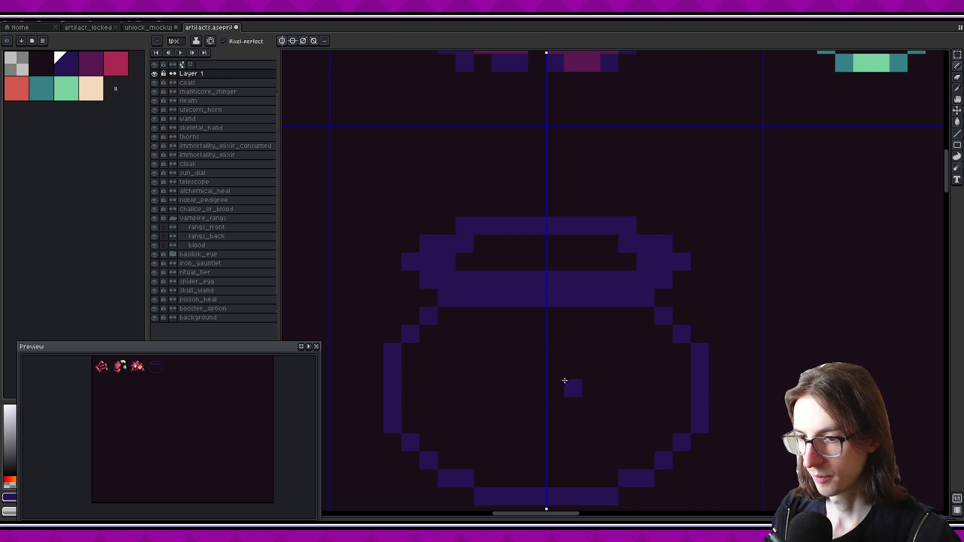
key("e")
left_click(410, 262)
left_click(428, 244)
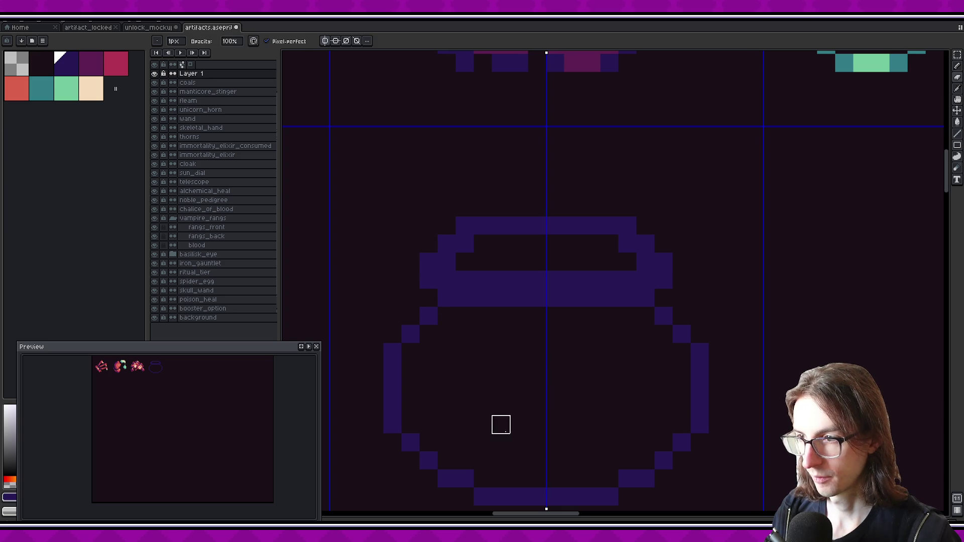
key("ctrl+z")
key("ctrl+z")
- Fill and trim the lid's end pixels on both mirrored sides
left_click_drag(538, 370, 520, 336)
key("b")
left_click_drag(395, 264, 421, 277)
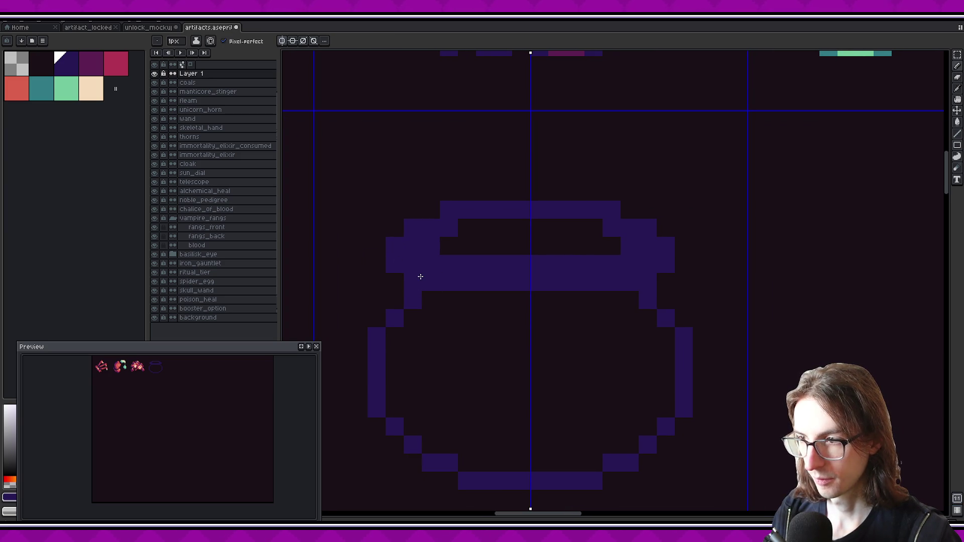
key("e")
left_click(413, 282)
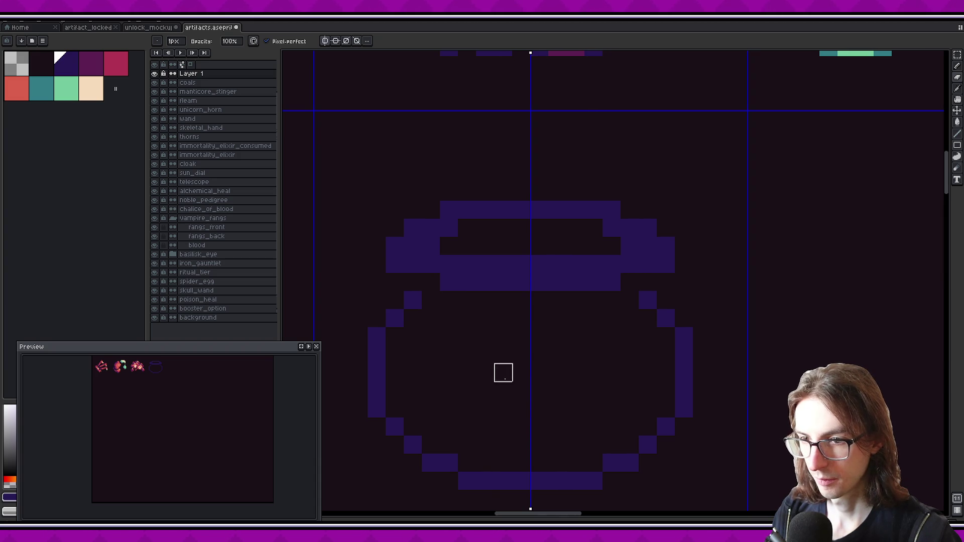
left_click(394, 264)
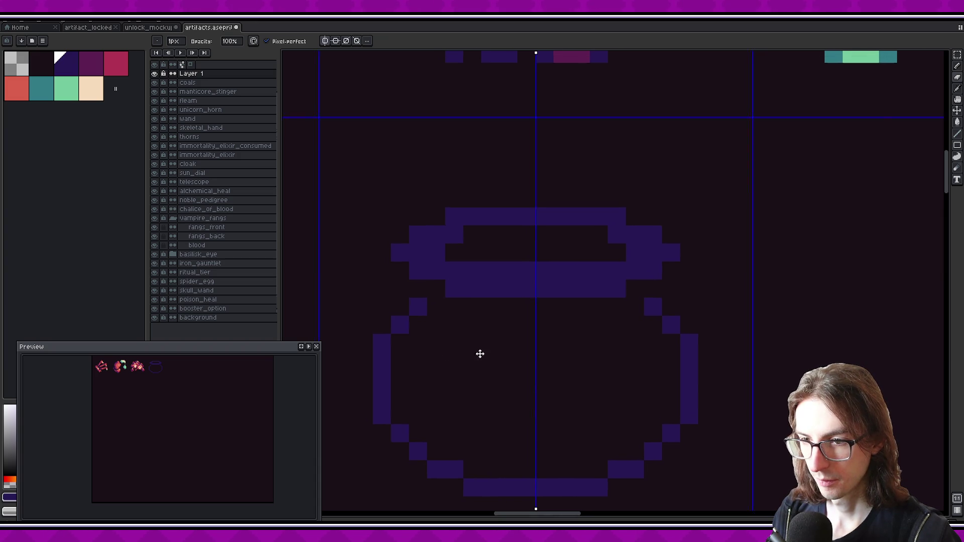
scroll(162, 383, "up", 3)
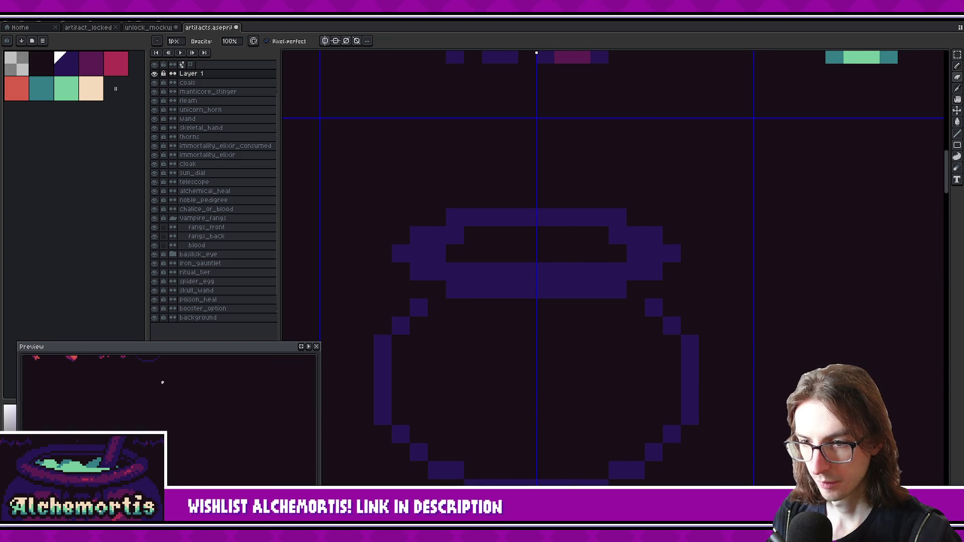
scroll(431, 386, "down", 2)
scroll(568, 347, "down", 1)
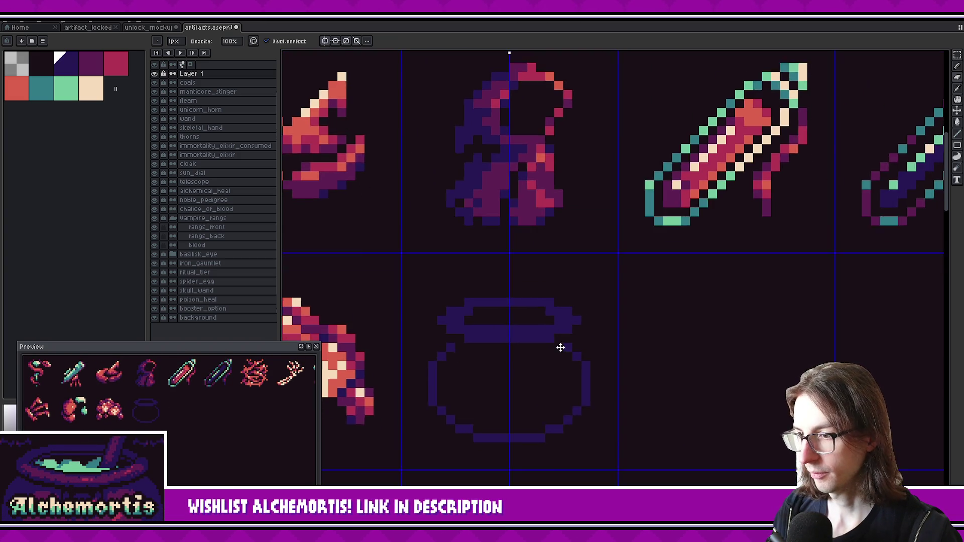
scroll(559, 315, "up", 2)
- Try a rim arc above the pot, then undo it
key("e")
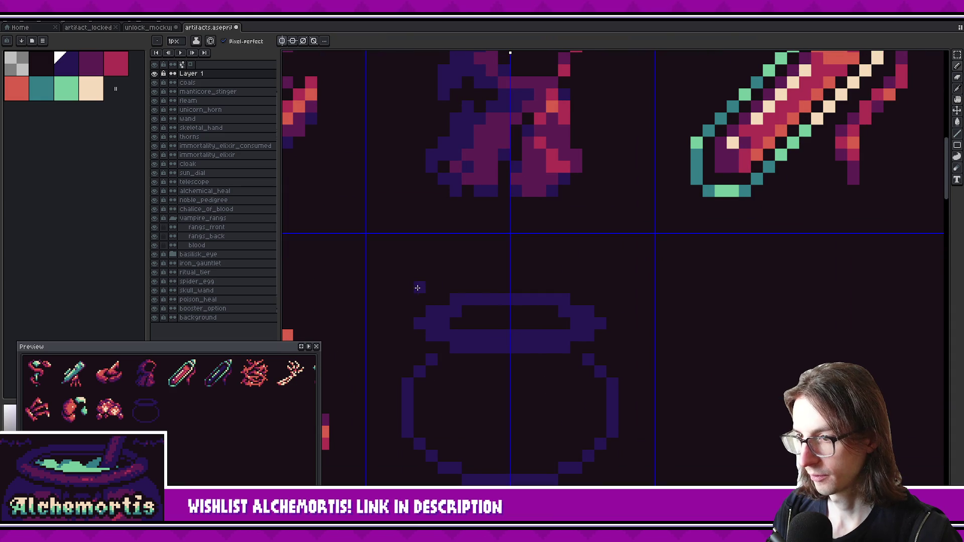
left_click_drag(415, 285, 505, 253)
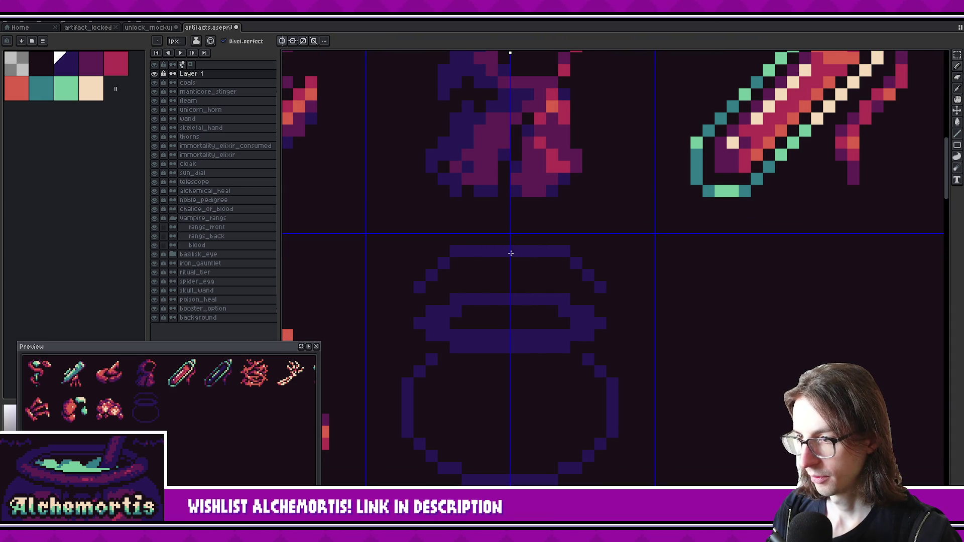
key("ctrl+z")
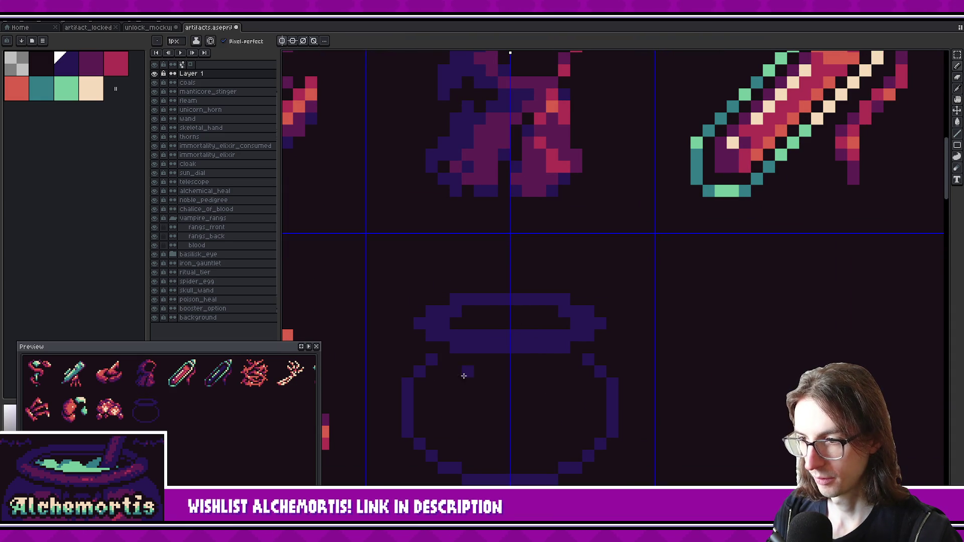
scroll(447, 387, "down", 1)
scroll(200, 392, "down", 1)
scroll(201, 391, "up", 1)
left_click_drag(199, 390, 199, 386)
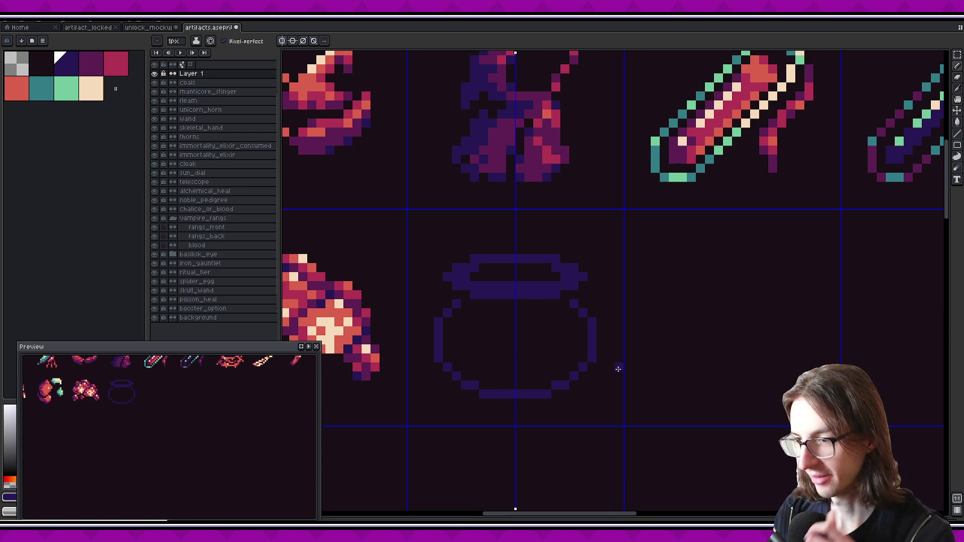
scroll(553, 279, "up", 1)
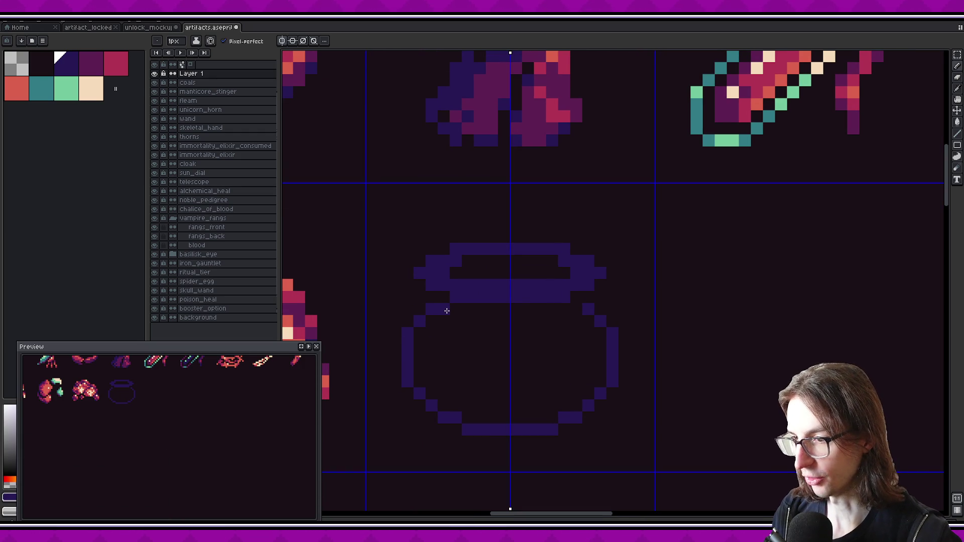
- Close the body top with a line and bucket-fill the body solid indigo
left_click_drag(453, 314, 565, 321)
key("g")
left_click(510, 372)
mouse_move(547, 373)
left_mouse_down()
mouse_move(577, 338)
mouse_move(488, 387)
left_mouse_up()
- Draw a dark line across the body's top and pick the dark purple colour
key("b")
left_click(422, 331)
left_click_drag(420, 330, 472, 330)
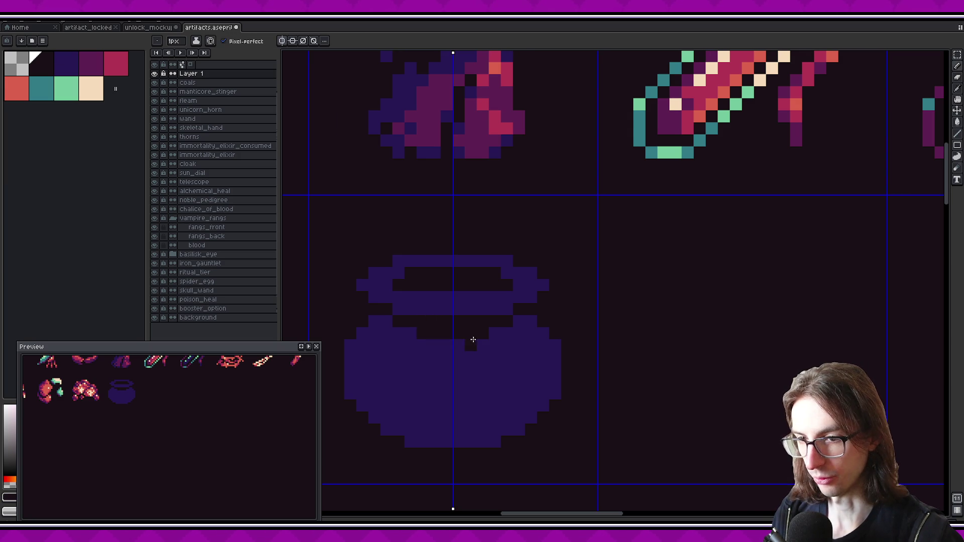
scroll(506, 351, "down", 2)
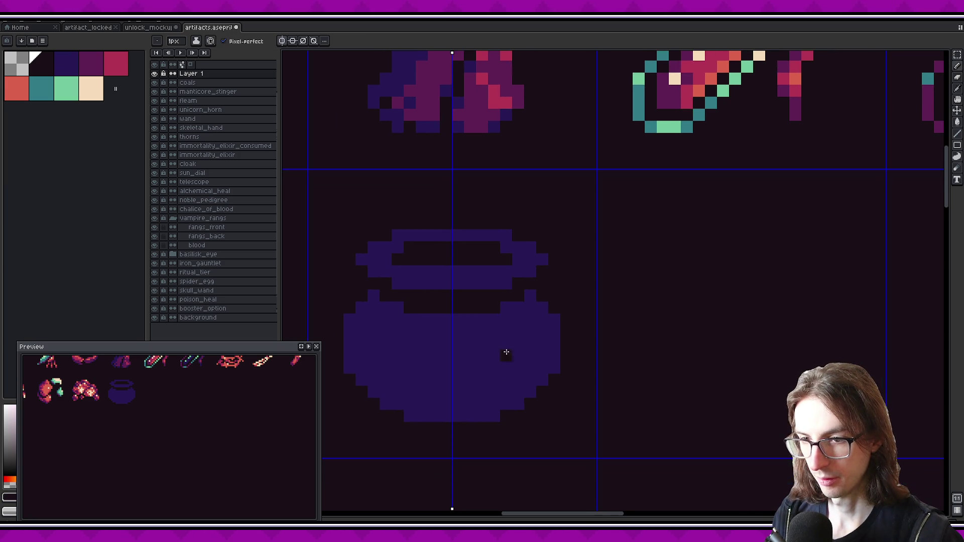
scroll(586, 385, "up", 3)
scroll(586, 385, "left", 3)
scroll(585, 386, "down", 2)
scroll(586, 385, "right", 1)
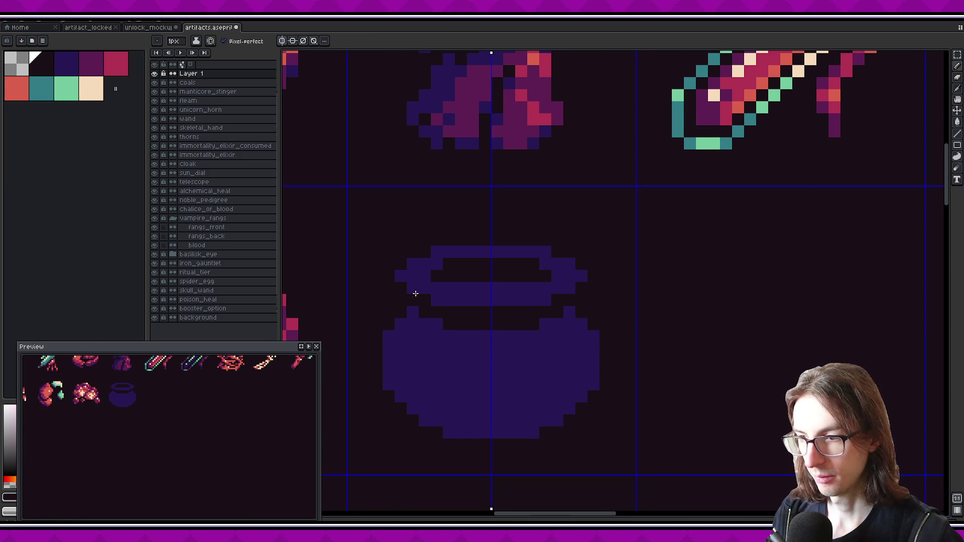
left_click(91, 63)
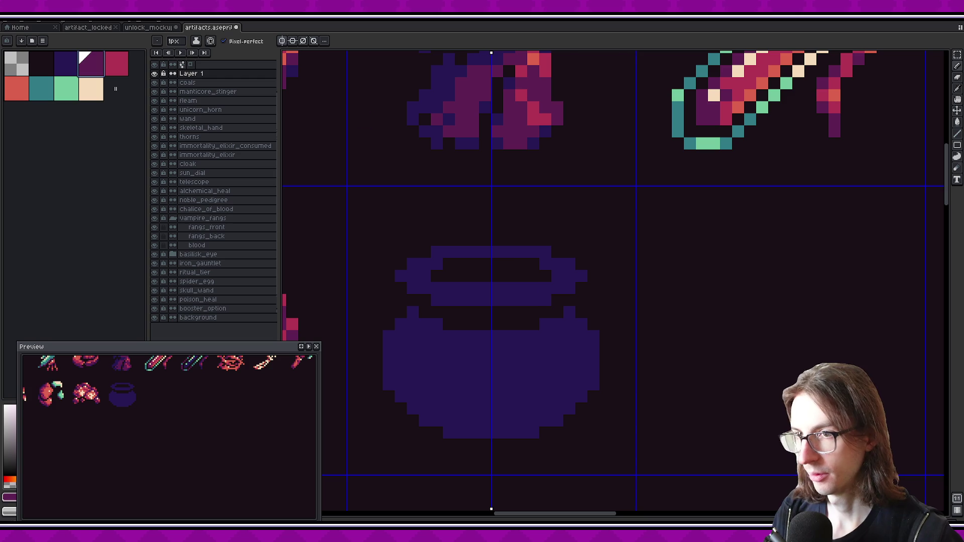
scroll(545, 393, "up", 1)
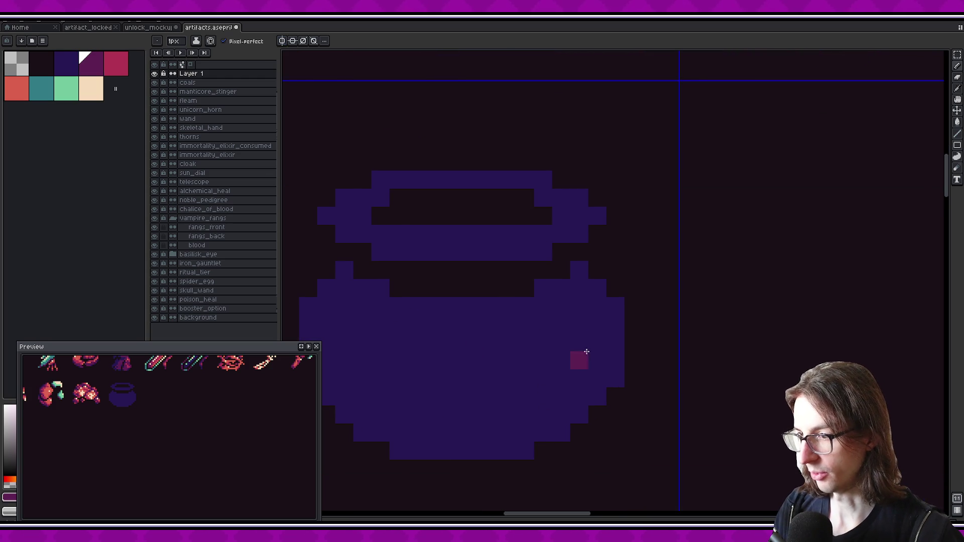
- Paint a magenta shading patch on the right of the cauldron body
mouse_move(519, 323)
left_mouse_down()
mouse_move(596, 339)
mouse_move(560, 397)
mouse_move(488, 360)
mouse_move(534, 321)
mouse_move(526, 378)
mouse_move(559, 376)
mouse_move(573, 337)
mouse_move(560, 352)
left_mouse_up()
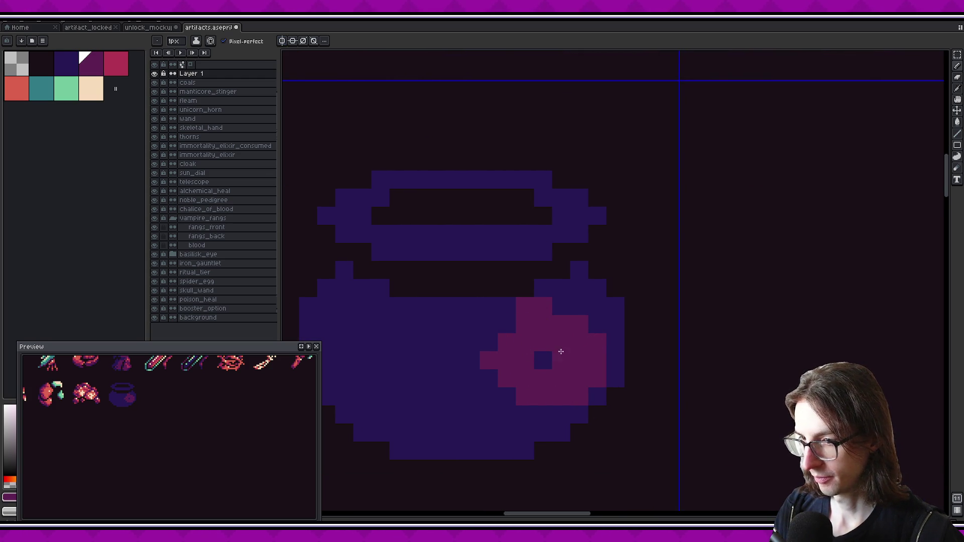
left_click(516, 305, "alt")
left_click_drag(516, 306, 536, 308)
key("ctrl+z")
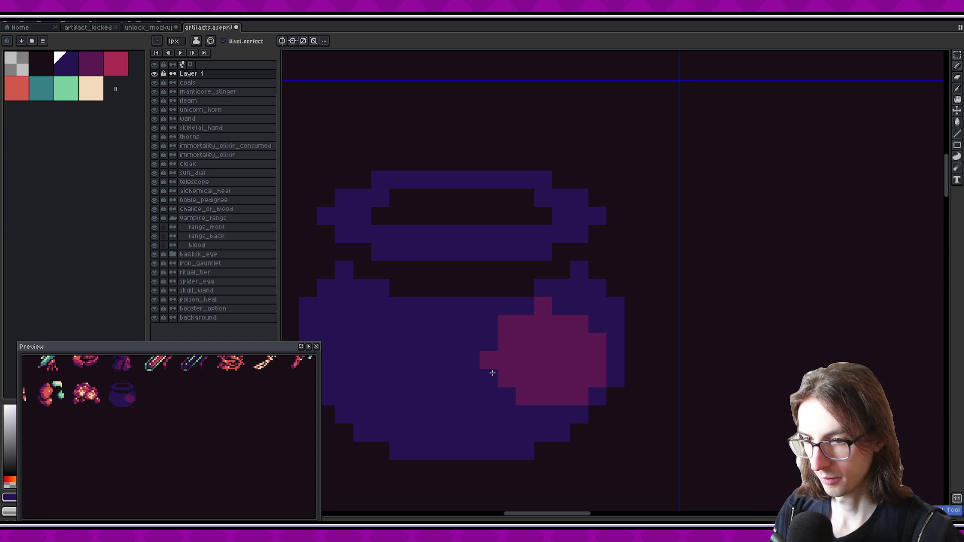
left_click_drag(543, 397, 522, 377)
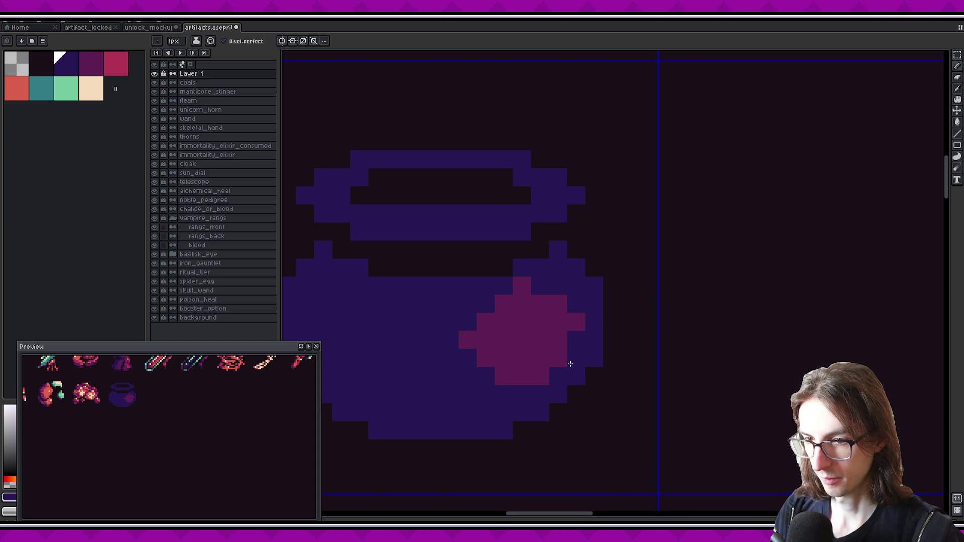
- Extend the magenta shading toward the upper right, then restore stray pixels to indigo
left_click(552, 342, "alt")
left_click_drag(550, 271, 586, 307)
left_click_drag(588, 360, 608, 342)
left_click(610, 272)
left_click(628, 291)
key("ctrl+z")
key("ctrl+z")
left_click(581, 269, "alt")
left_click(594, 257)
left_click_drag(611, 254, 592, 236)
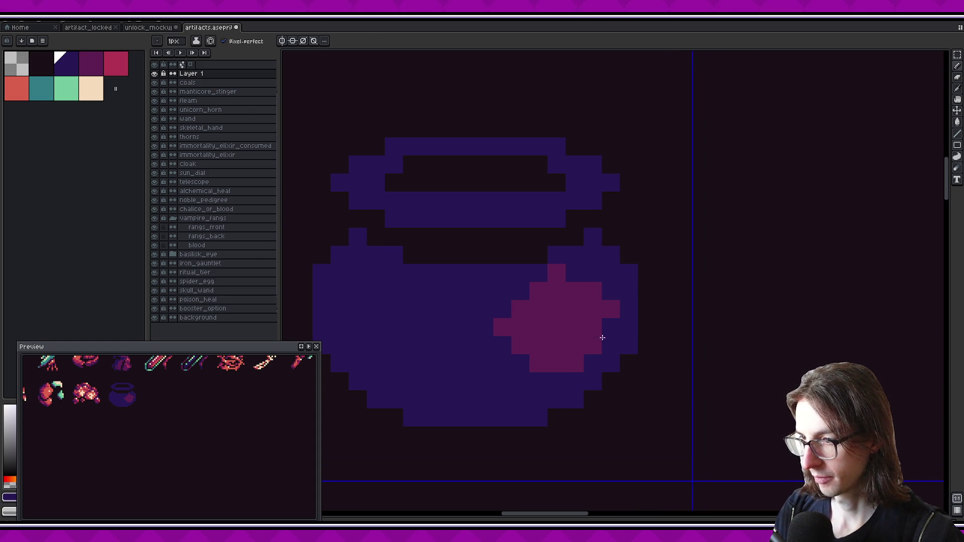
scroll(582, 341, "down", 3)
scroll(583, 342, "left", 3)
- Carve a dark background-coloured gap down the body's left side
left_click(572, 345, "alt")
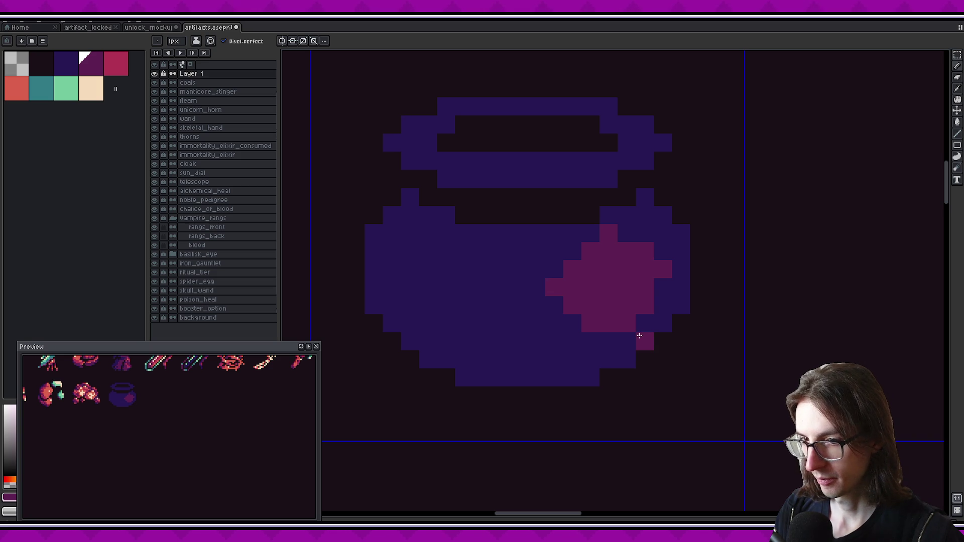
scroll(637, 336, "left", 3)
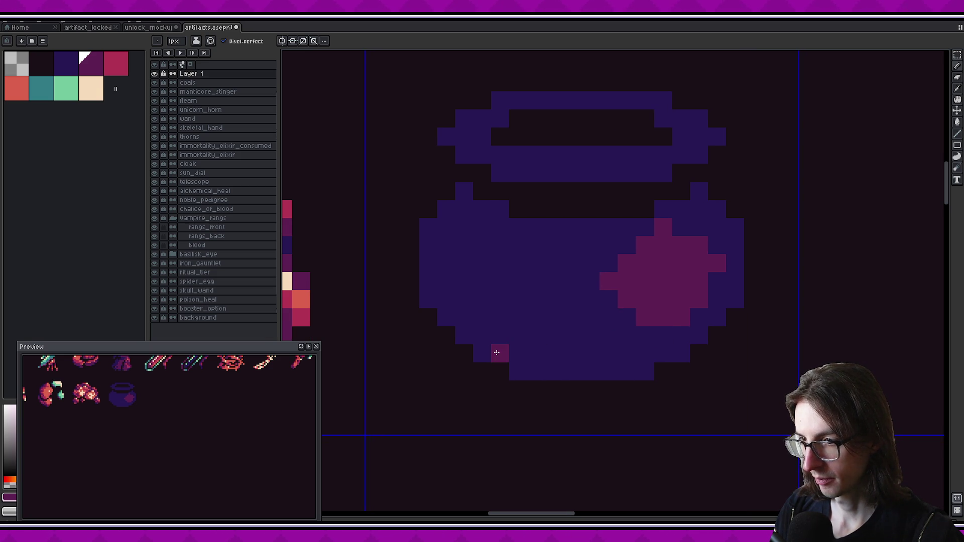
scroll(485, 352, "down", 1)
scroll(531, 345, "up", 1)
left_click(512, 243, "alt")
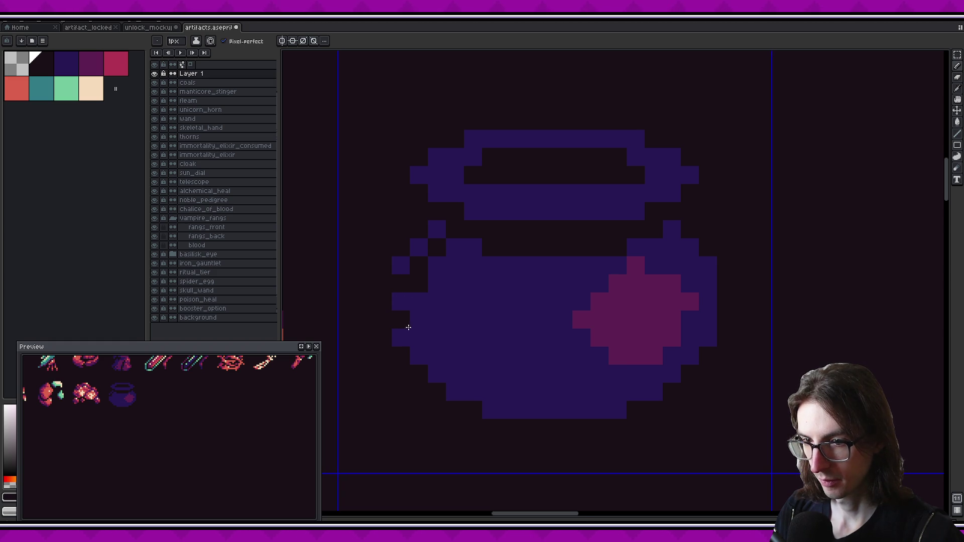
left_click_drag(420, 318, 422, 334)
left_click_drag(401, 297, 404, 356)
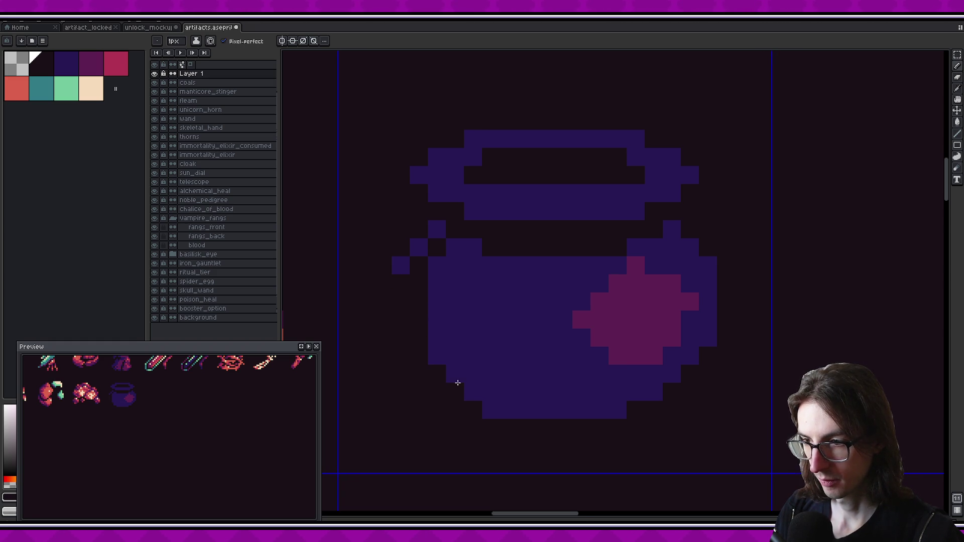
scroll(517, 409, "up", 1)
key("ctrl+z")
key("ctrl+z")
key("ctrl+z")
key("ctrl+z")
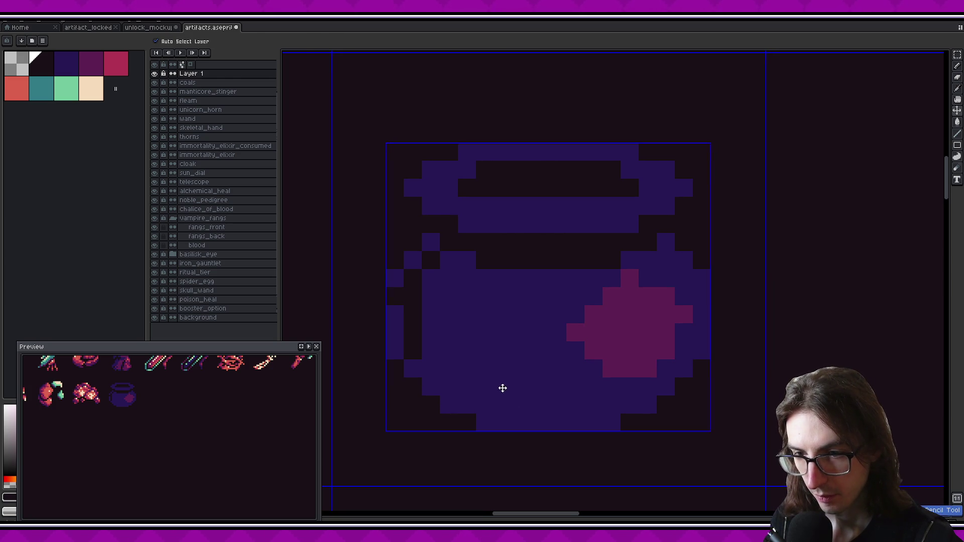
key("ctrl+z")
left_click_drag(416, 324, 428, 362)
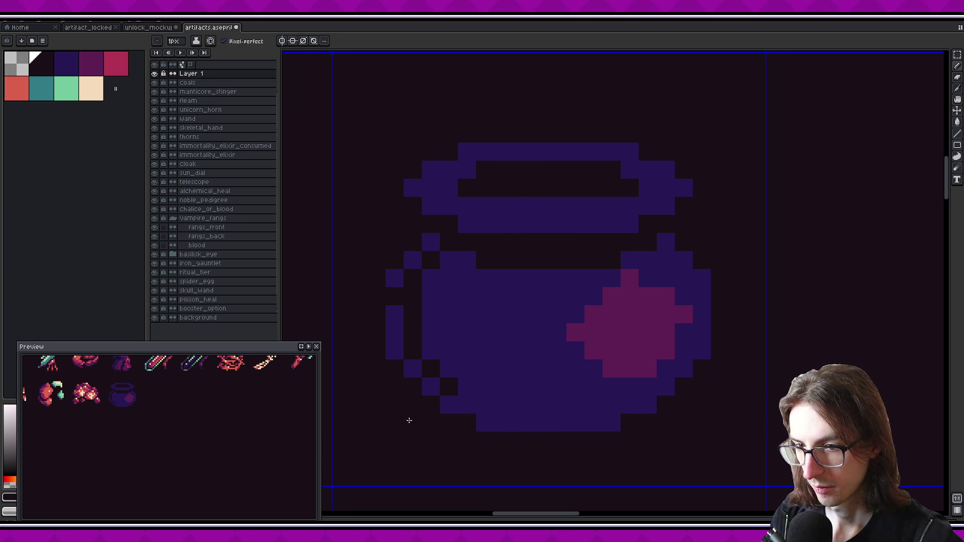
- Add purple edge pixels and darken cells along the body's upper left, lower left and bottom
key("x")
left_click(397, 289)
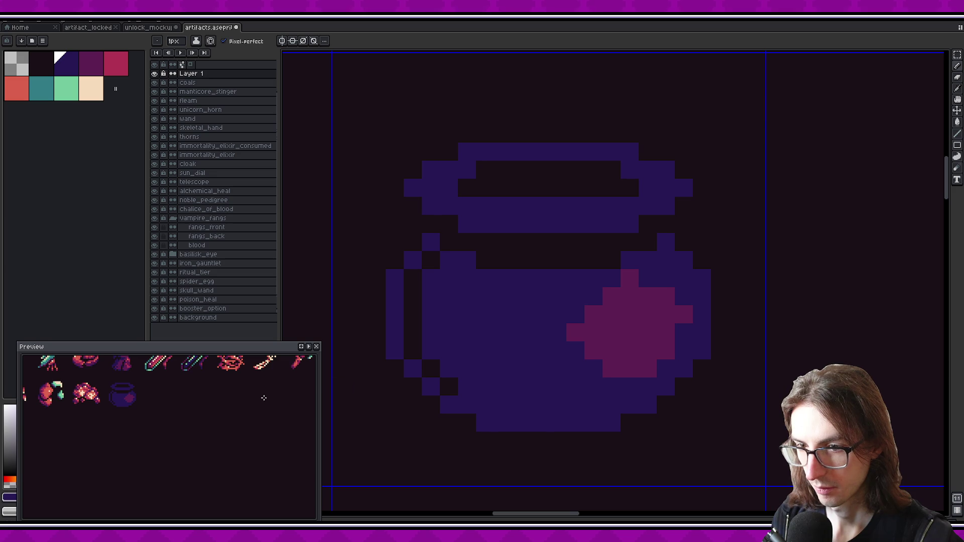
scroll(149, 388, "down", 1)
key("x")
left_click(443, 264)
right_click(423, 294)
left_click_drag(425, 334, 425, 322)
left_click(446, 369)
left_click(467, 387)
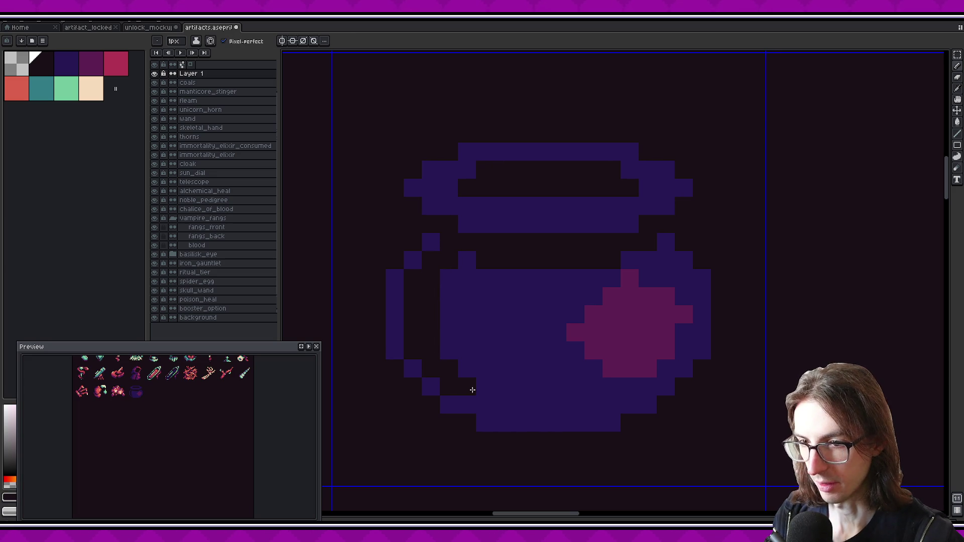
left_click(500, 386)
scroll(490, 377, "up", 3)
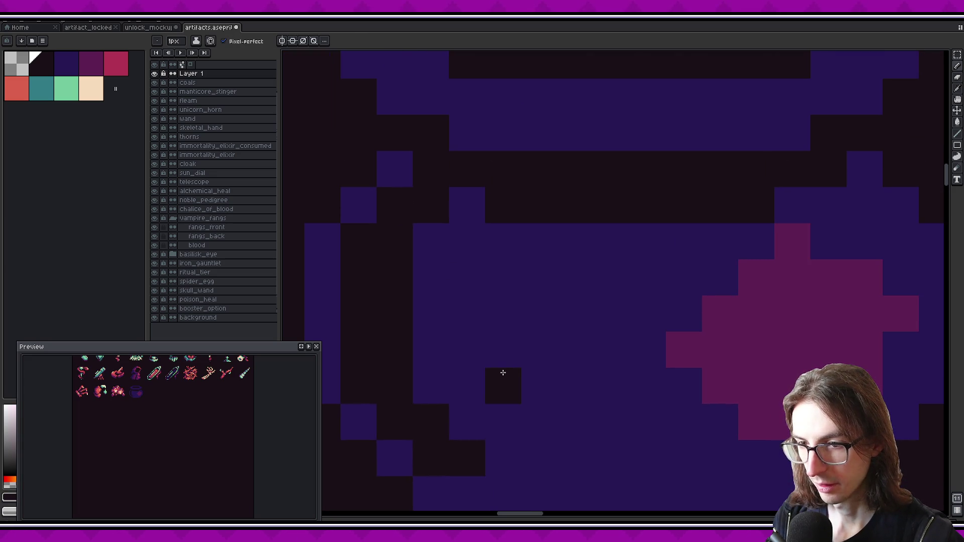
scroll(588, 433, "down", 2)
left_click(542, 387, "alt")
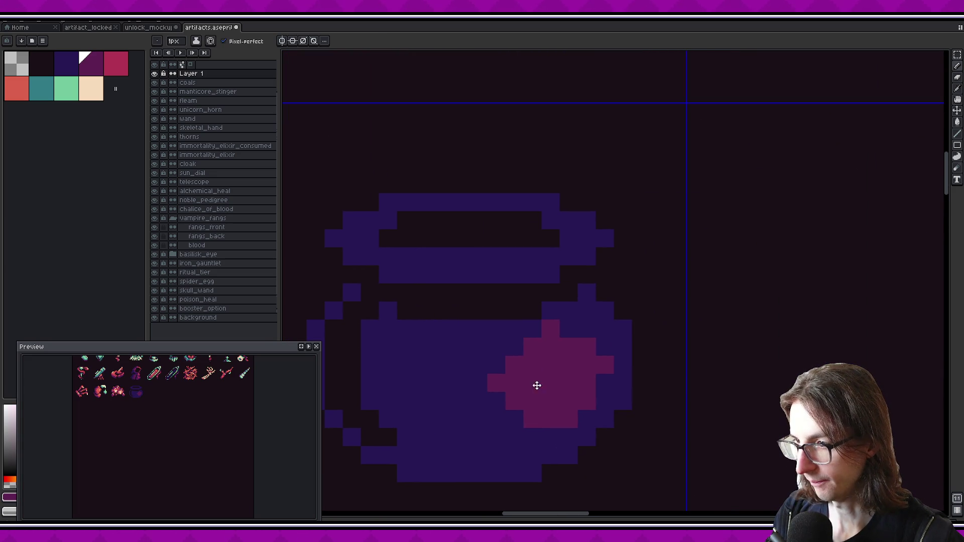
- Paint magenta along the rim's upper right, its upper row and its lower row
mouse_move(533, 274)
left_mouse_down()
mouse_move(560, 262)
mouse_move(560, 212)
left_mouse_up()
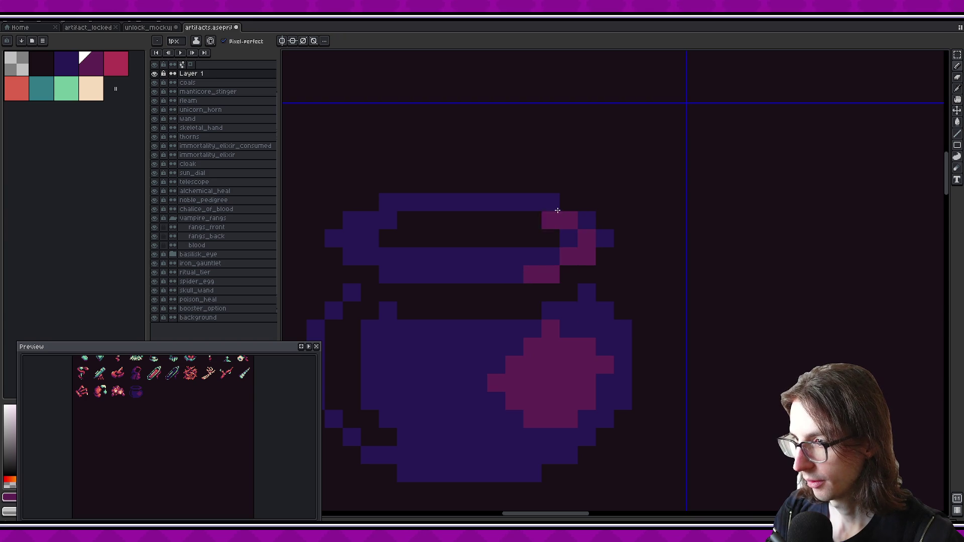
scroll(588, 340, "up", 1)
scroll(617, 306, "down", 1)
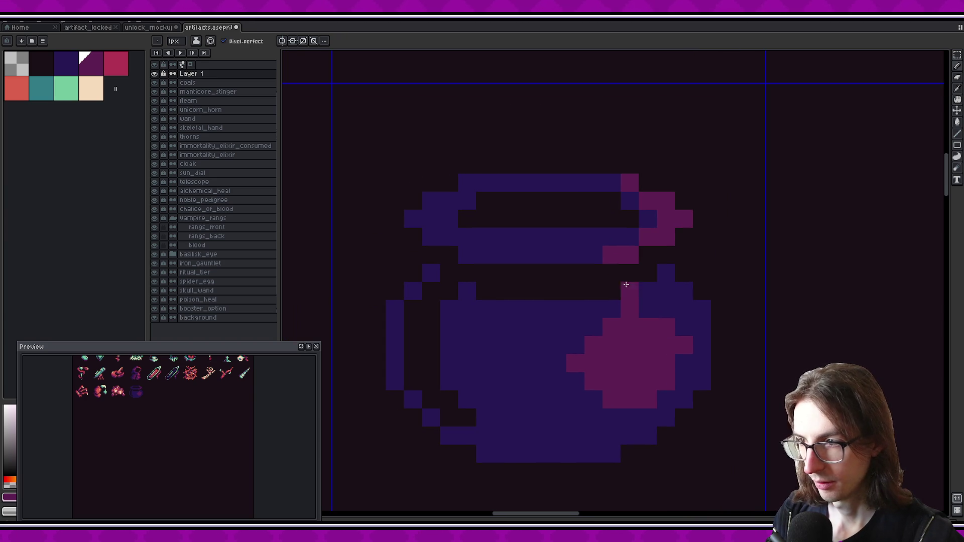
left_click_drag(593, 254, 519, 254)
left_click(558, 239)
key("ctrl+z")
key("ctrl+z")
left_click(529, 245)
mouse_move(617, 241)
left_mouse_down()
mouse_move(558, 237)
mouse_move(482, 255)
mouse_move(611, 237)
mouse_move(466, 247)
mouse_move(452, 234)
left_mouse_up()
left_click(553, 324)
- Restore dark blue on the rim's upper row and fill the lower rim row solidly magenta
key("alt")
left_click(505, 234, "alt")
left_click(594, 254, "alt")
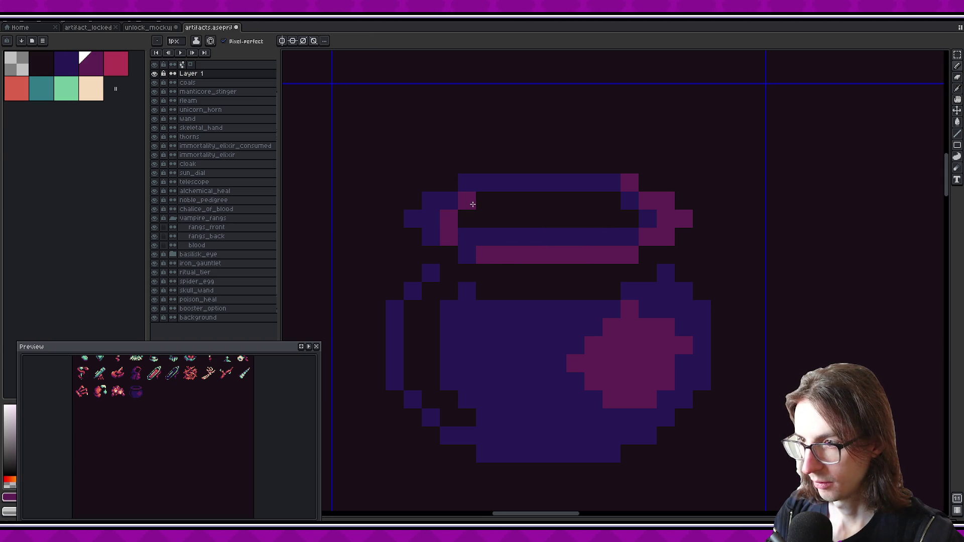
left_click(469, 243, "alt")
mouse_move(557, 272)
left_mouse_down()
mouse_move(512, 282)
mouse_move(487, 300)
left_mouse_up()
- Add dark magenta along the right end of the rim's top row
left_click(397, 229, "alt")
left_click(442, 211)
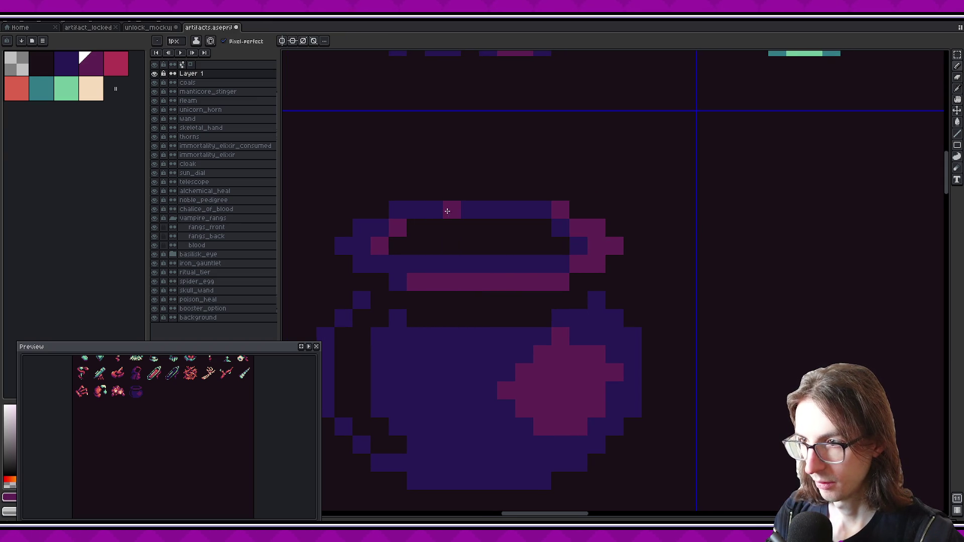
key("ctrl+z")
left_click_drag(543, 209, 524, 210)
left_click(481, 258)
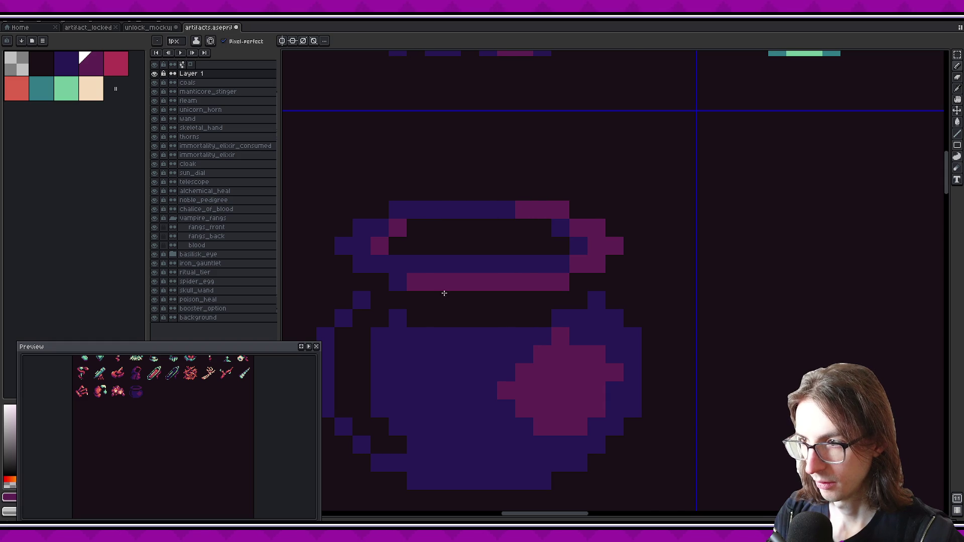
key("ctrl+z")
scroll(497, 346, "down", 2)
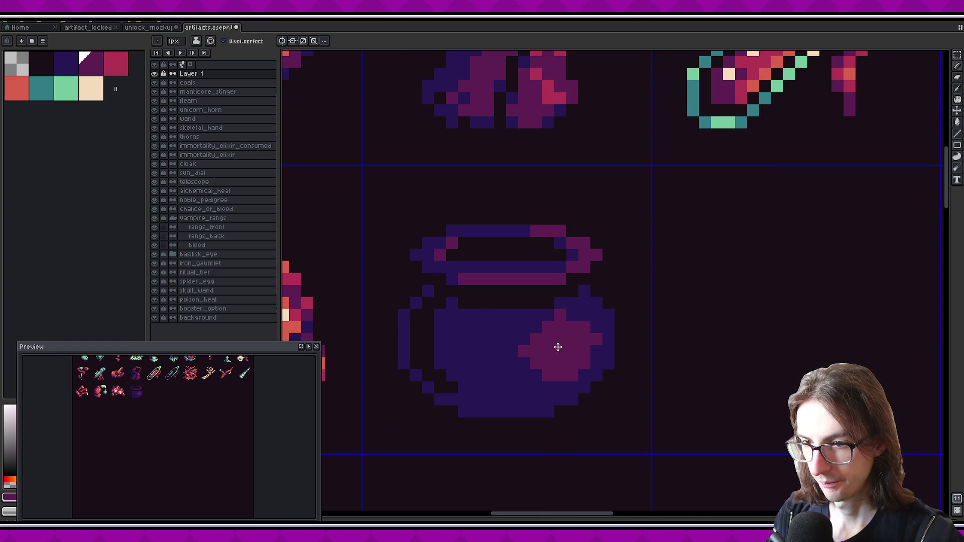
scroll(526, 371, "up", 1)
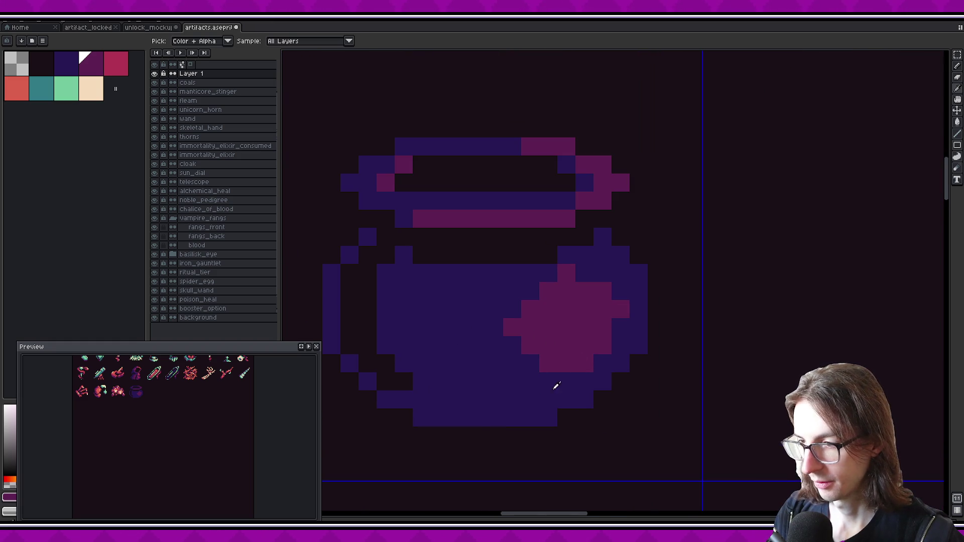
- Dot a dark blue speck into the body's magenta patch
left_click(407, 384, "alt")
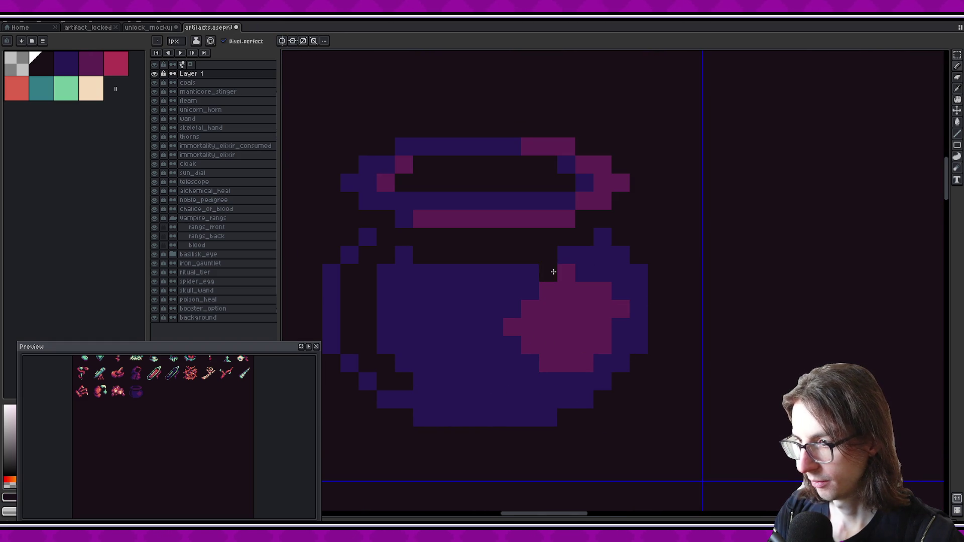
left_click(452, 274, "alt")
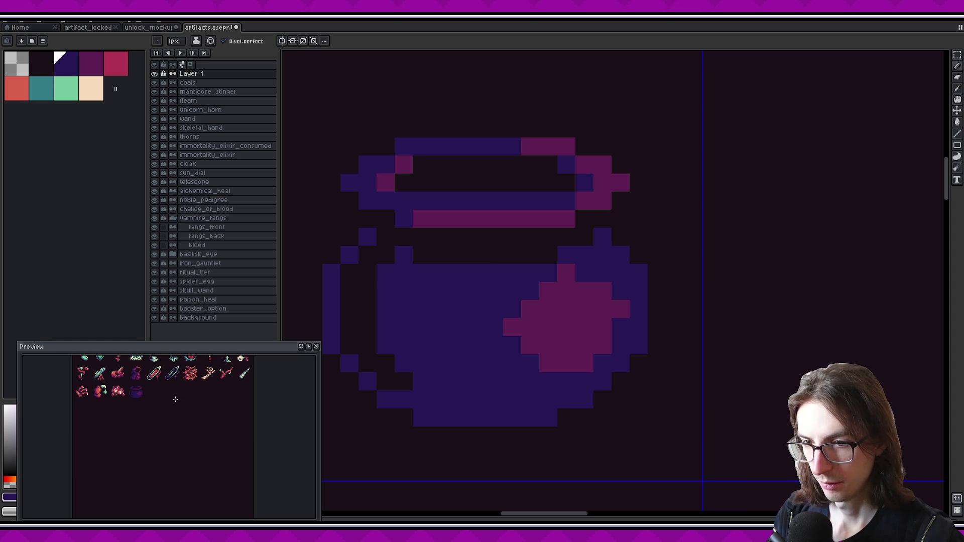
scroll(127, 397, "up", 2)
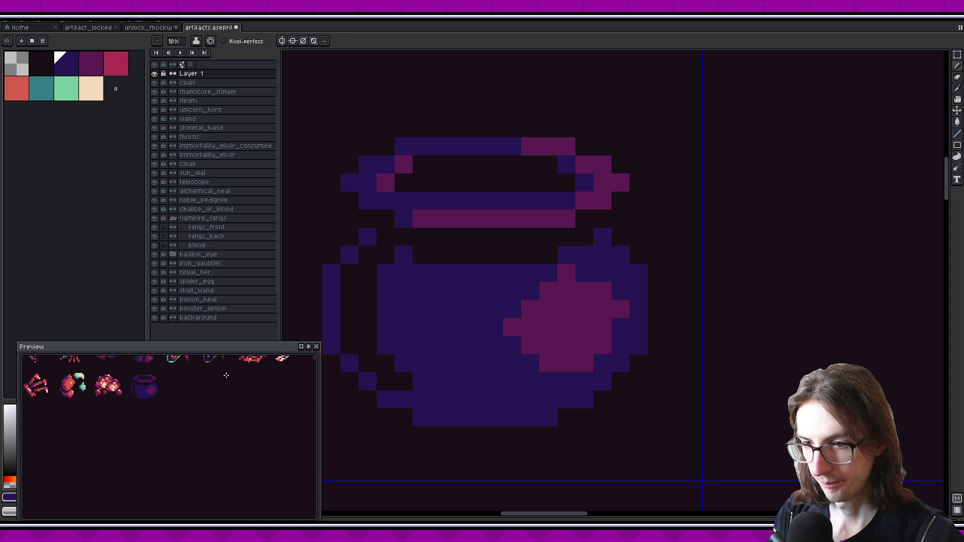
left_click(552, 344)
scroll(195, 393, "down", 2)
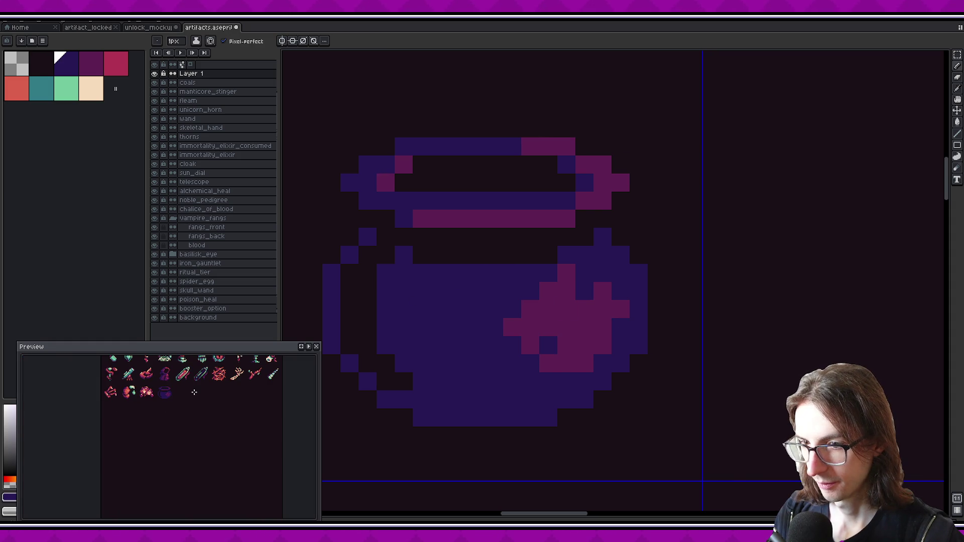
left_click(563, 286)
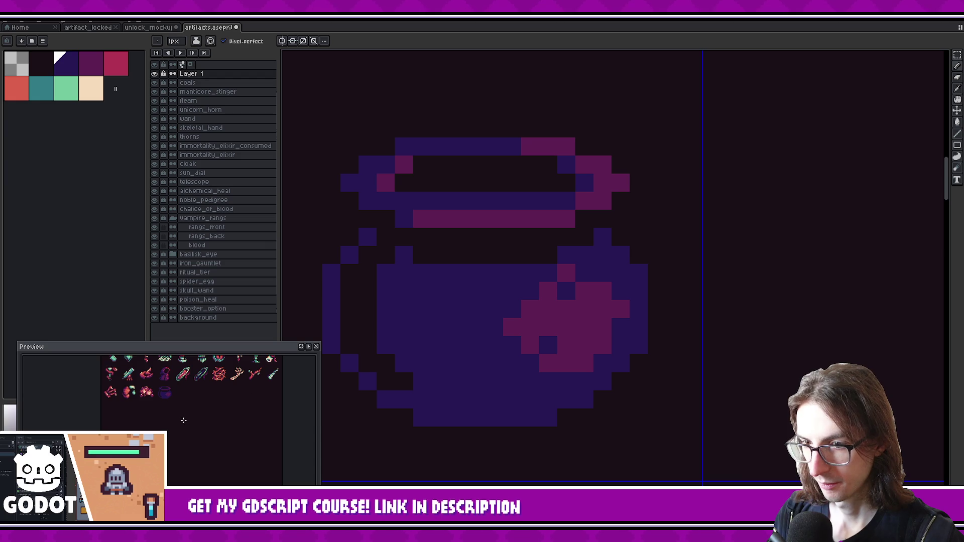
- Repaint a few more pixels of the magenta patch dark blue
scroll(184, 424, "up", 1)
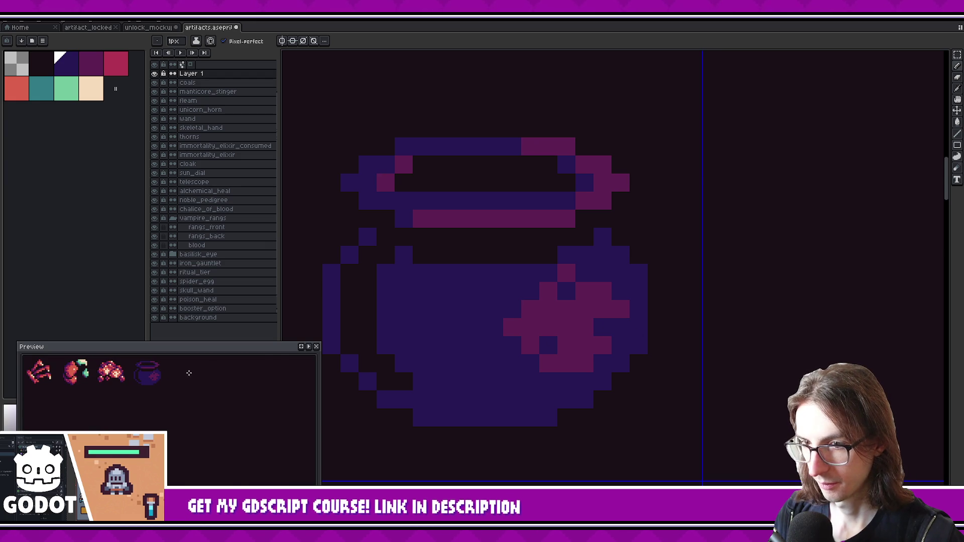
scroll(188, 373, "down", 1)
scroll(192, 379, "up", 1)
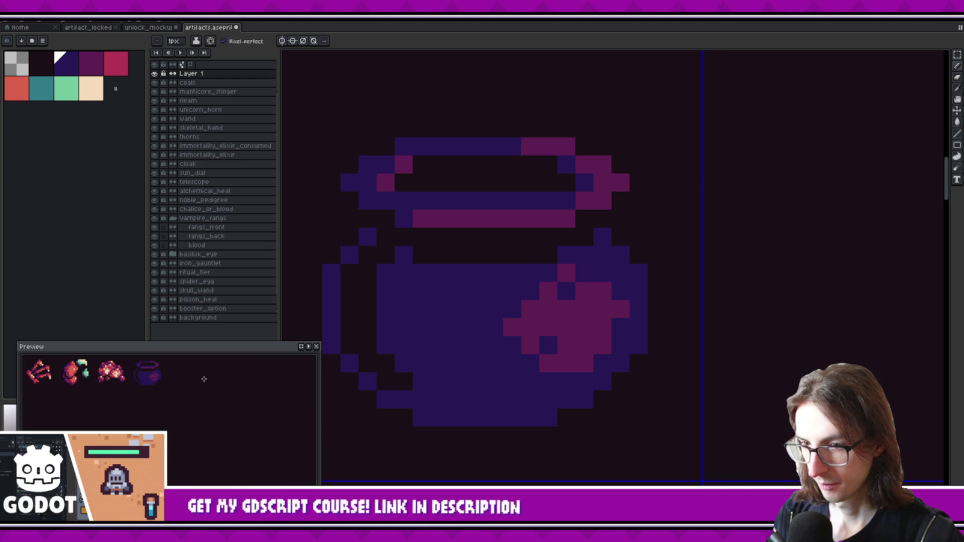
left_click_drag(589, 361, 560, 394)
left_click(518, 375)
key("bracketleft")
left_click(535, 391)
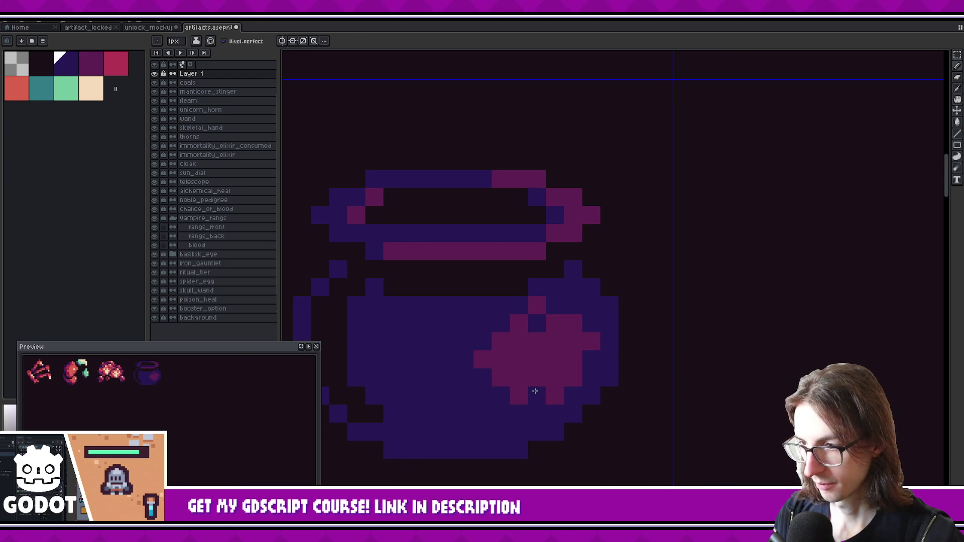
scroll(193, 389, "down", 1)
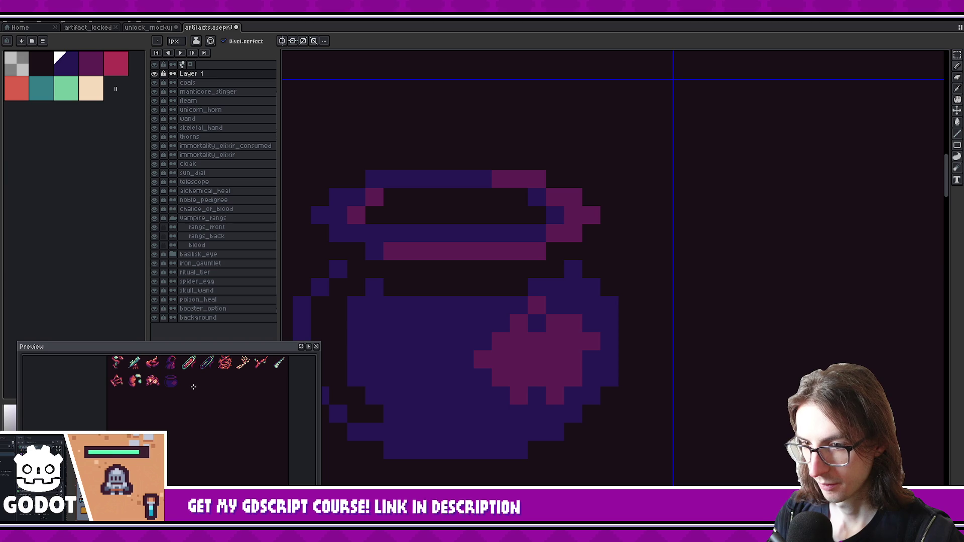
key("bracketright")
key("bracketright")
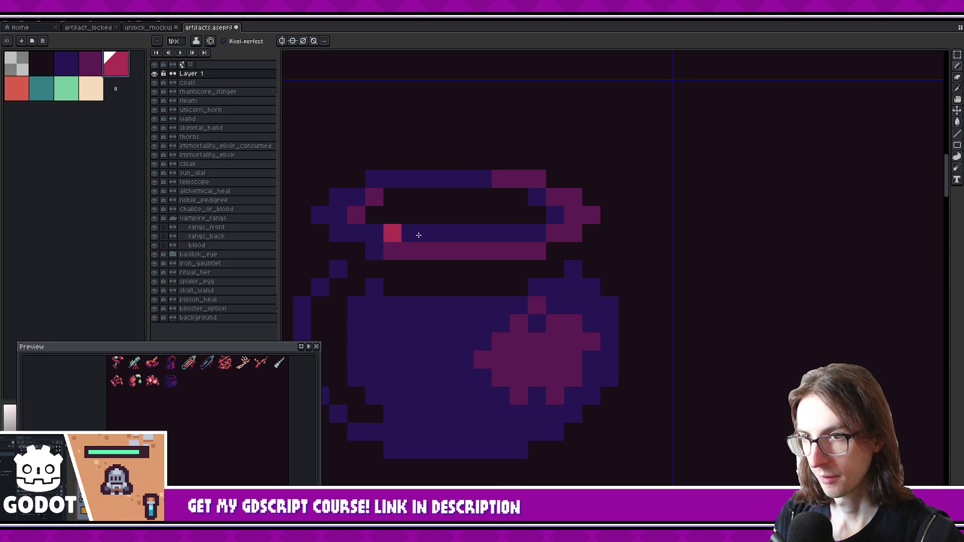
- Repaint one rim pixel dark blue and add pink highlights to the band below the rim
scroll(581, 226, "left", 1)
scroll(557, 187, "up", 1)
right_click(542, 193)
left_click(565, 192)
left_click(493, 265)
left_click(515, 263)
left_click(446, 267)
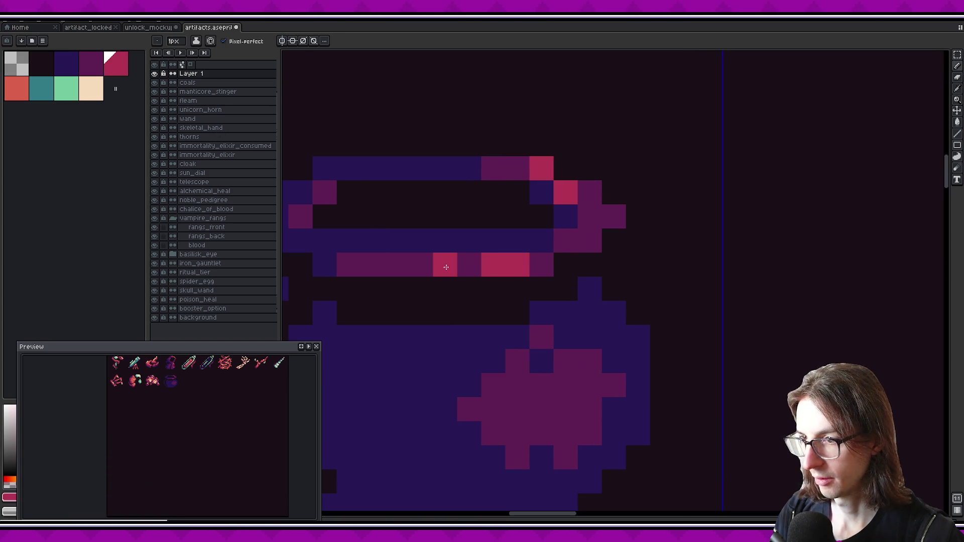
- Paint an L-shaped pink highlight plus one extra pink pixel on the cauldron body
scroll(211, 386, "down", 1)
scroll(192, 372, "up", 3)
mouse_move(539, 421)
left_mouse_down()
mouse_move(544, 373)
mouse_move(562, 358)
left_mouse_up()
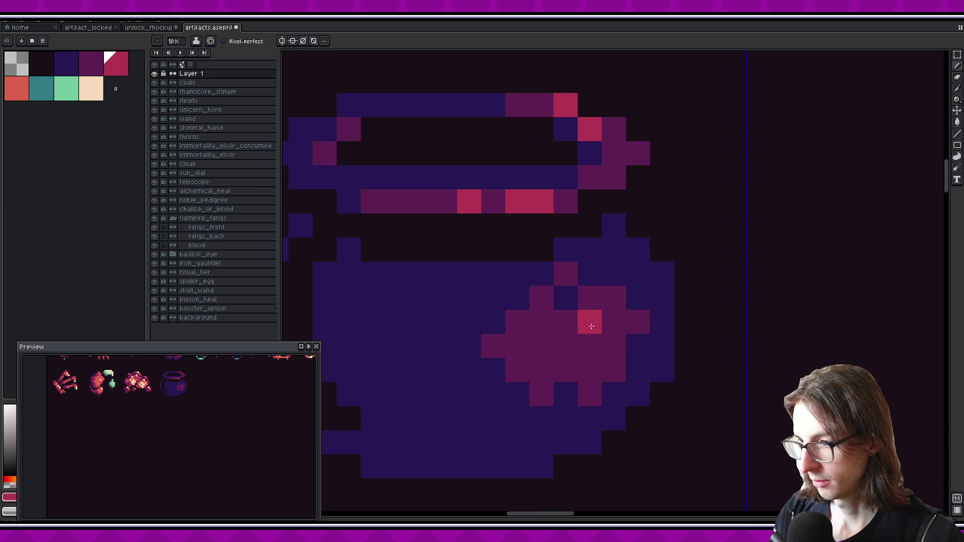
left_click_drag(592, 322, 566, 322)
scroll(214, 386, "down", 2)
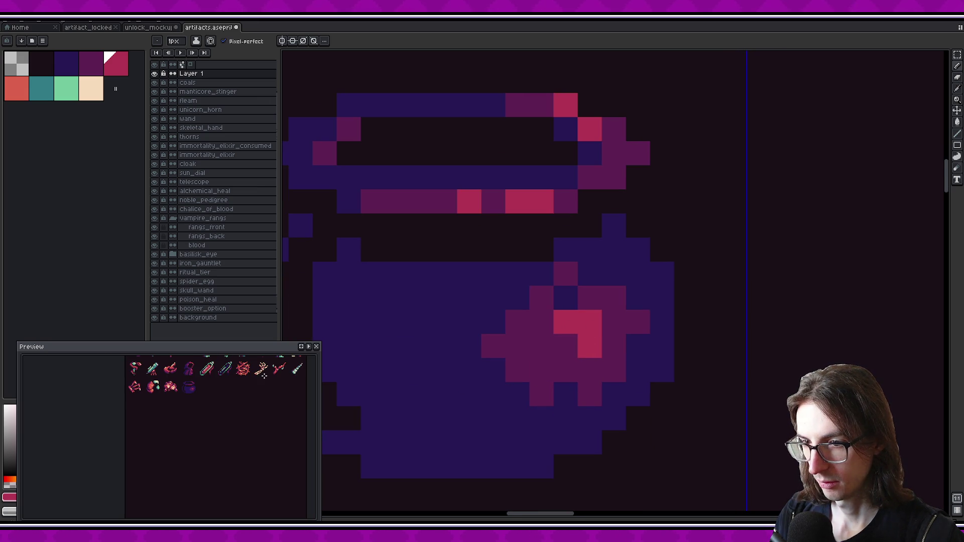
left_click(592, 299)
scroll(204, 390, "up", 2)
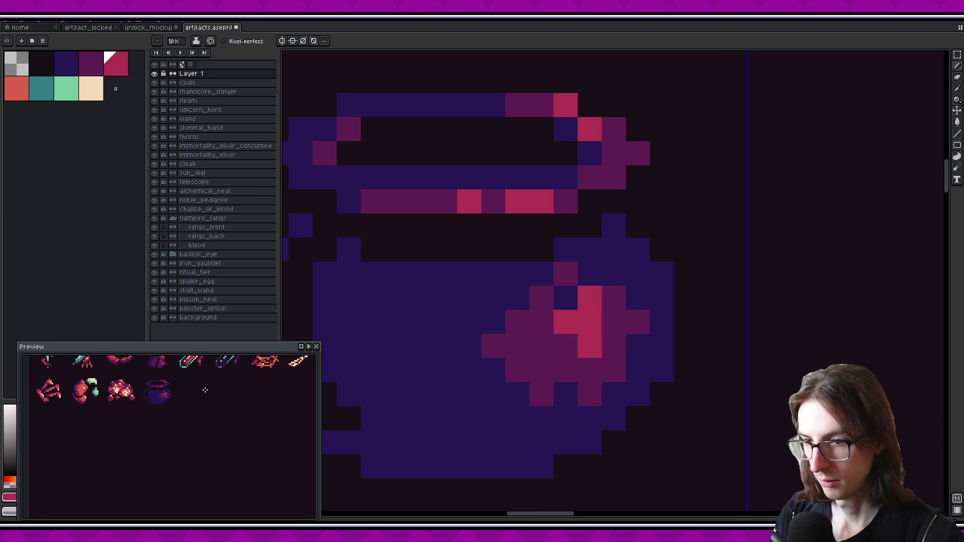
- Sample dark magenta from the canvas with Alt and darken the pot's right outline
key("alt")
left_click(613, 298, "alt")
left_click(614, 226)
left_click(638, 250)
left_click(662, 274)
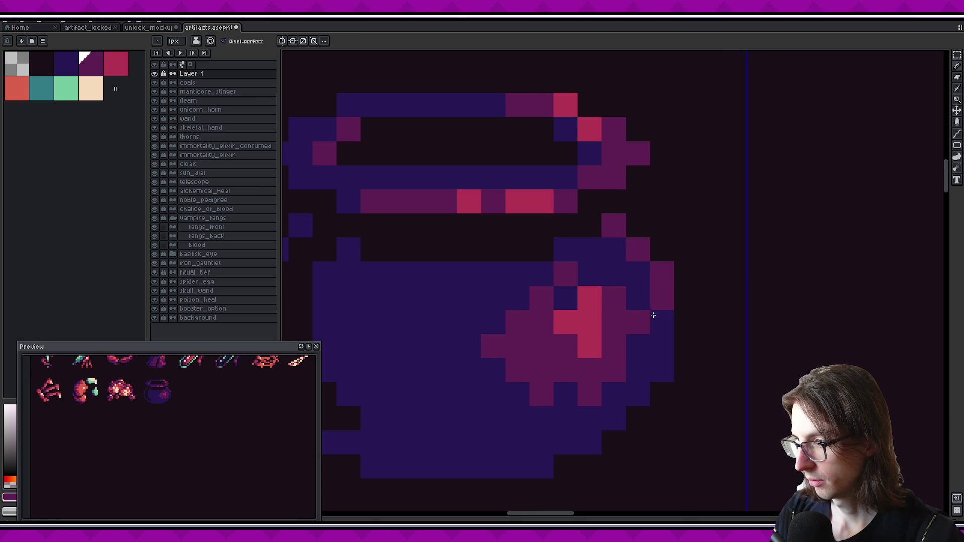
left_click(662, 370)
left_click(638, 394)
left_click(612, 419)
- Add dark magenta pixels along the pot's bottom outline
left_click(589, 443)
left_click(565, 443)
left_click(541, 467)
left_click(517, 467)
left_click(493, 467)
left_click(542, 443)
- Revert several bottom outline pixels back to dark blue
scroll(201, 395, "down", 1)
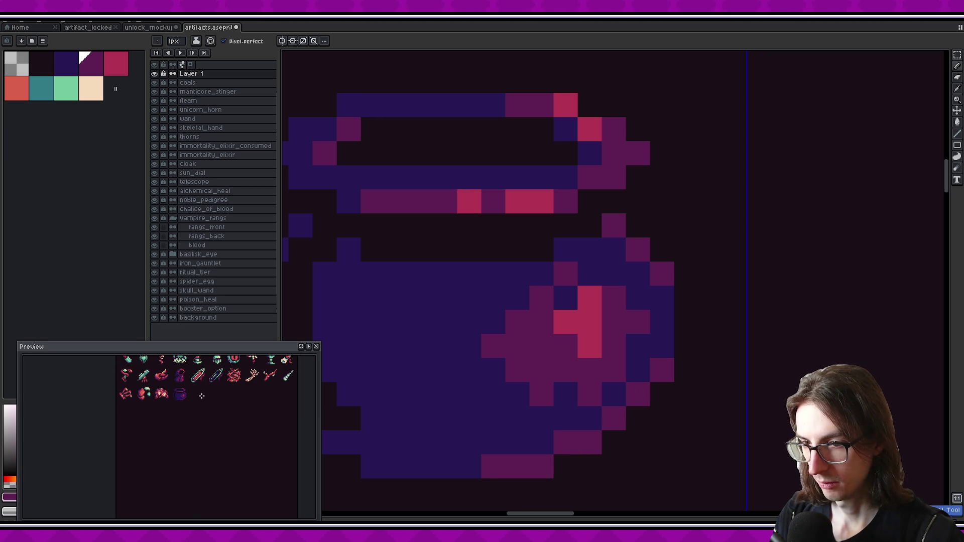
left_click(519, 442, "alt")
left_click(517, 467)
left_click(493, 467)
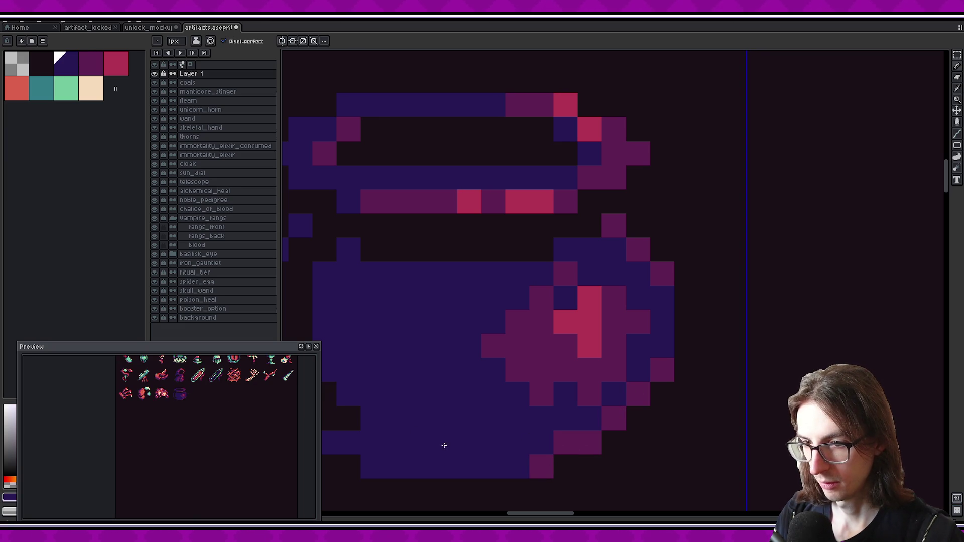
left_click(541, 467)
left_click(559, 438)
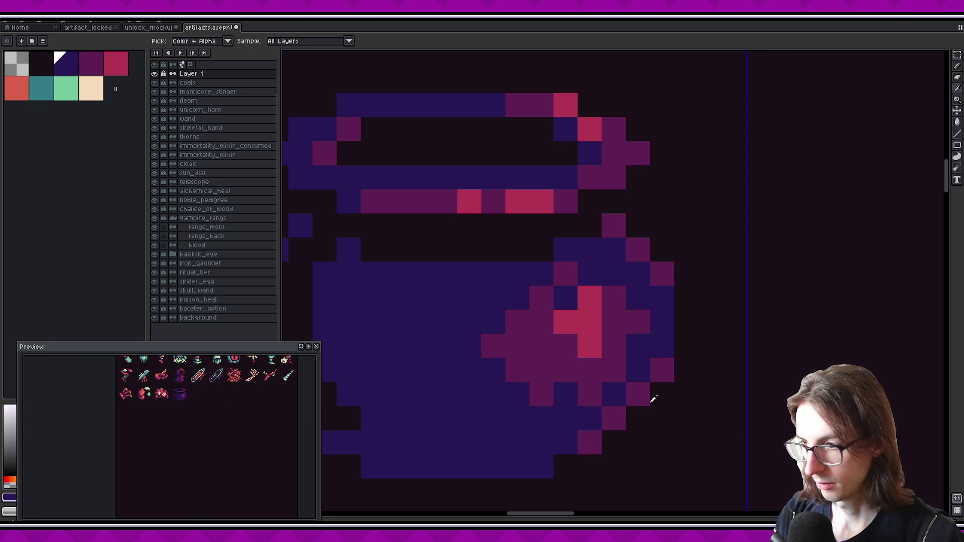
- Paint dark magenta down the pot's right edge and across its upper right area
left_click(658, 374, "alt")
left_click_drag(662, 354, 641, 266)
left_click(640, 365)
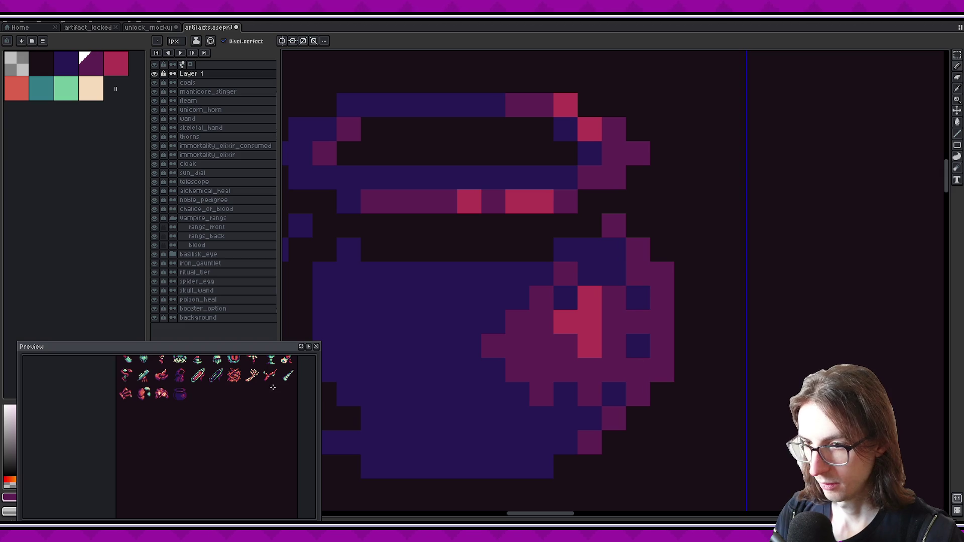
left_click(613, 274)
key("ctrl+z")
left_click(613, 250)
left_click(590, 250)
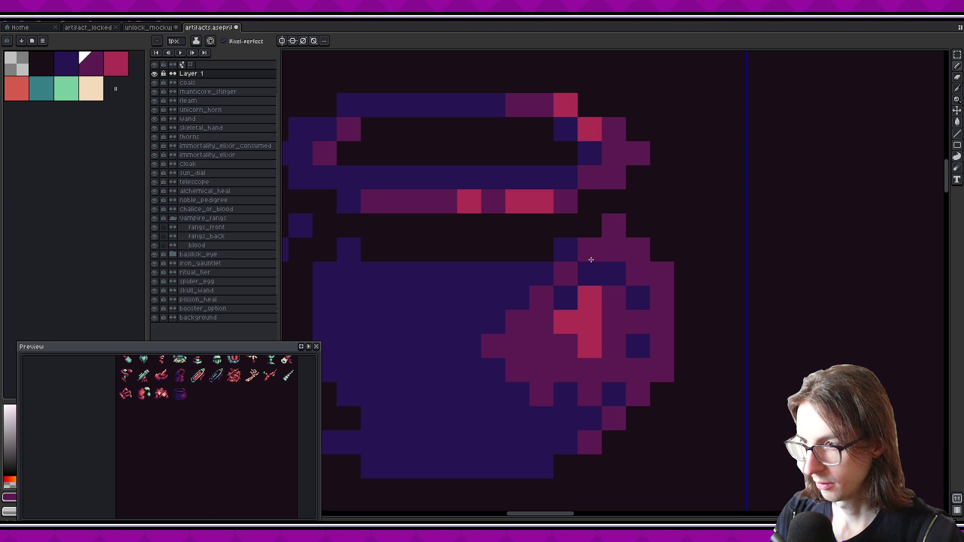
left_click(590, 274)
left_click(541, 274)
left_click(565, 250)
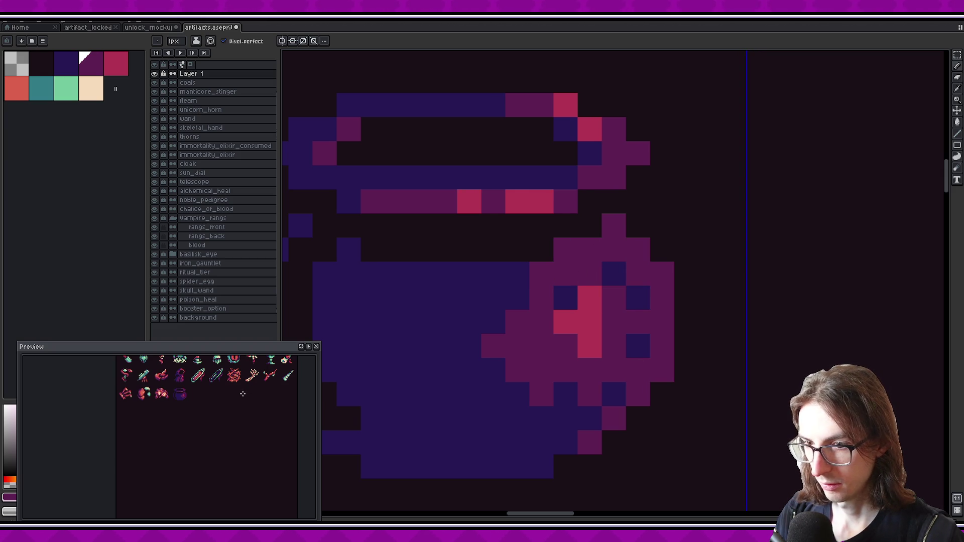
- Paint more magenta on the pot's right side, filling remaining blue gaps
scroll(193, 394, "up", 1)
left_click_drag(638, 298, 615, 392)
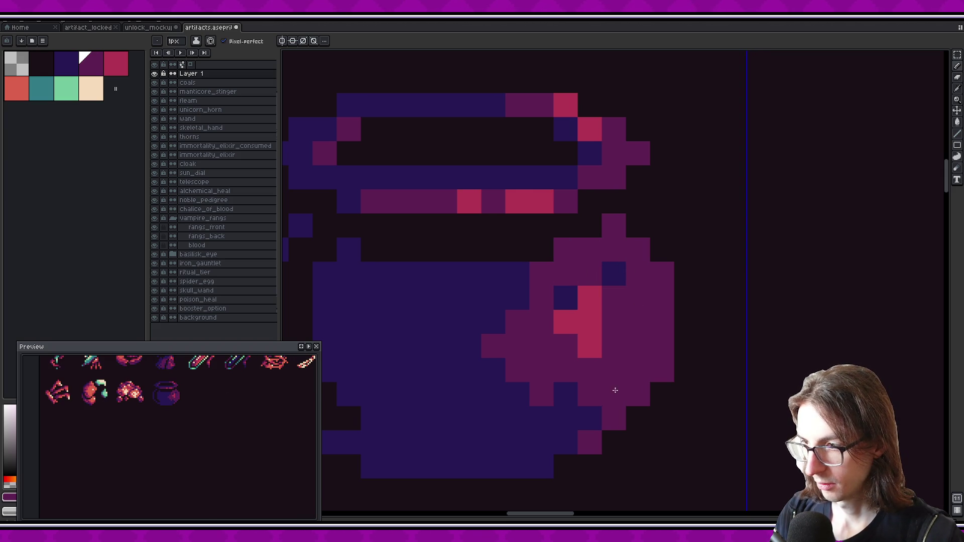
left_click(613, 274)
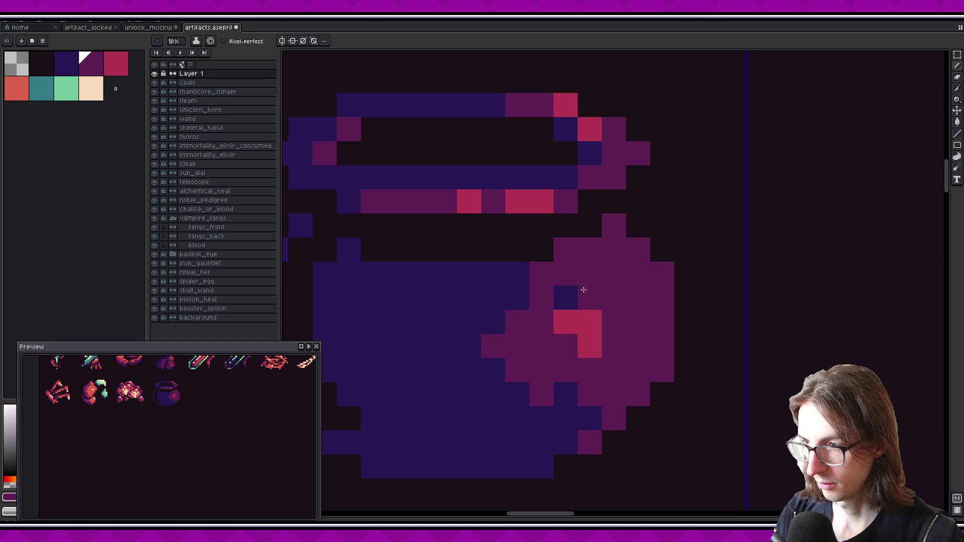
left_click(565, 298)
scroll(206, 406, "down", 1)
- Undo the recent magenta shading strokes and repaint two stray magenta pixels blue
key("ctrl+z")
key("ctrl+z")
key("ctrl+z")
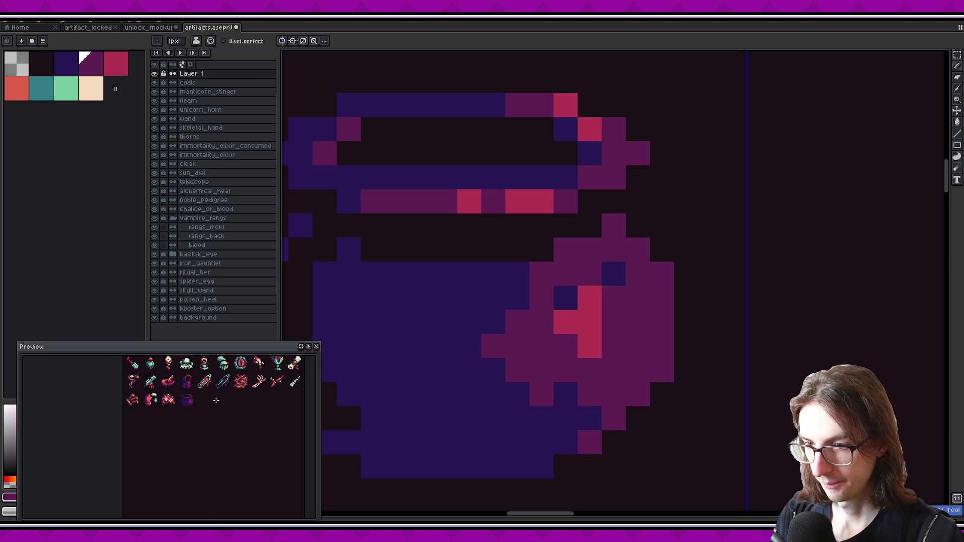
key("ctrl+z")
key("ctrl+z")
key("ctrl+z")
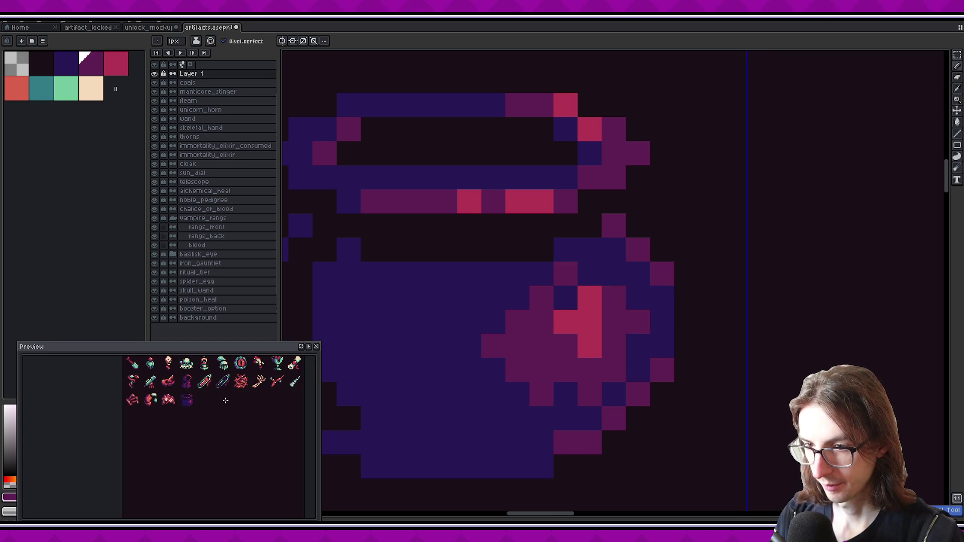
key("v")
key("b")
left_click_drag(563, 442, 584, 440)
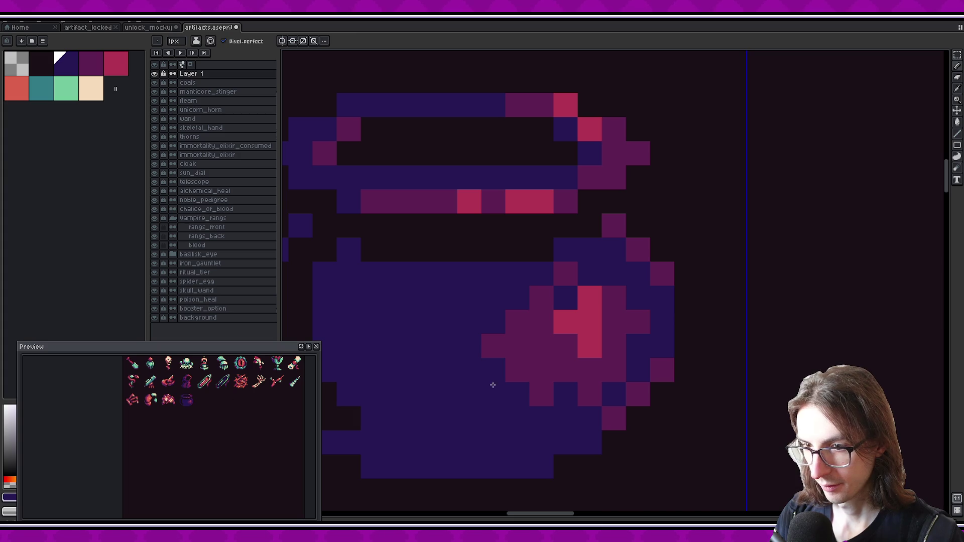
- Shade a column of pixels along the pot's right edge dark magenta
left_click(662, 274, "alt")
left_click(663, 322)
left_click(663, 299)
left_click(663, 347)
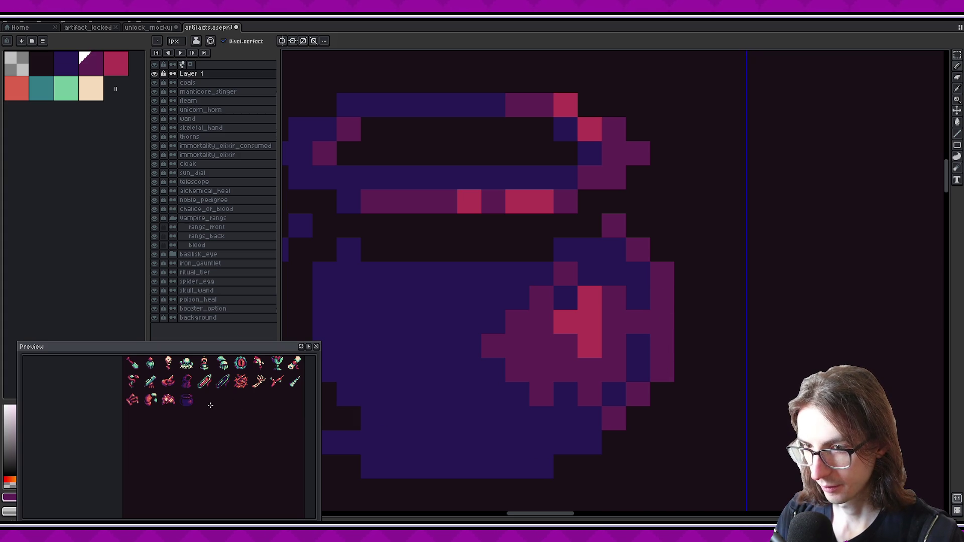
left_click(682, 314)
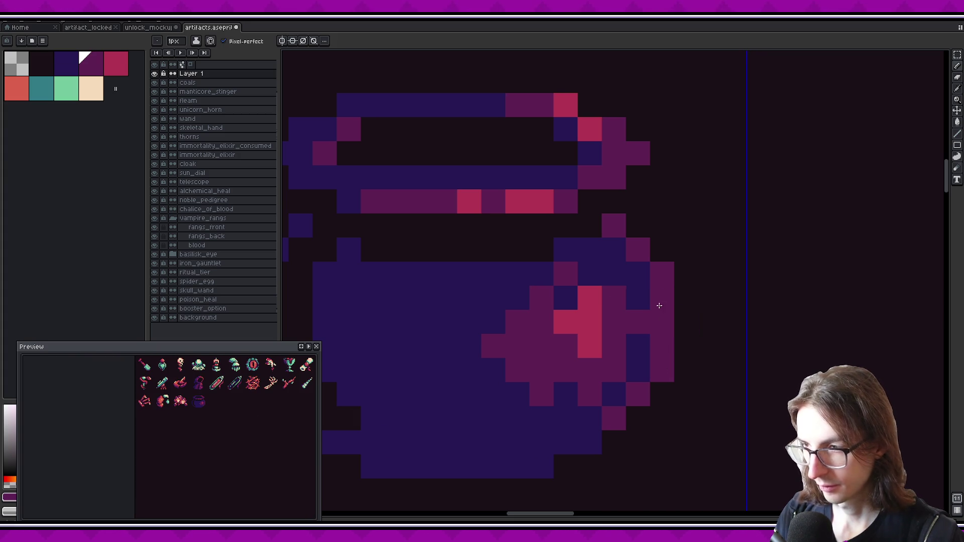
- Add pink highlight pixels on the right side, undoing the last one
left_click(590, 321, "alt")
left_click(638, 250)
left_click(662, 273)
left_click(637, 394)
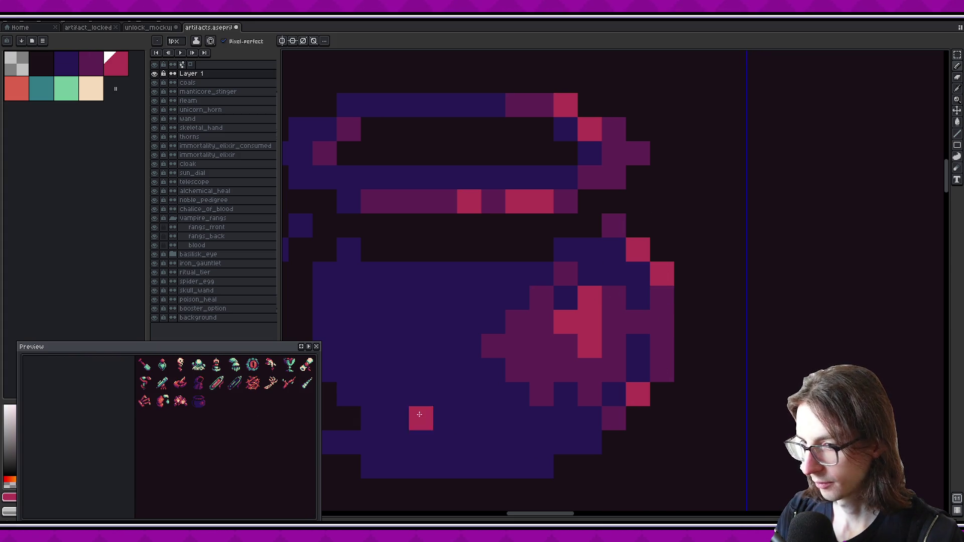
key("ctrl+z")
scroll(241, 408, "up", 2)
scroll(229, 406, "down", 2)
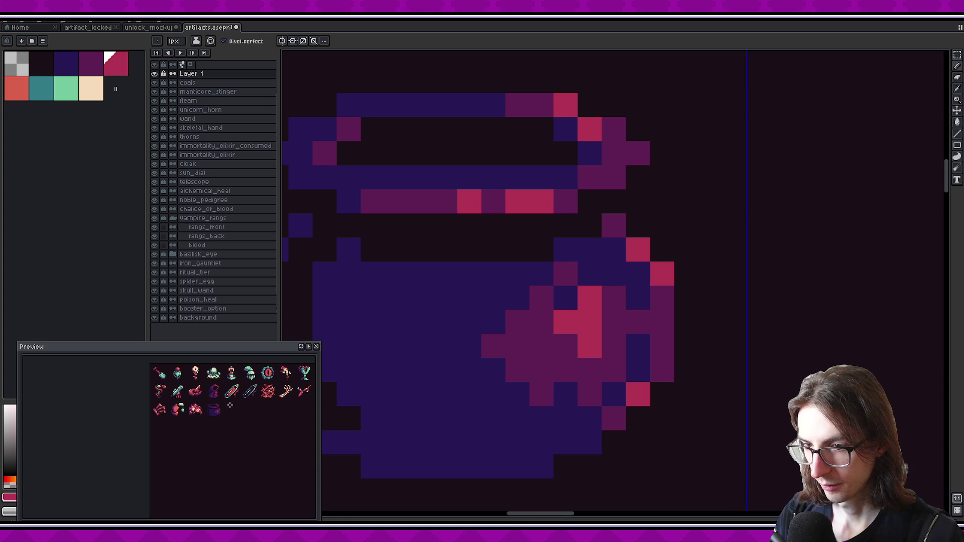
- Paint a vertical magenta run on the right side and turn pixels left of the pink blob blue
left_click(663, 366, "alt")
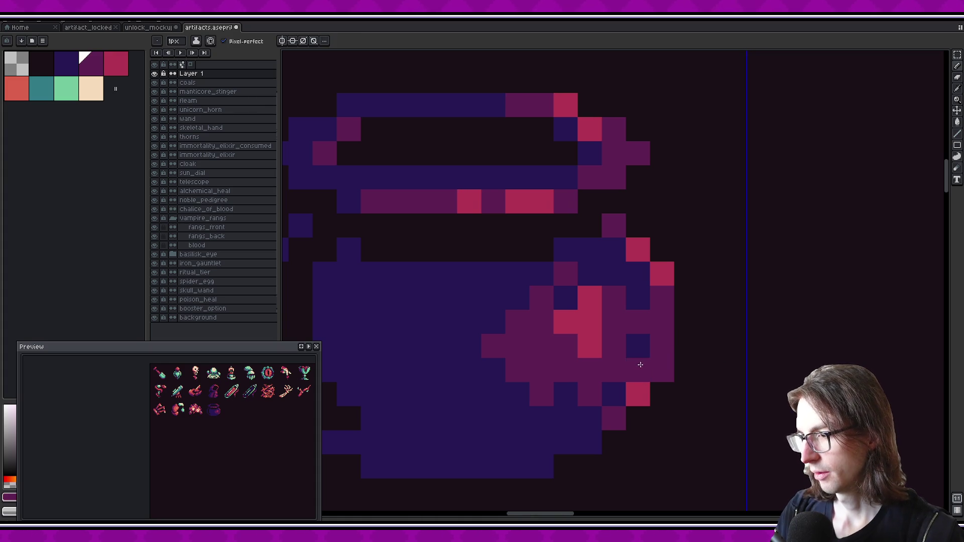
left_click_drag(636, 365, 611, 259)
left_click(596, 254)
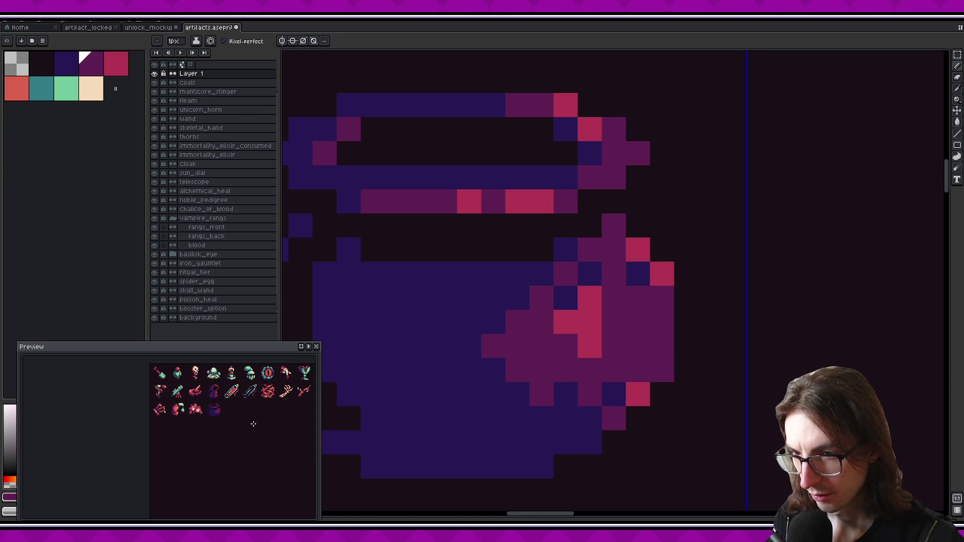
left_click(462, 302, "alt")
mouse_move(517, 397)
left_mouse_down()
mouse_move(543, 402)
mouse_move(516, 343)
left_mouse_up()
- Fill the right-side blob solid magenta, extend it upward, and trim its lower-left edge blue
left_click(616, 338, "alt")
left_click_drag(590, 347, 574, 290)
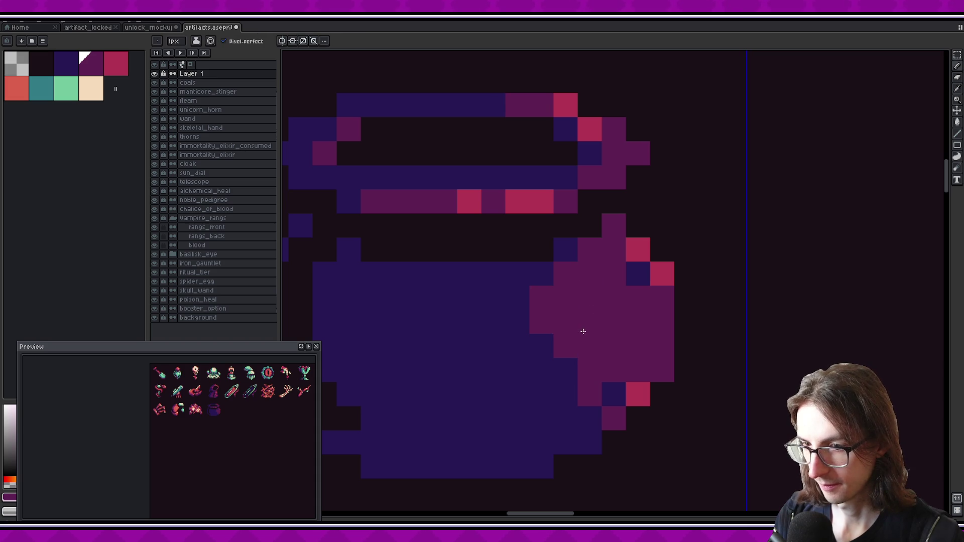
left_click(516, 312, "alt")
left_click_drag(516, 312, 575, 345)
left_click(559, 276, "alt")
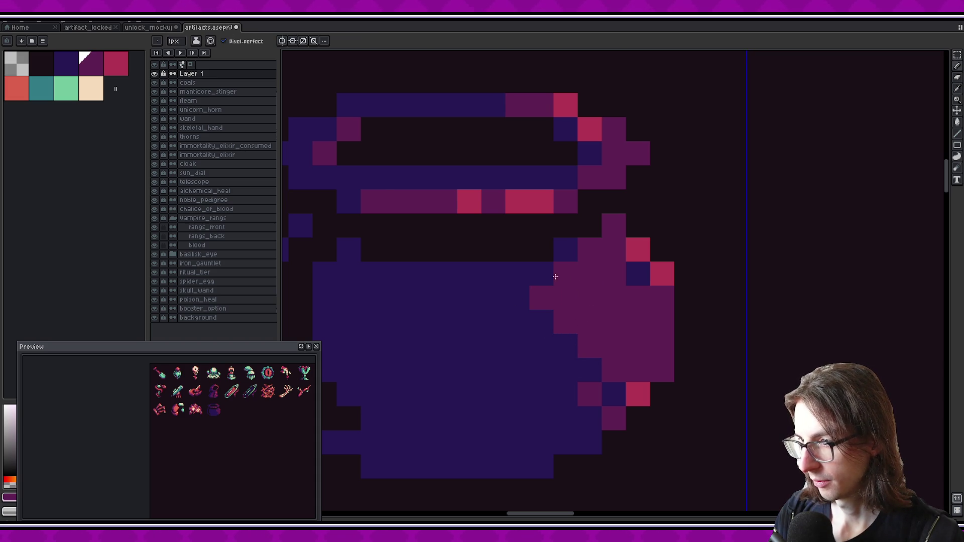
left_click_drag(559, 276, 559, 253)
left_click(517, 274)
left_click(512, 369, "alt")
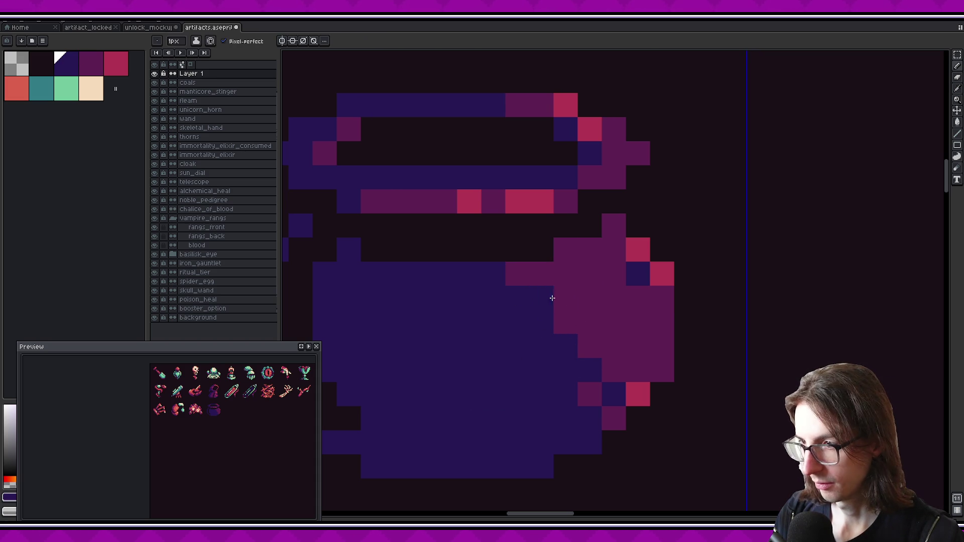
left_click_drag(544, 303, 573, 358)
- Shade the pot's lower-right edge pixels dark magenta
left_click(593, 394, "alt")
left_click(590, 442)
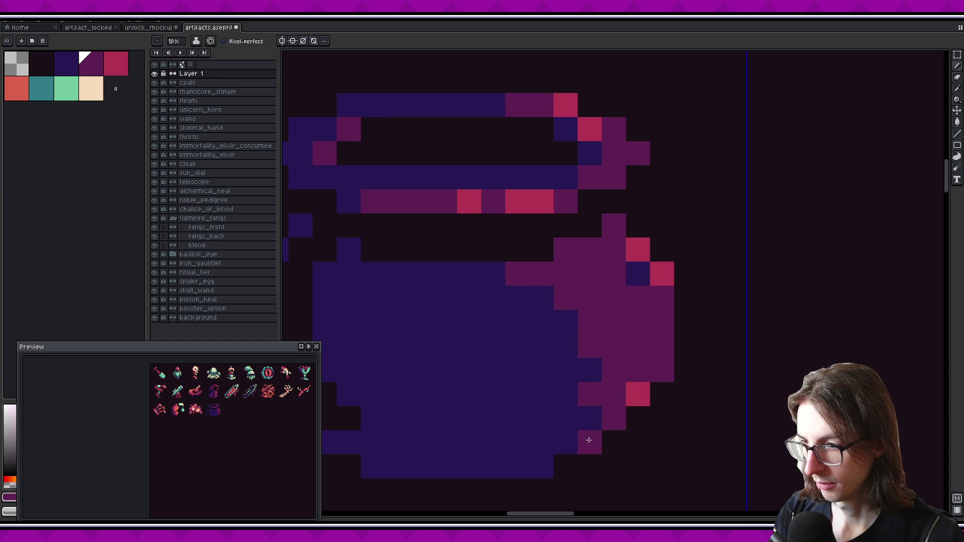
left_click(565, 443)
left_click(541, 467)
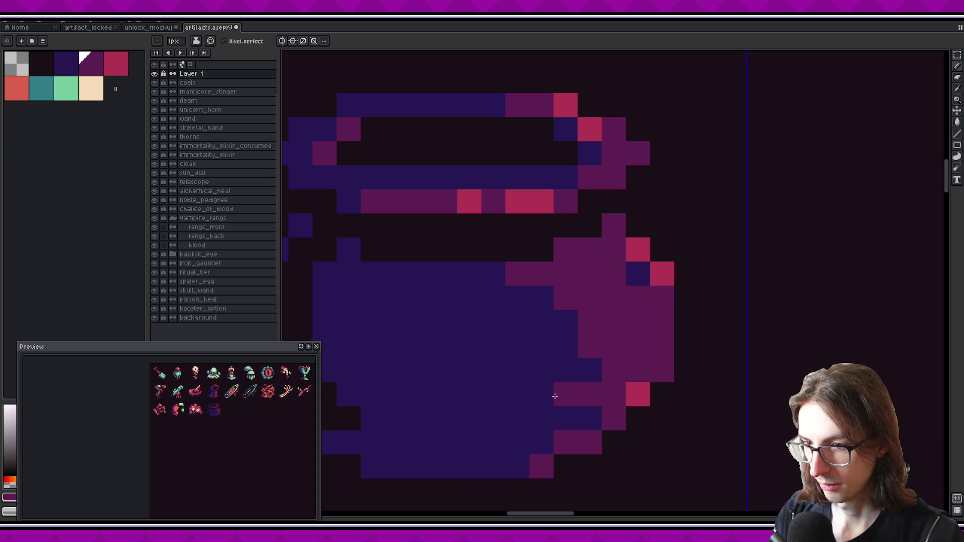
- Place one pink pixel, then repaint the remaining right-side pink and blue pixels magenta
left_click(627, 384, "alt")
left_click(627, 369)
left_click(612, 321, "alt")
left_click_drag(631, 385, 631, 359)
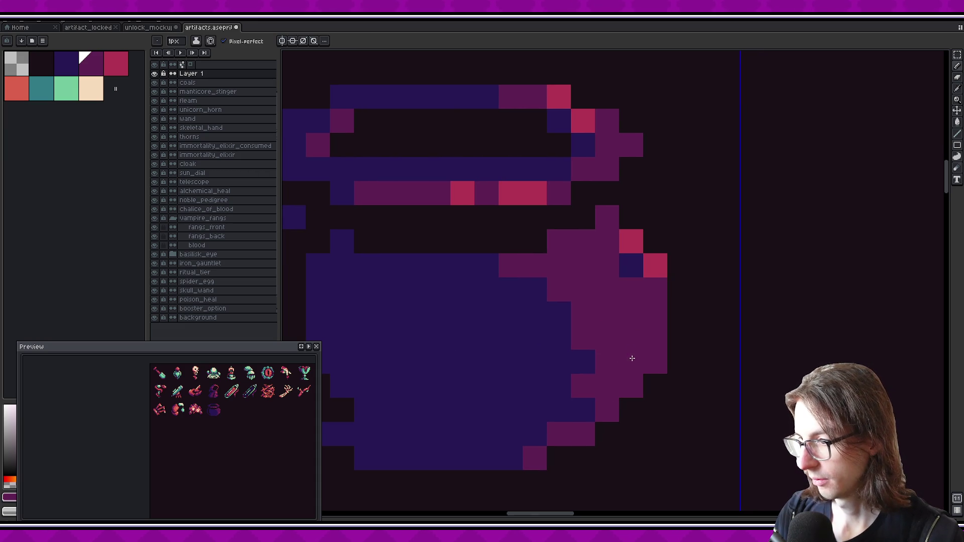
left_click(650, 268)
left_click_drag(631, 241, 633, 257)
- Repaint a diagonal and stray magenta pixels blue, then fill a right-side column magenta
left_click(540, 297, "alt")
mouse_move(535, 265)
left_mouse_down()
mouse_move(555, 275)
mouse_move(588, 325)
left_mouse_up()
left_click(588, 328)
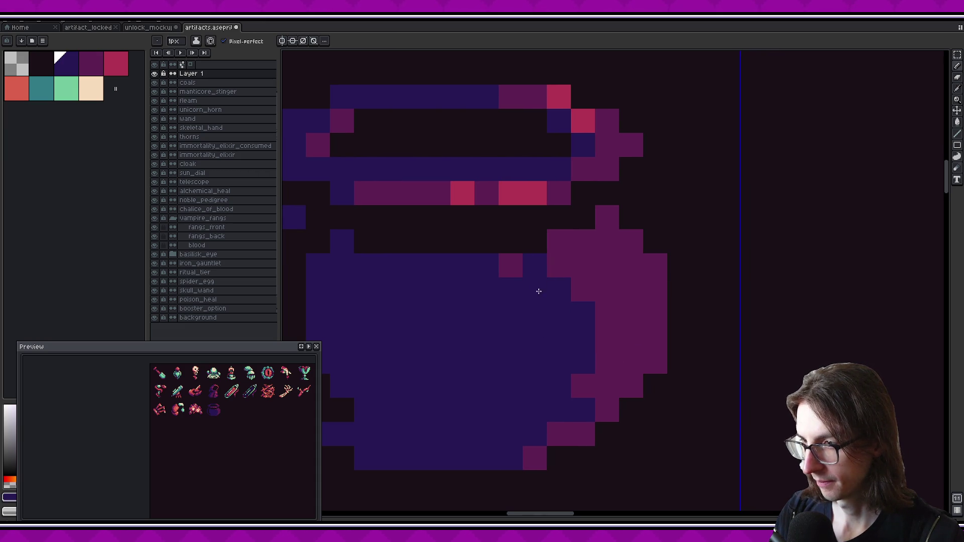
left_click(511, 265)
left_click(530, 266, "alt")
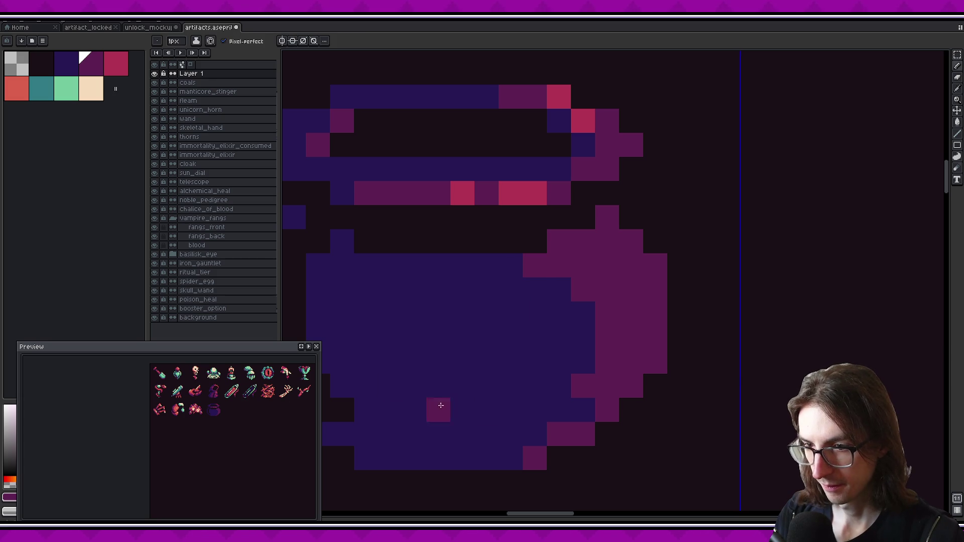
mouse_move(584, 312)
left_mouse_down()
mouse_move(572, 420)
mouse_move(522, 458)
mouse_move(522, 410)
left_mouse_up()
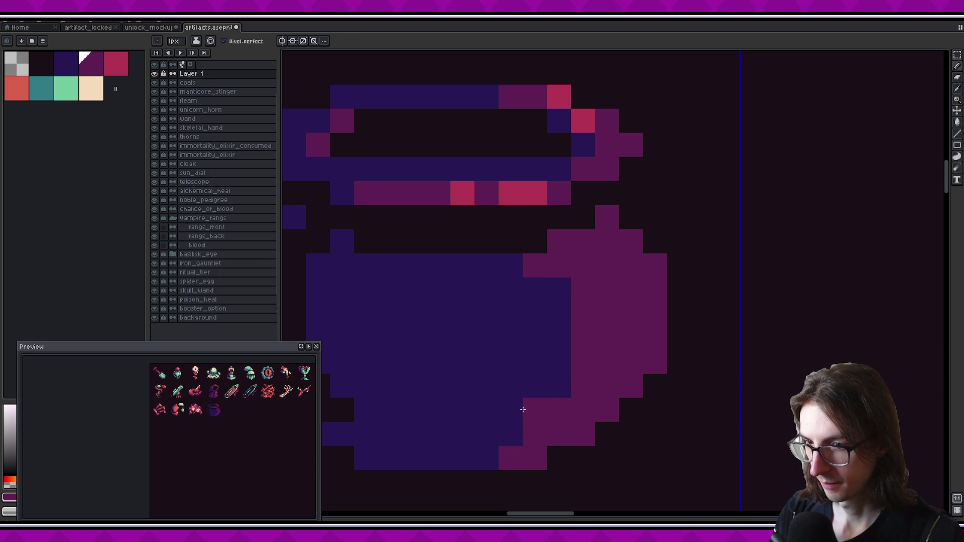
- Add a magenta pixel at the shading's inner edge, then repaint stray magenta pixels dark blue
left_click(565, 292)
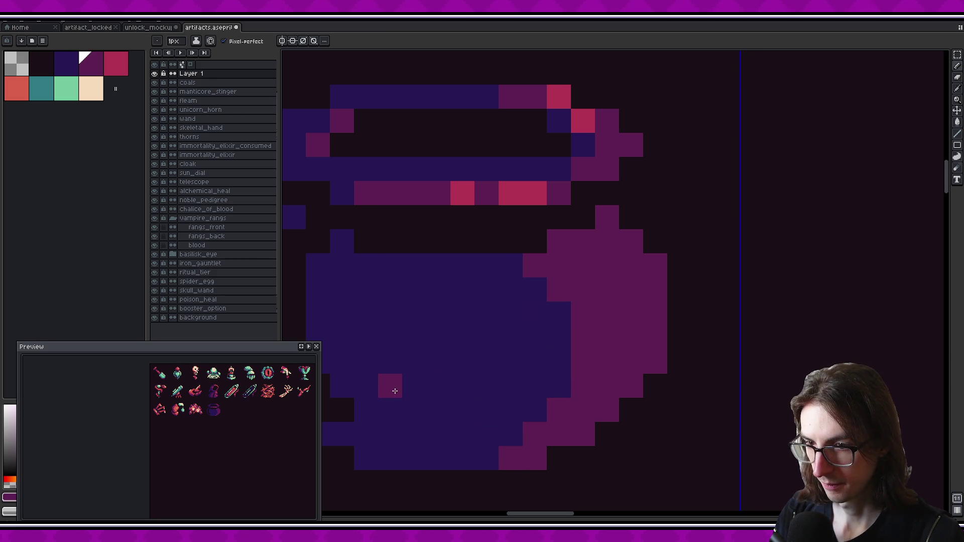
scroll(236, 414, "up", 3)
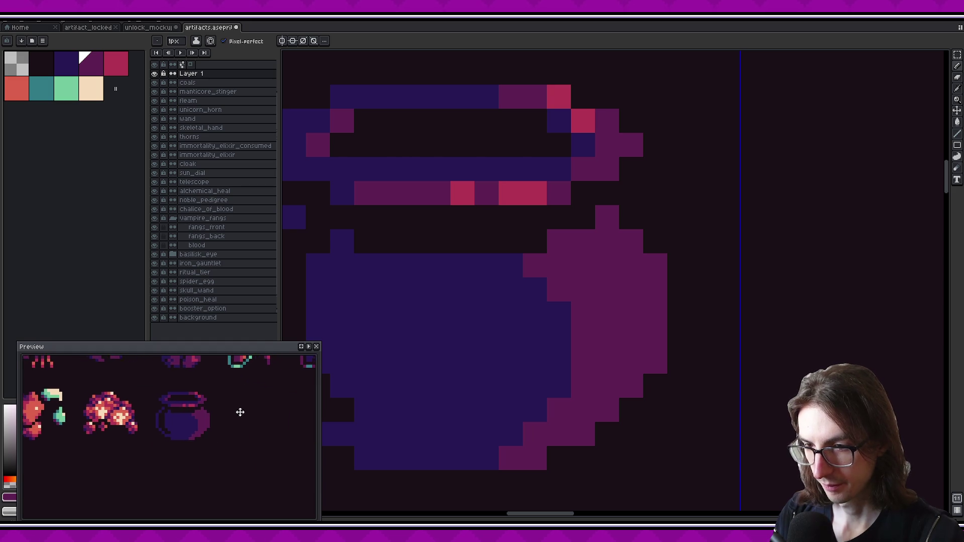
scroll(236, 414, "down", 2)
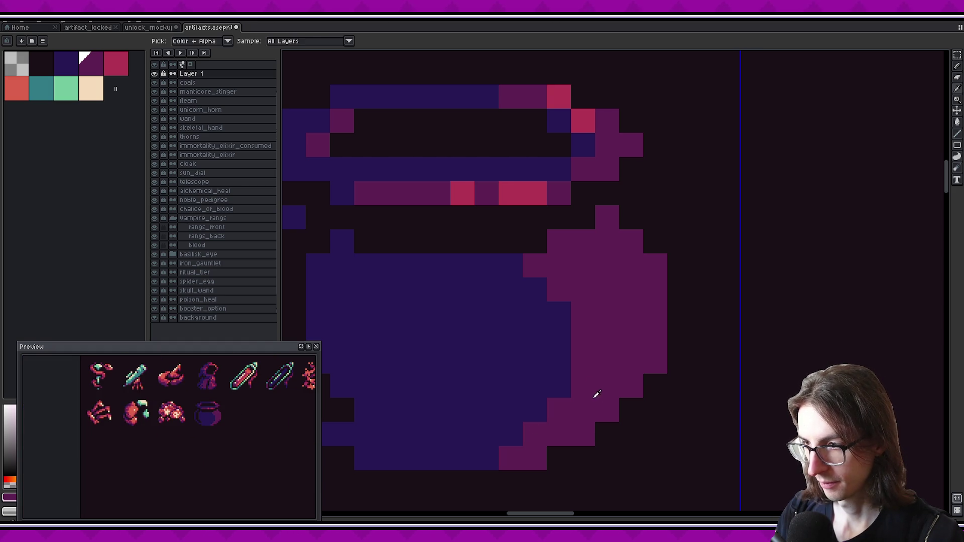
scroll(243, 415, "down", 1)
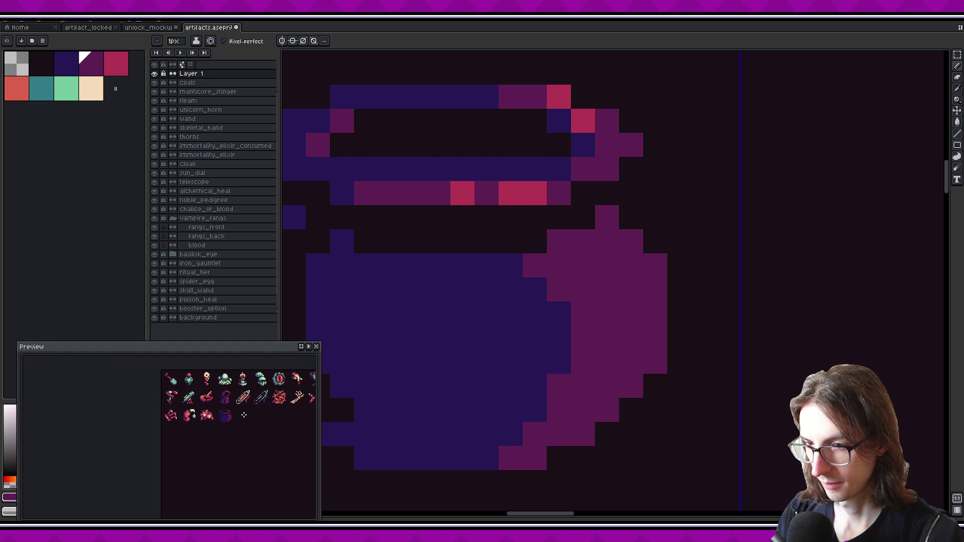
key("i")
left_click(512, 442, "alt")
left_click(511, 458)
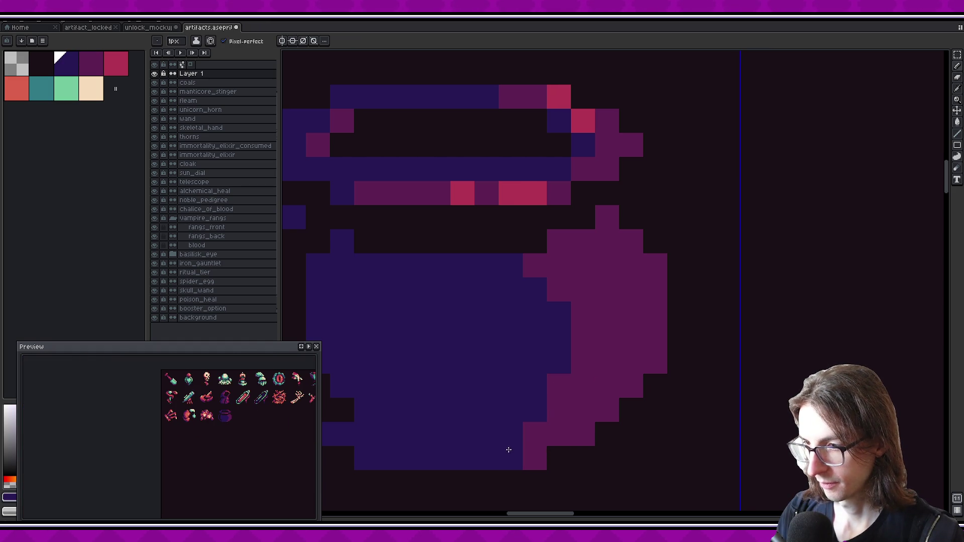
left_click(540, 429)
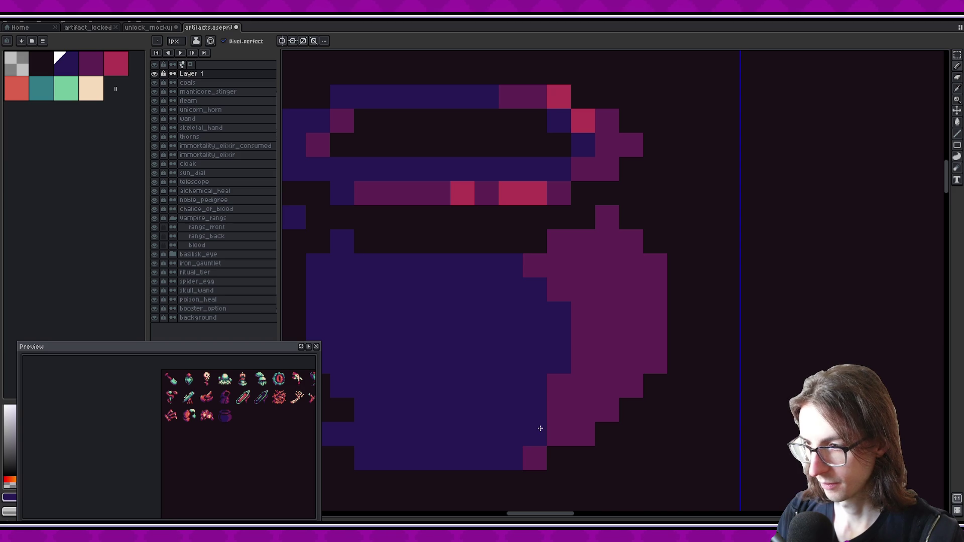
left_click(559, 290)
left_click(559, 265)
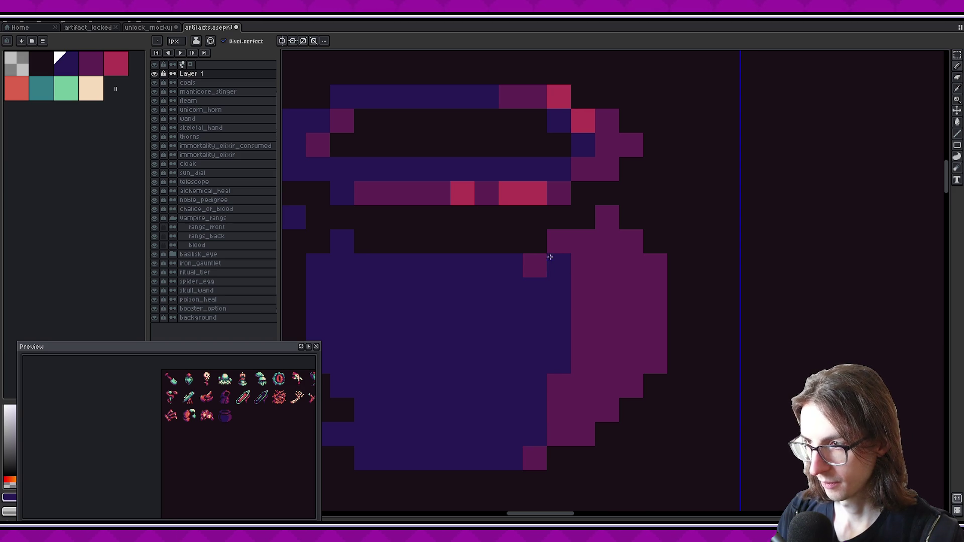
left_click(535, 265)
- Repaint magenta pixels on the shading edge and bottom edge back to blue
scroll(519, 355, "right", 2)
scroll(519, 356, "up", 1)
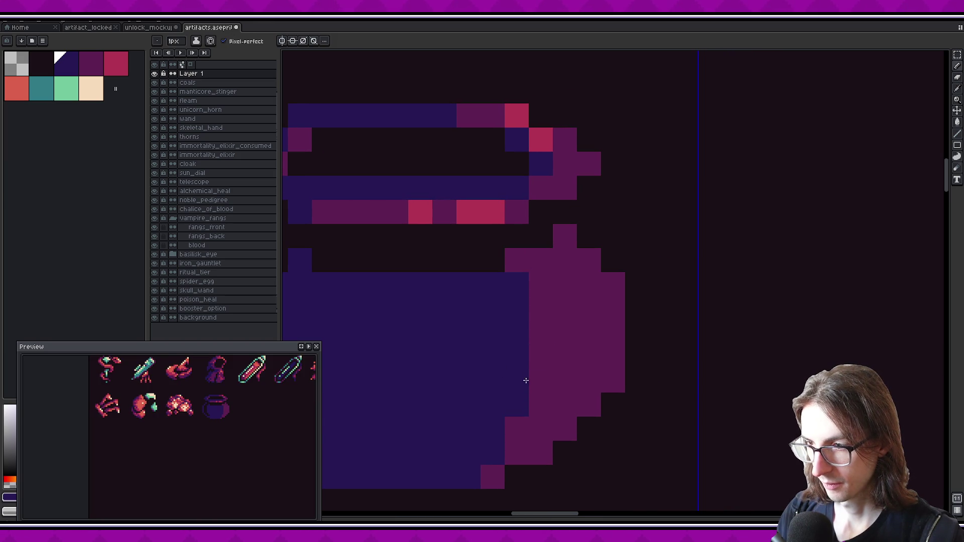
left_click(537, 322)
left_click(534, 404)
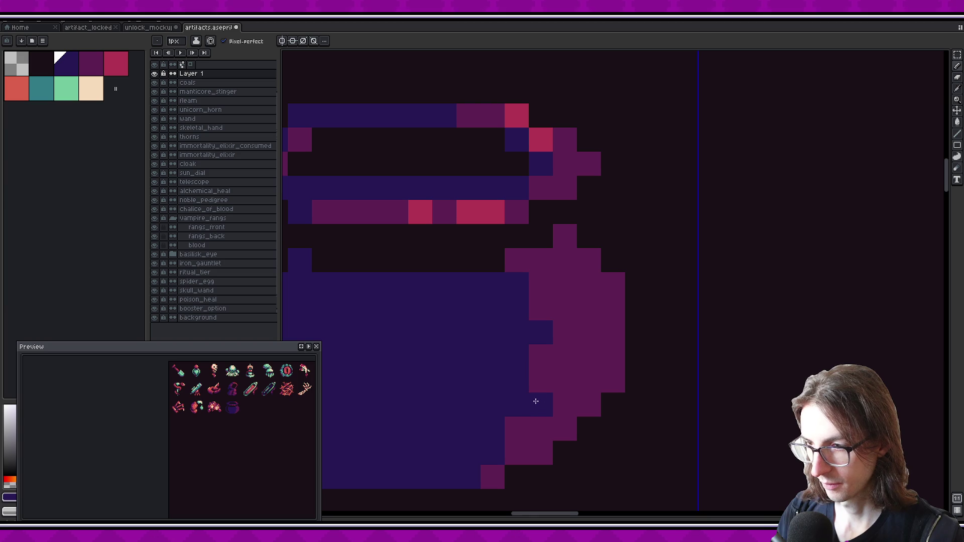
scroll(564, 370, "down", 2)
scroll(564, 370, "left", 3)
left_click(557, 451)
- Add red highlight pixels at the body's top right and lower right, plus a T-shaped highlight
key("bracketright")
scroll(550, 437, "up", 2)
scroll(542, 423, "right", 3)
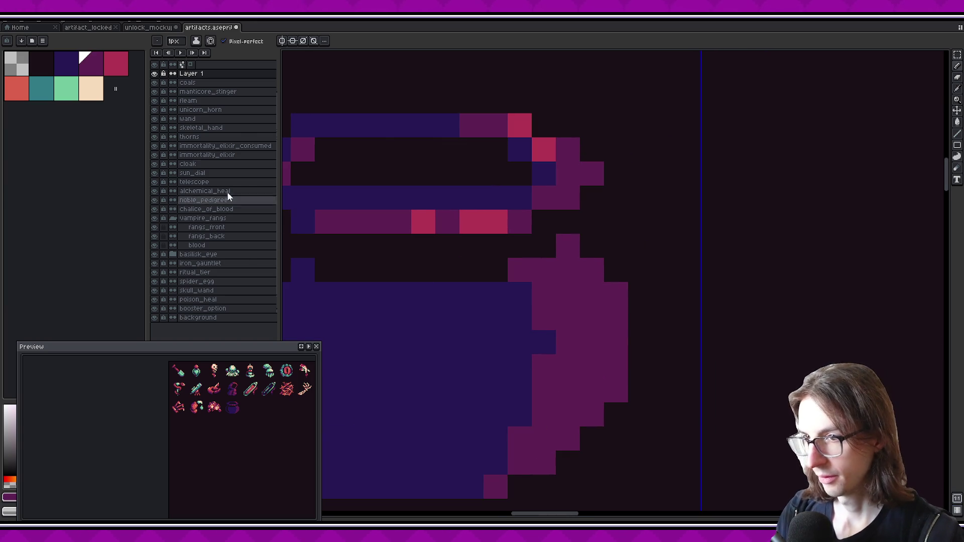
key("bracketright")
left_click(643, 304)
left_click(568, 246)
left_click(592, 270)
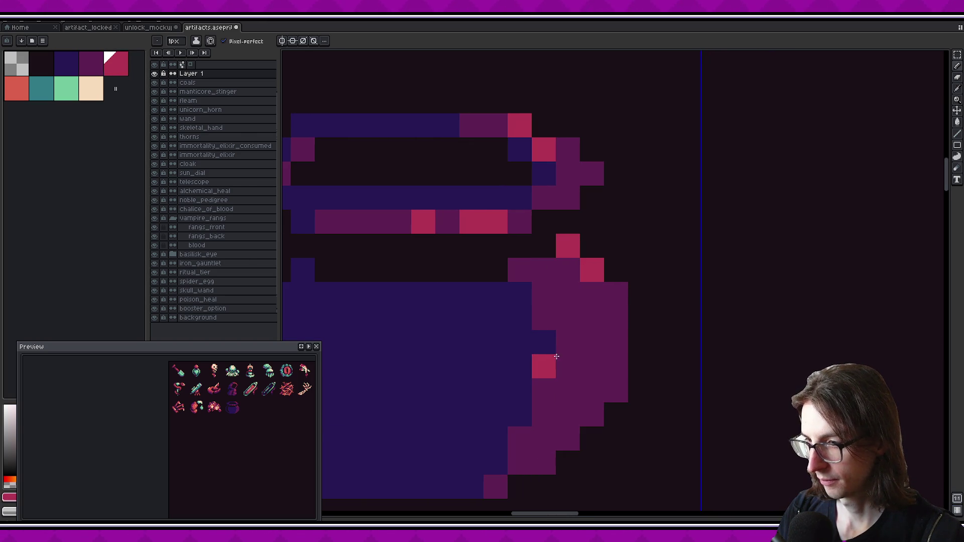
left_click(592, 414)
left_click(572, 431)
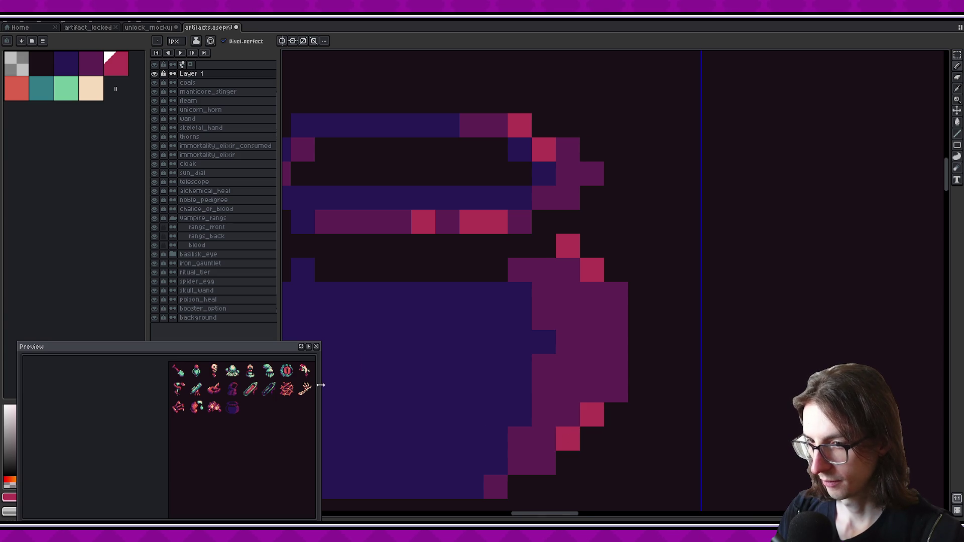
left_click(543, 318)
left_click(568, 366)
left_click(568, 342)
left_click(568, 317)
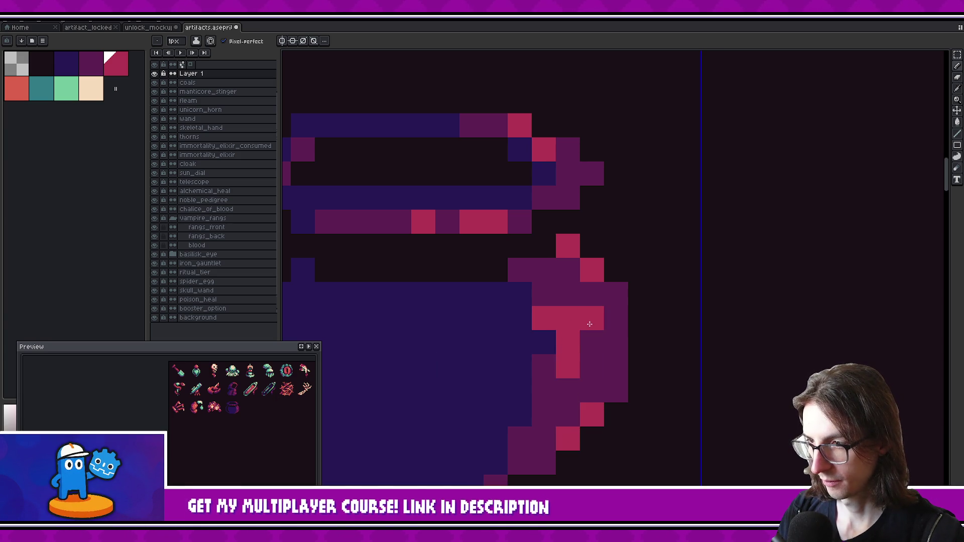
- Trim the red highlight to two pixels with dark purple and repaint crimson highlights on the right side
left_click(593, 362, "alt")
left_click(574, 359)
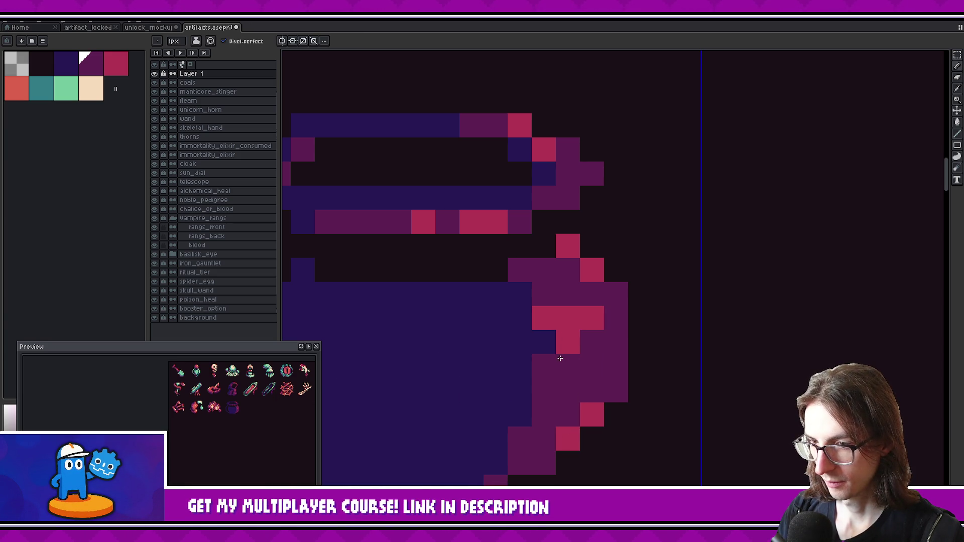
left_click(599, 313)
left_click(578, 331)
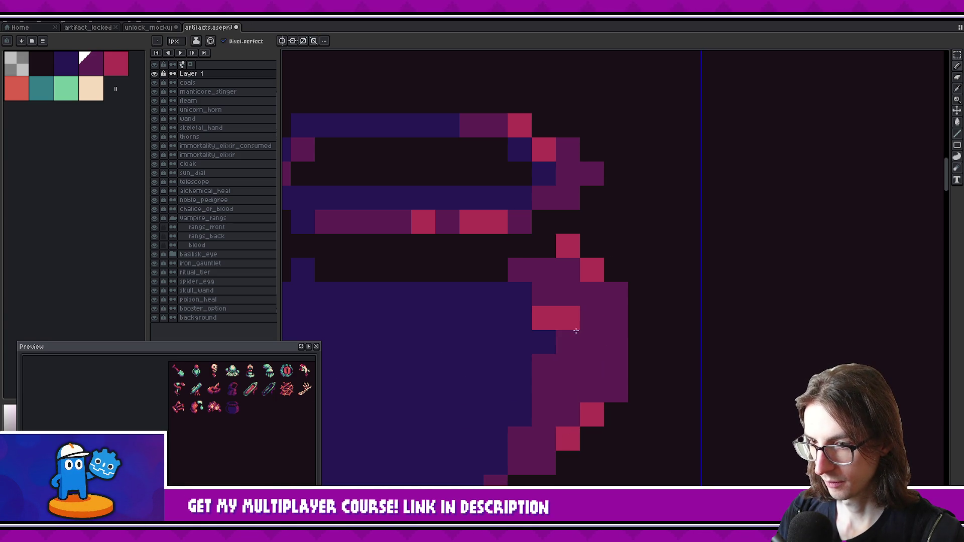
left_click(566, 315, "alt")
left_click(566, 340)
left_click(566, 291)
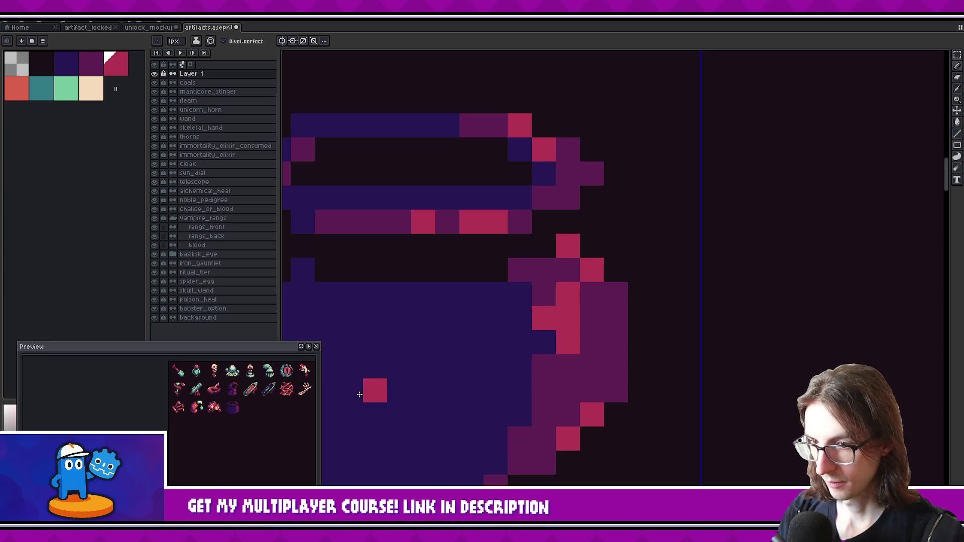
- Paint a purple shading pixel into the cauldron body and bring the whole cauldron into view
left_click(561, 376, "alt")
left_click(522, 402, "alt")
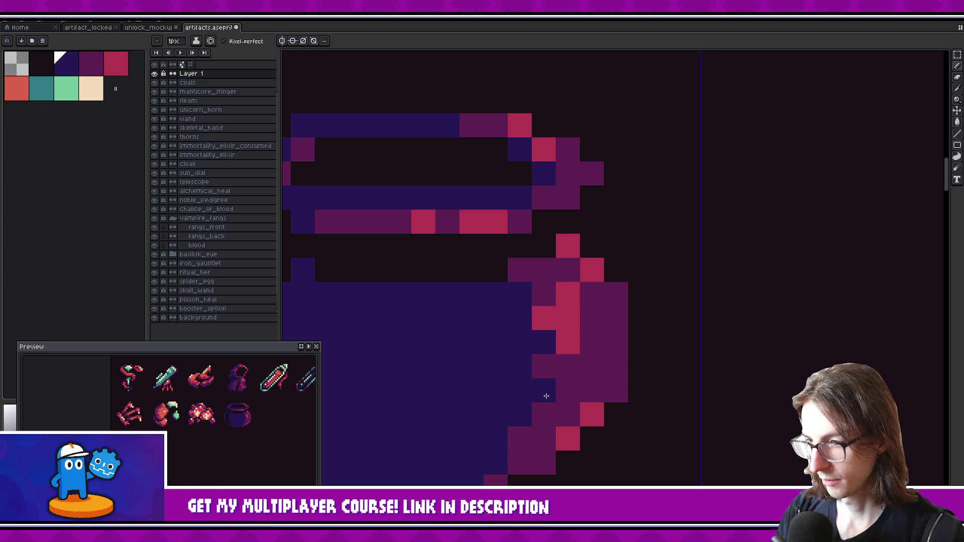
key("b")
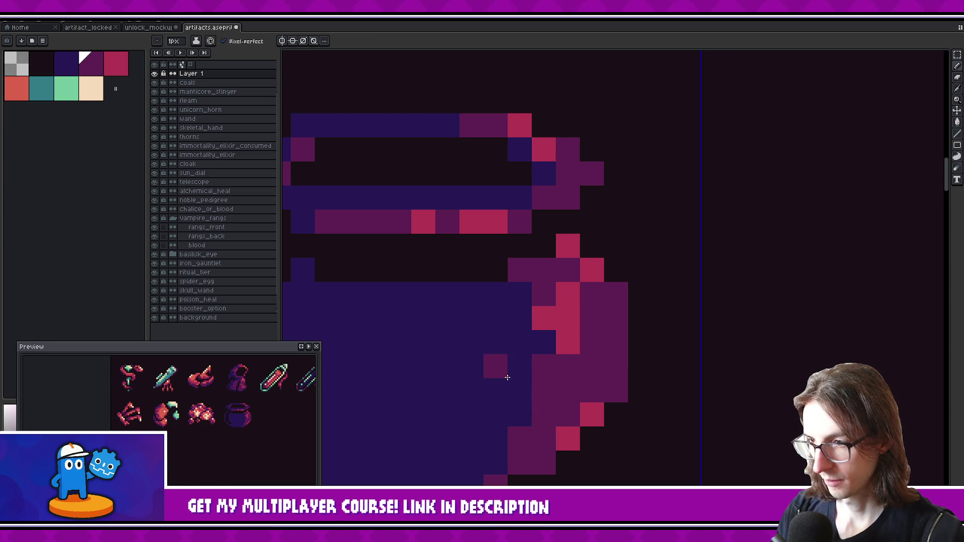
left_click(543, 390, "alt")
left_click(519, 390)
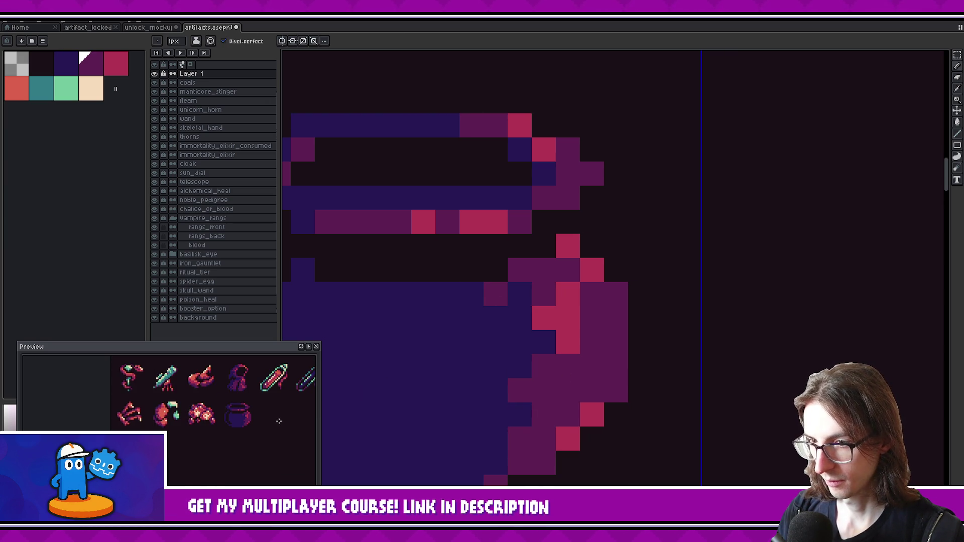
left_click_drag(499, 419, 673, 361)
left_click(435, 284, "alt")
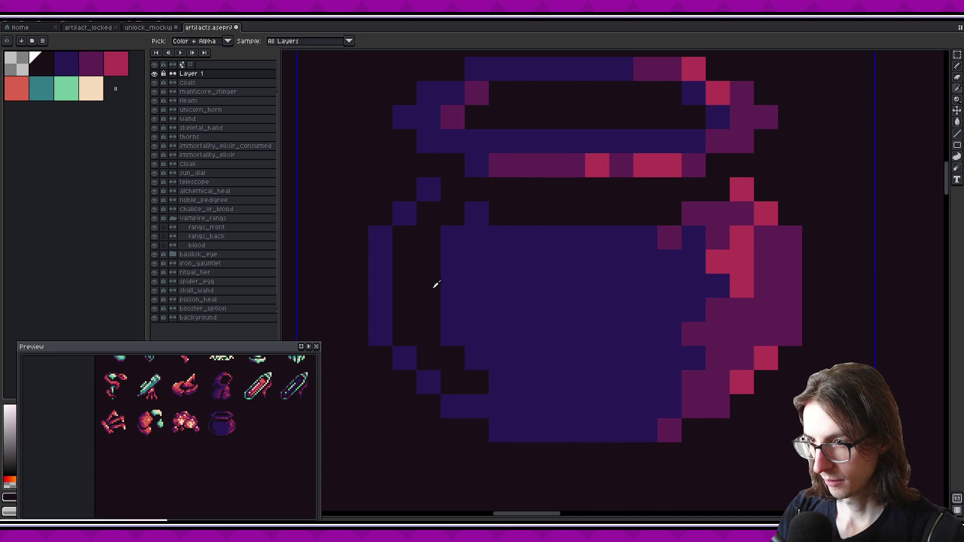
- Paint a near-black notch at the body's top edge and undo a trial dark pixel at the bottom
left_click(520, 238)
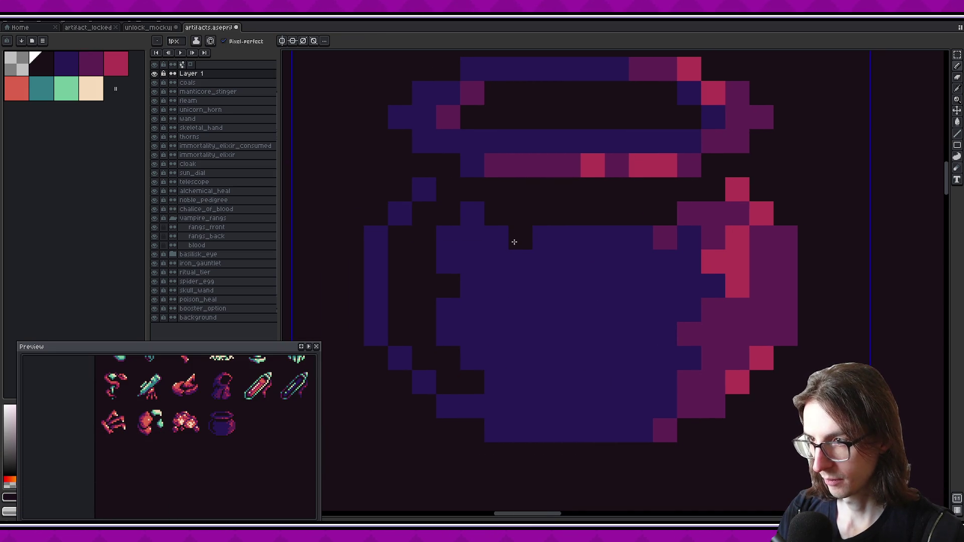
left_click_drag(628, 329, 575, 337)
left_click_drag(578, 405, 516, 411)
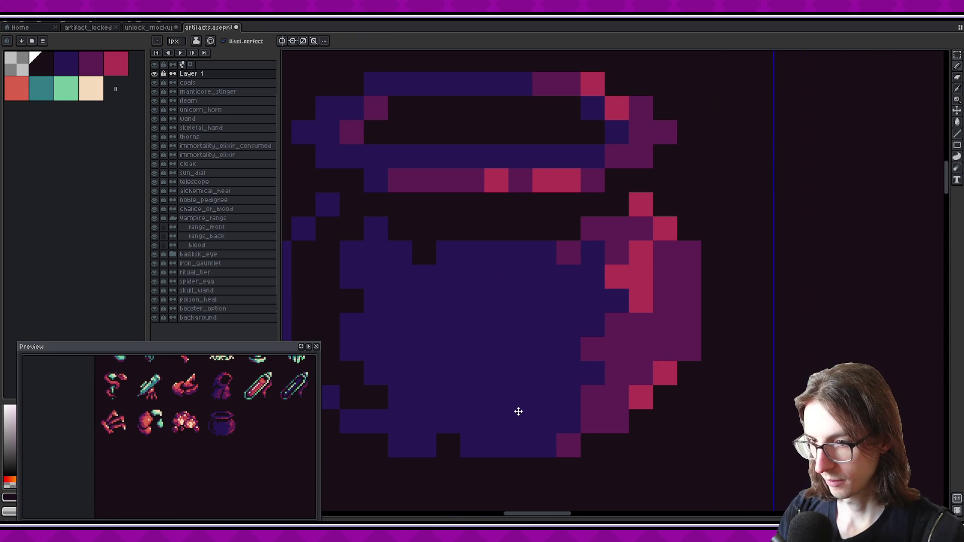
left_click(464, 443)
scroll(272, 414, "down", 1)
scroll(271, 415, "up", 1)
key("ctrl+z")
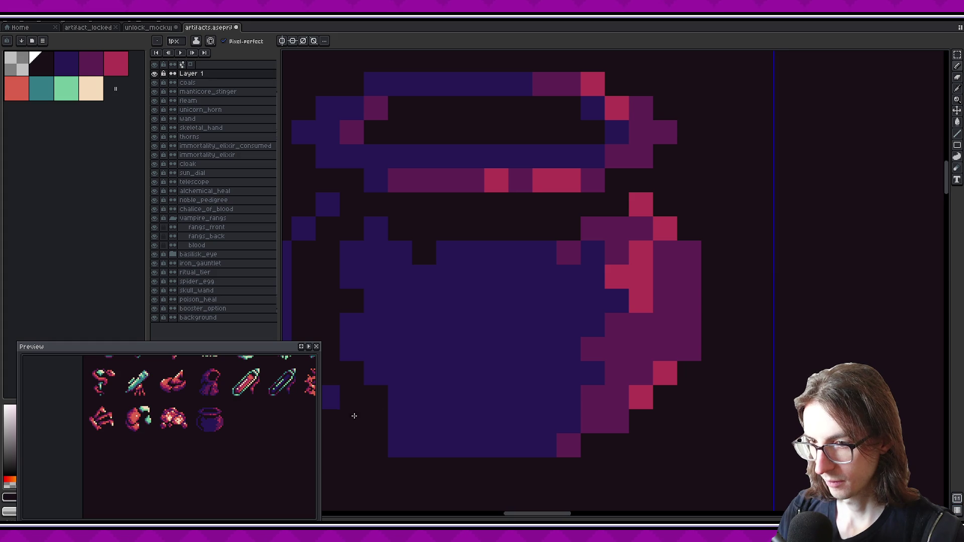
scroll(250, 413, "down", 1)
scroll(249, 414, "up", 1)
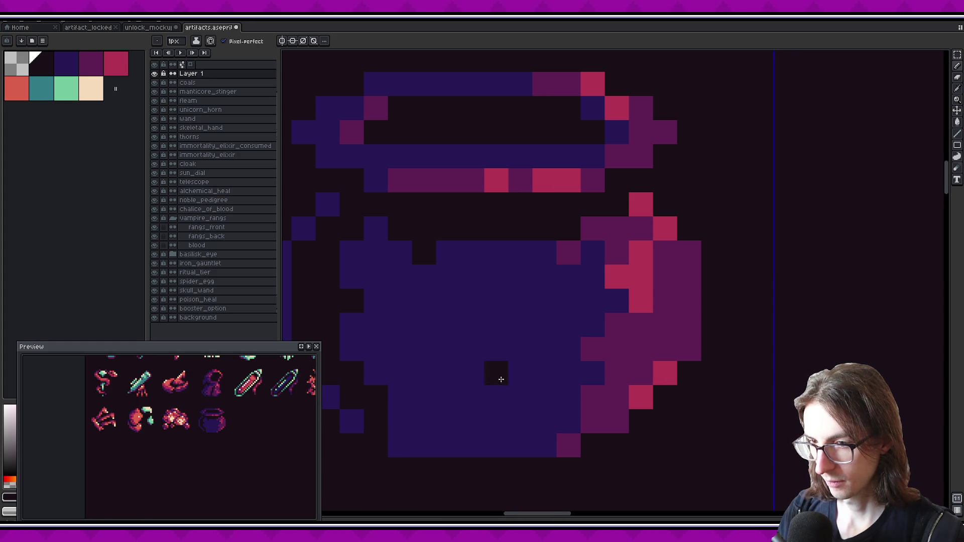
- Bring the cauldron's rim into view and repaint two rim pixels navy
left_click_drag(275, 374, 366, 402)
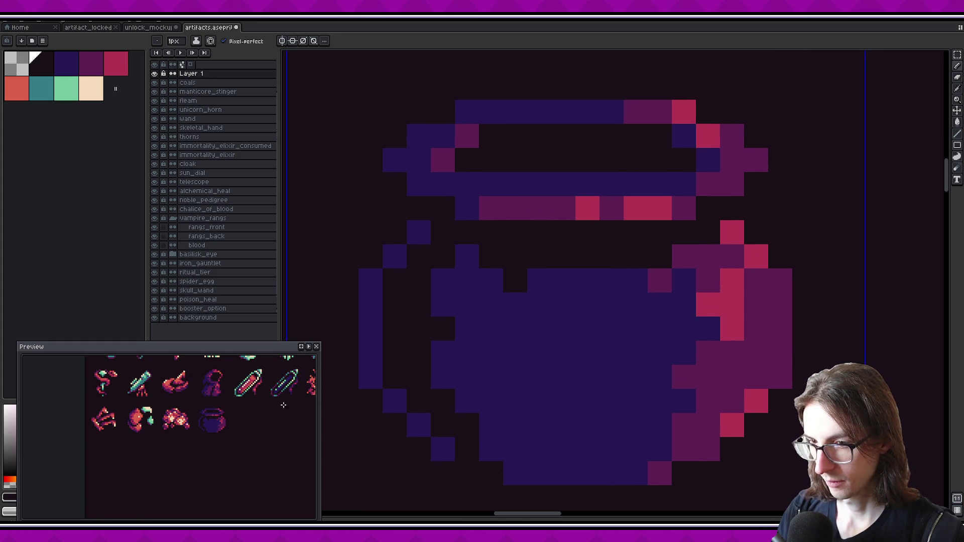
left_click_drag(572, 421, 546, 344)
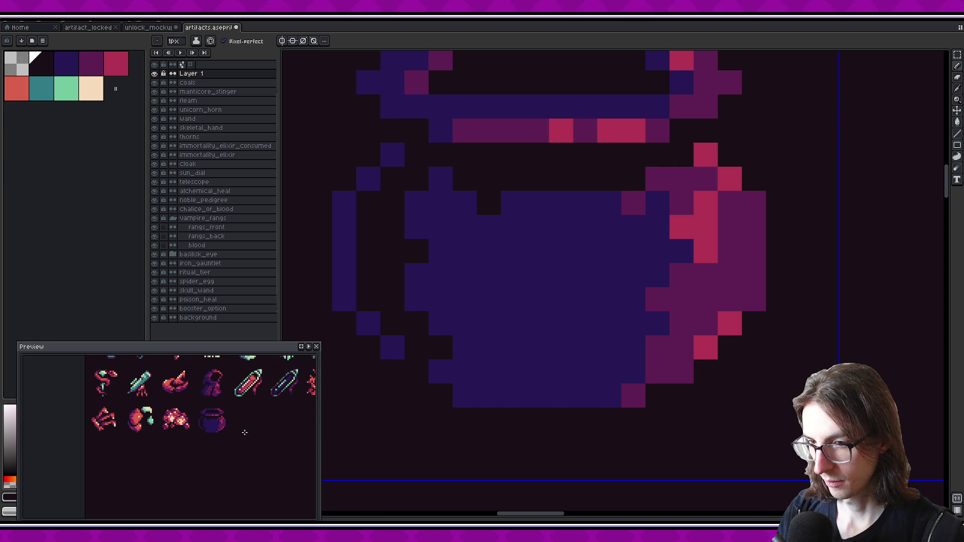
scroll(245, 432, "down", 1)
scroll(245, 429, "up", 1)
left_click_drag(555, 355, 554, 474)
left_click_drag(620, 362, 620, 426)
left_click_drag(420, 273, 436, 273)
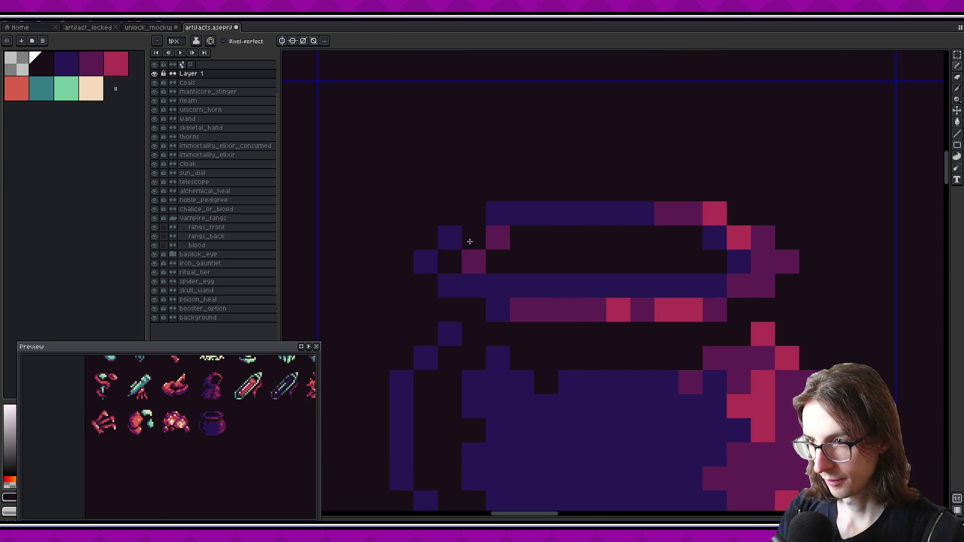
left_click(507, 217, "alt")
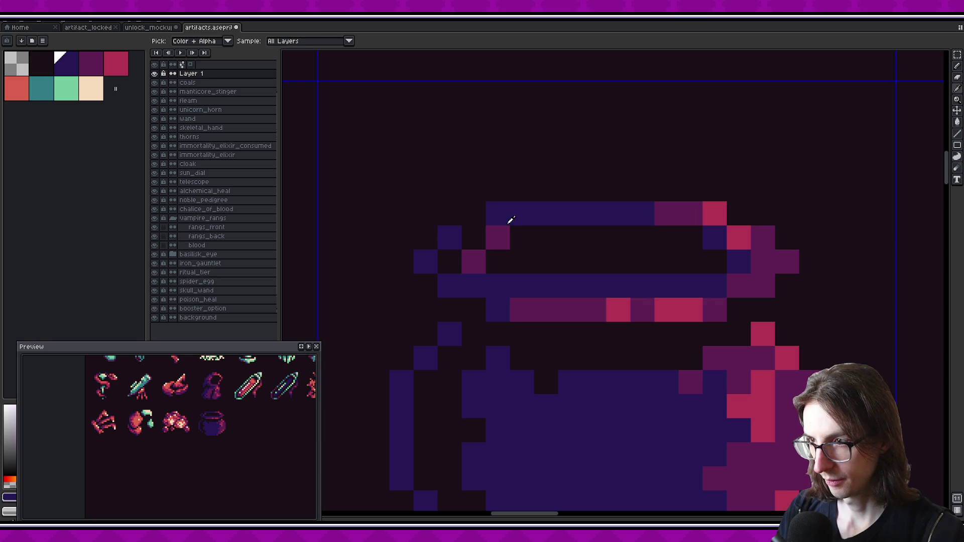
left_click(473, 261)
left_click(520, 304)
- Darken pink rim pixels with the dark background colour, then undo that rim recolouring
left_click(484, 259, "alt")
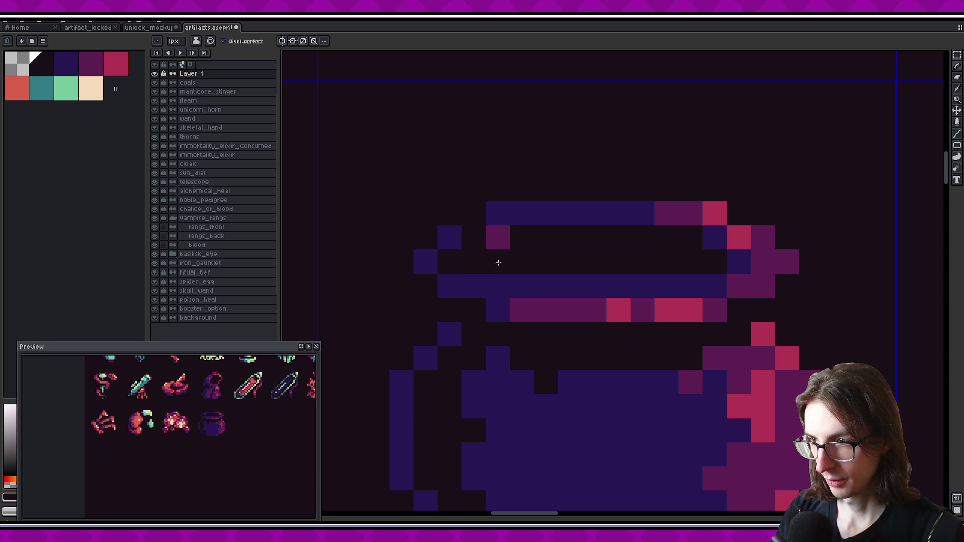
left_click(499, 240)
left_click(523, 308)
scroll(515, 293, "right", 1)
key("ctrl+z")
key("ctrl+z")
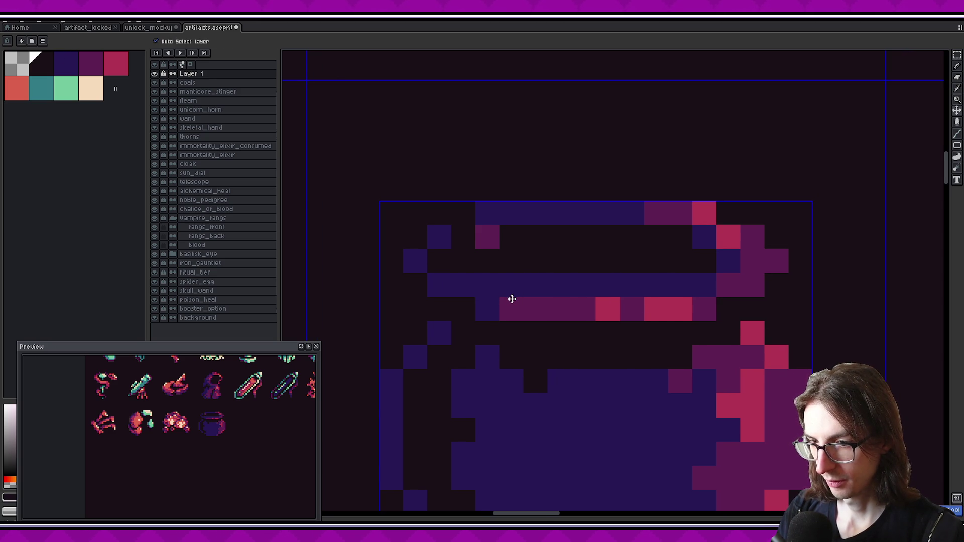
left_click_drag(510, 303, 462, 295)
scroll(238, 425, "down", 1)
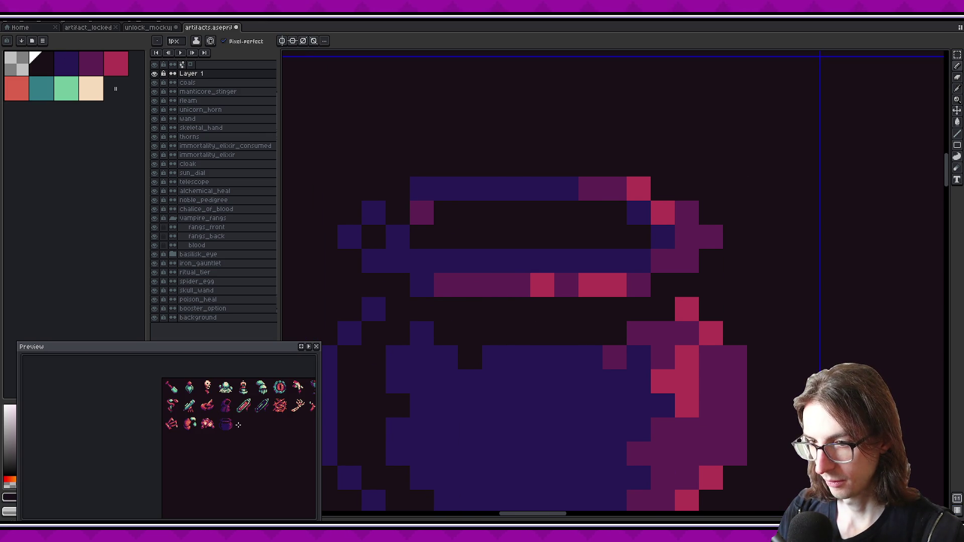
scroll(238, 425, "up", 1)
left_click_drag(512, 404, 462, 393)
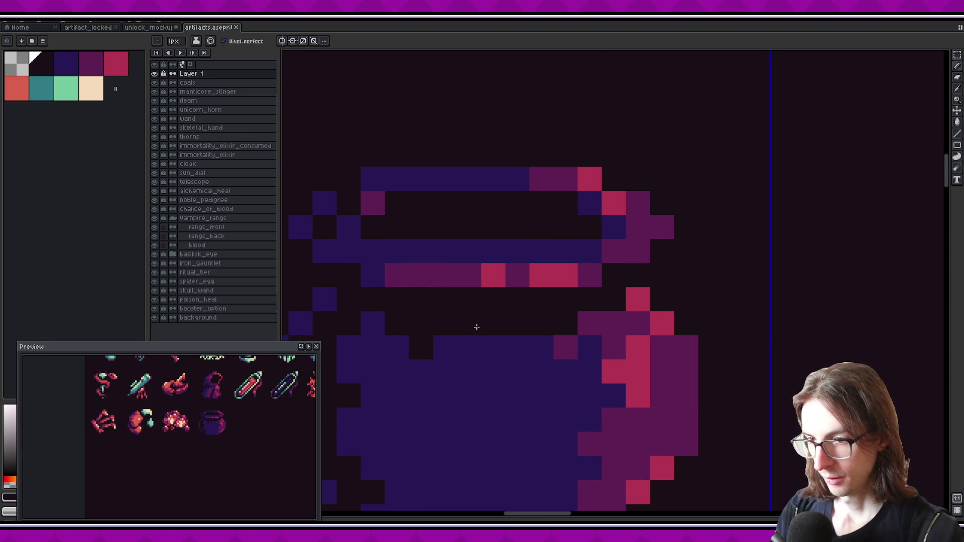
- Sample crimson from the cauldron and draw a short crimson stroke on the rim
scroll(567, 191, "down", 5)
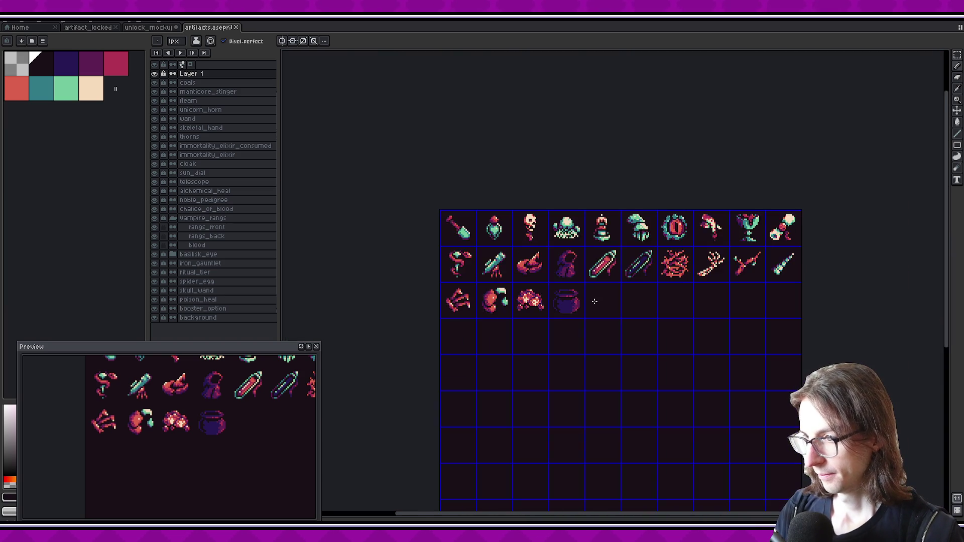
scroll(595, 301, "up", 5)
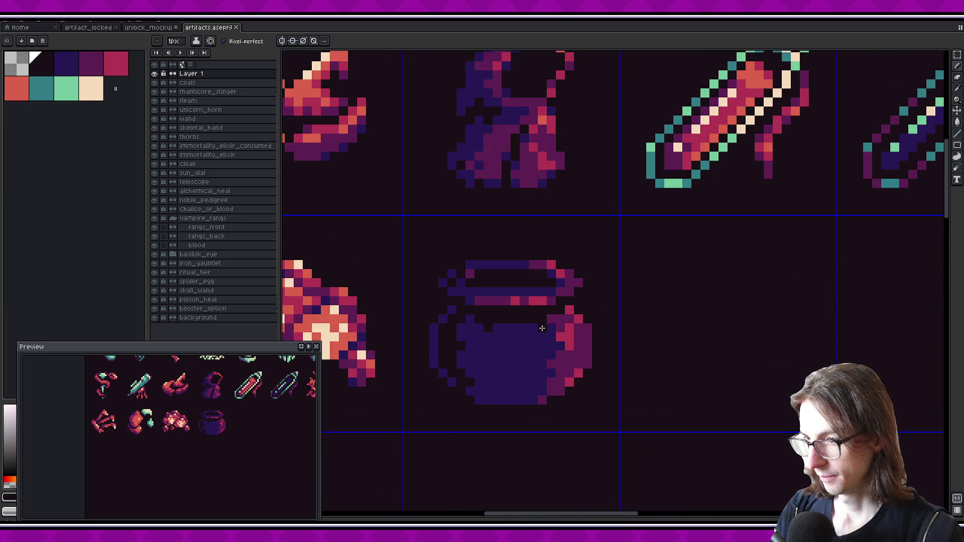
left_click(549, 417, "alt")
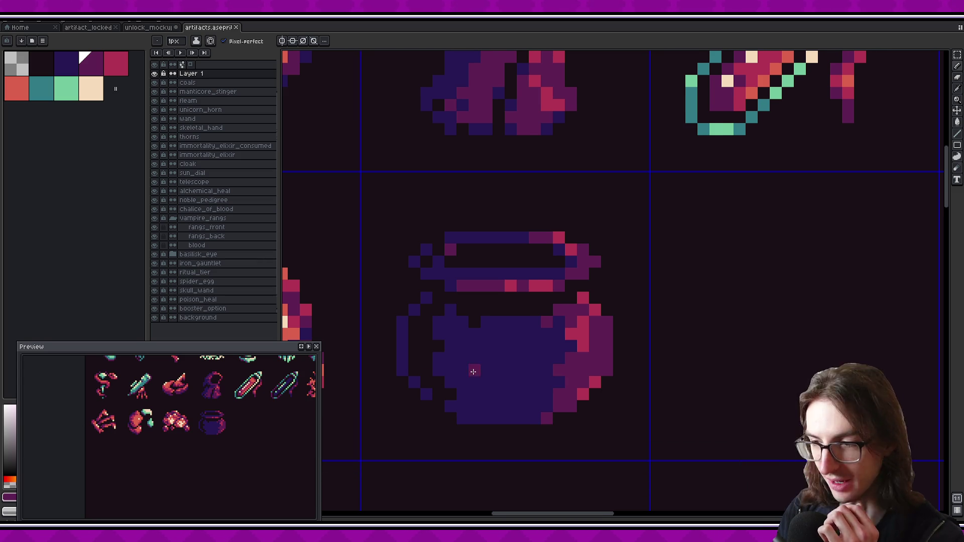
left_click(531, 333, "alt")
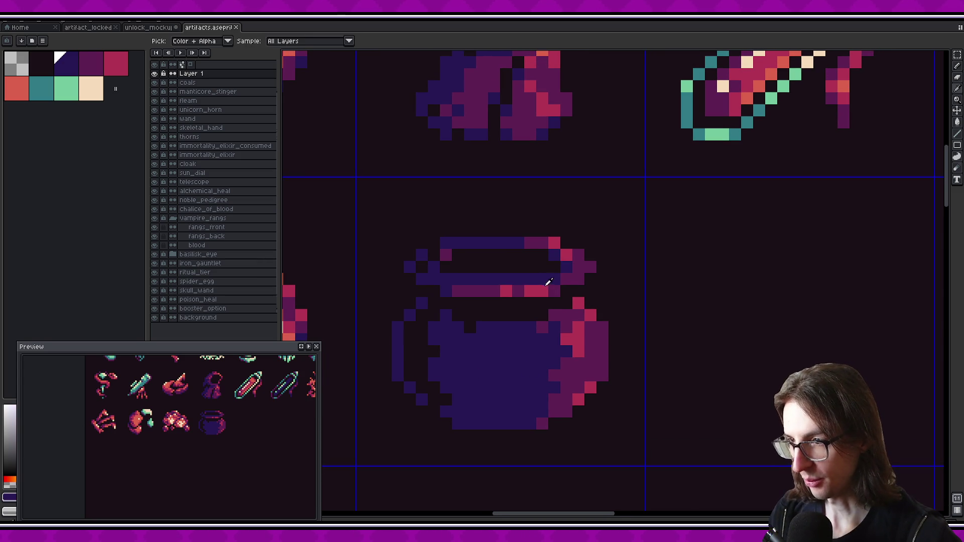
left_click(553, 280, "alt")
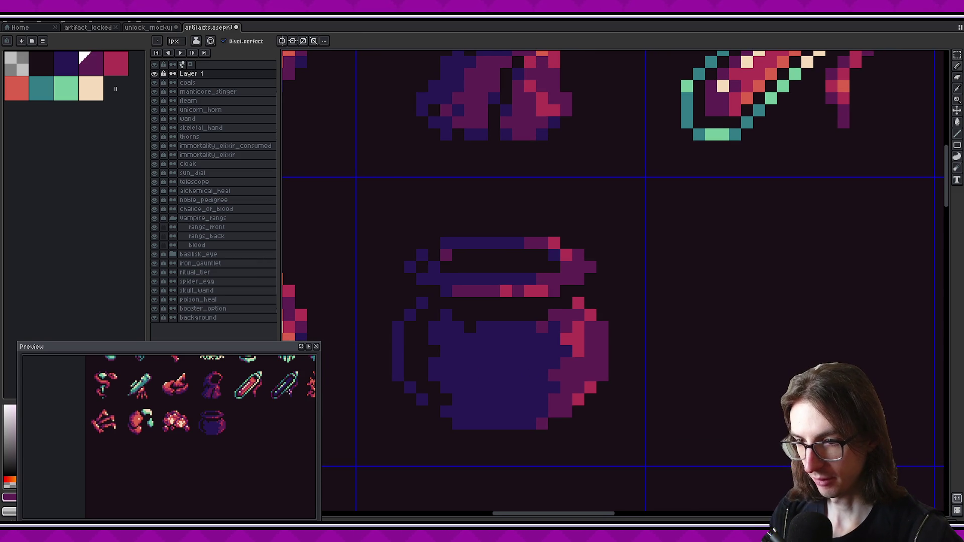
left_click(570, 255, "alt")
mouse_move(569, 255)
left_mouse_down()
mouse_move(568, 268)
mouse_move(580, 275)
left_mouse_up()
- Pick orange from the palette and add orange highlight pixels on the rim and body
scroll(256, 412, "down", 3)
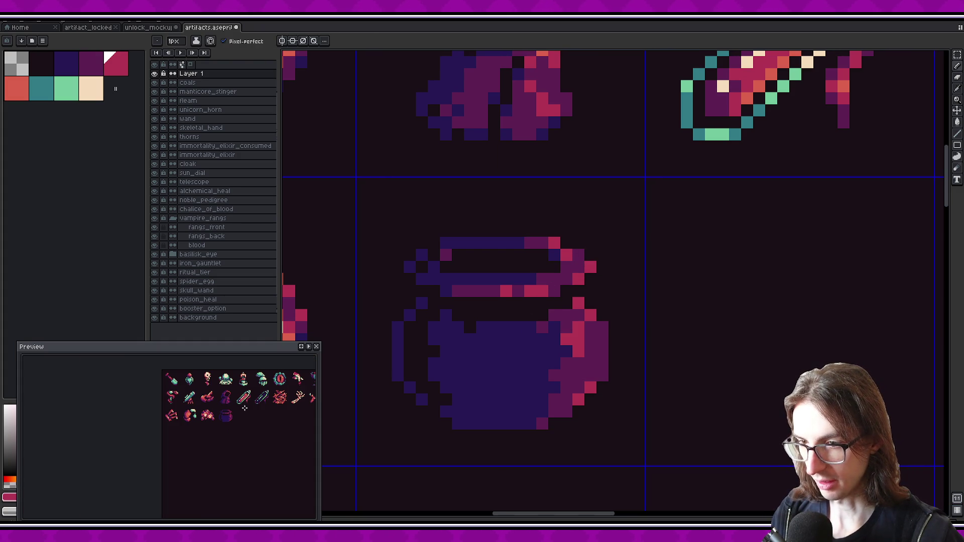
scroll(244, 408, "up", 2)
scroll(617, 256, "up", 2)
left_click(20, 90)
left_click(533, 288)
left_click(523, 238)
left_click(560, 365)
scroll(245, 409, "down", 1)
scroll(236, 411, "up", 1)
- Add an orange highlight on the rim band and paint crimson pixels down the right side
left_click(215, 411)
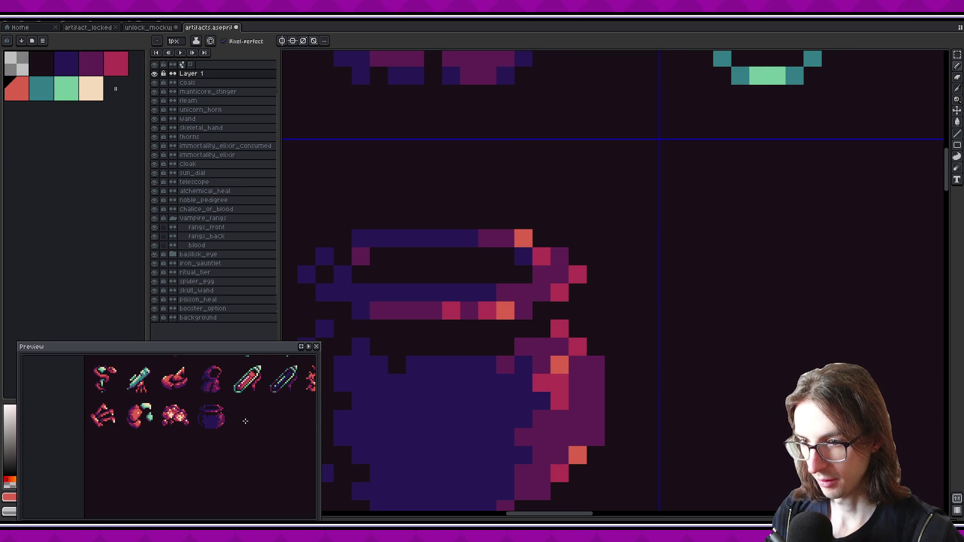
scroll(250, 416, "down", 1)
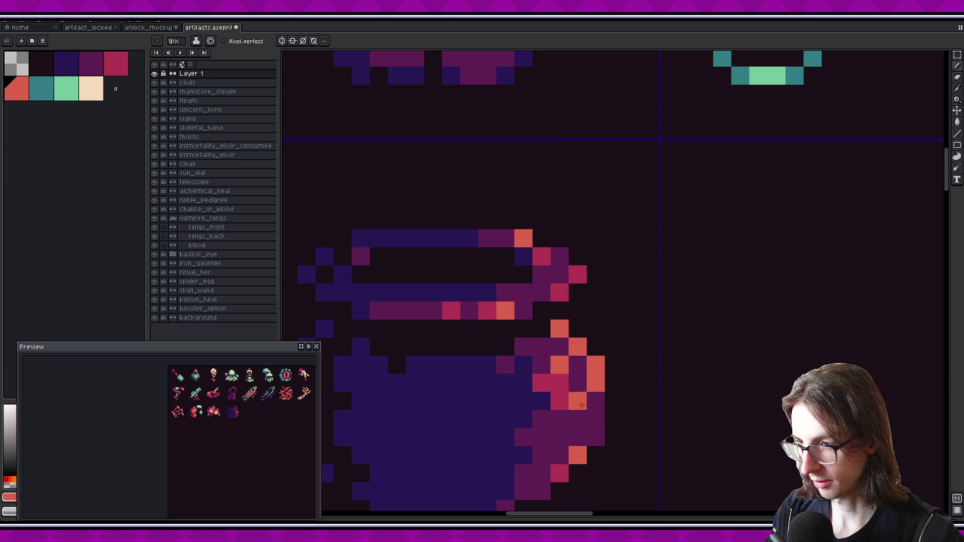
left_click(577, 347, "alt")
left_click_drag(596, 364, 596, 383)
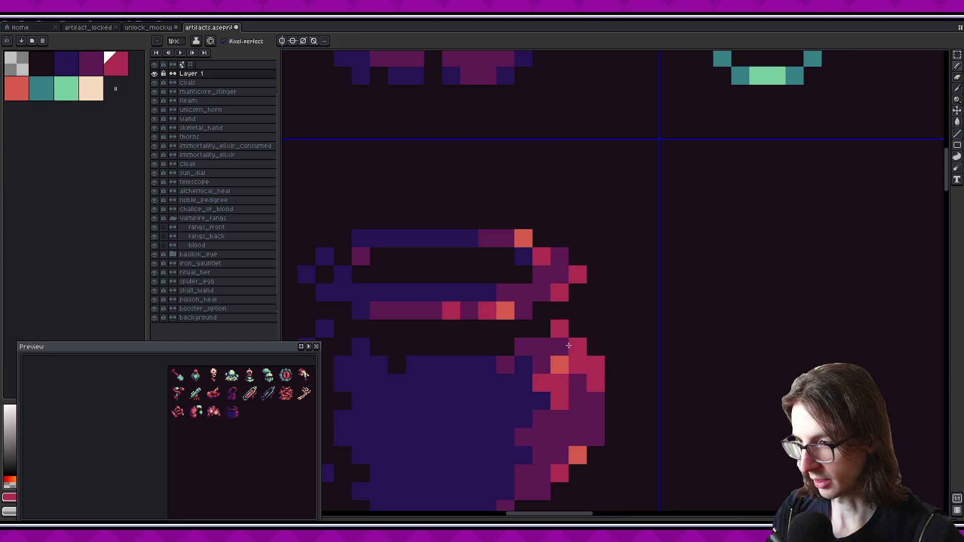
scroll(283, 419, "up", 2)
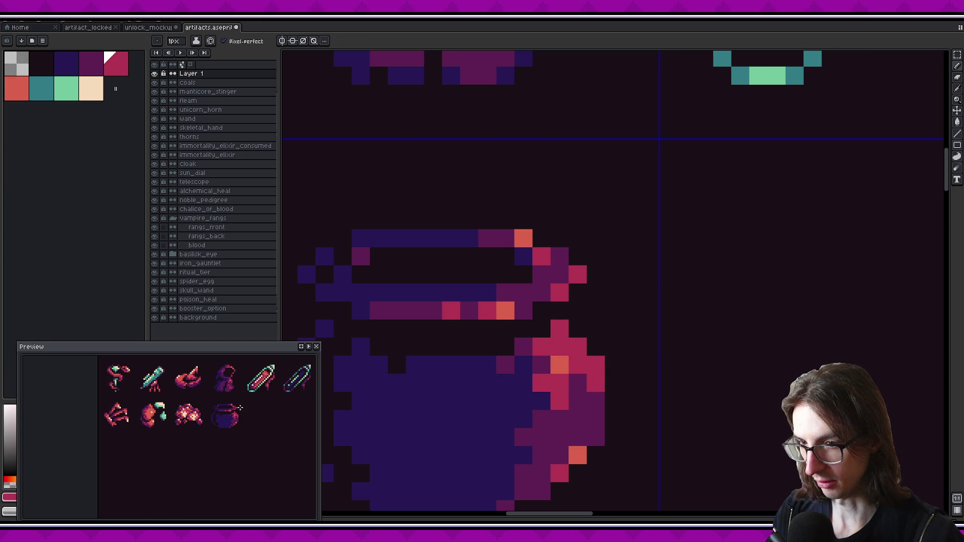
left_click(560, 365, "alt")
scroll(257, 419, "down", 2)
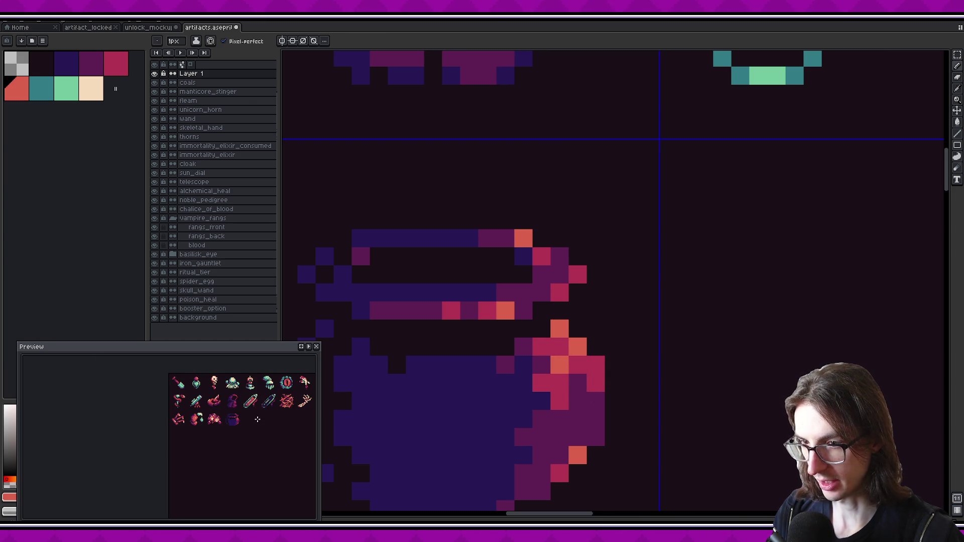
scroll(254, 414, "up", 2)
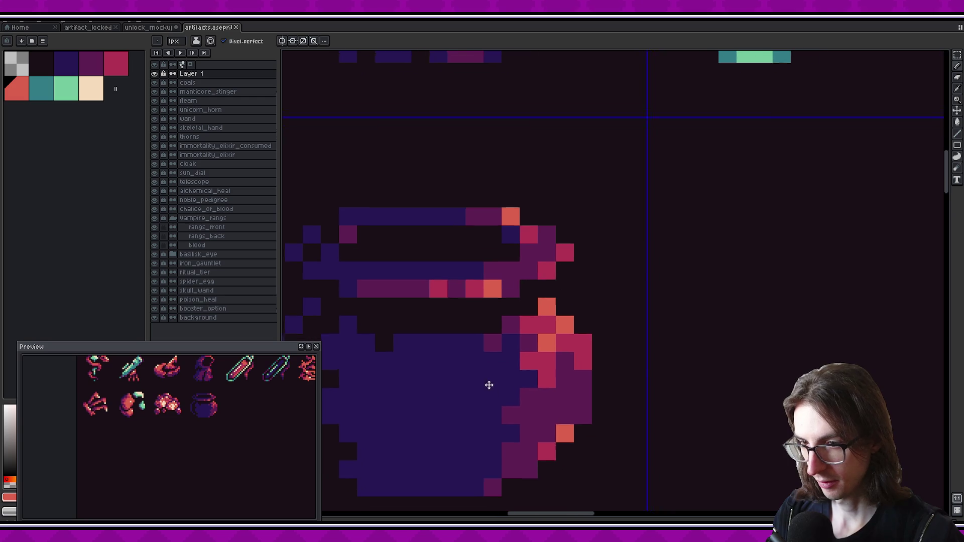
- Recolour the stray orange pixel dark purple and repaint the pot's lower right crimson and darker
left_click(582, 334, "alt")
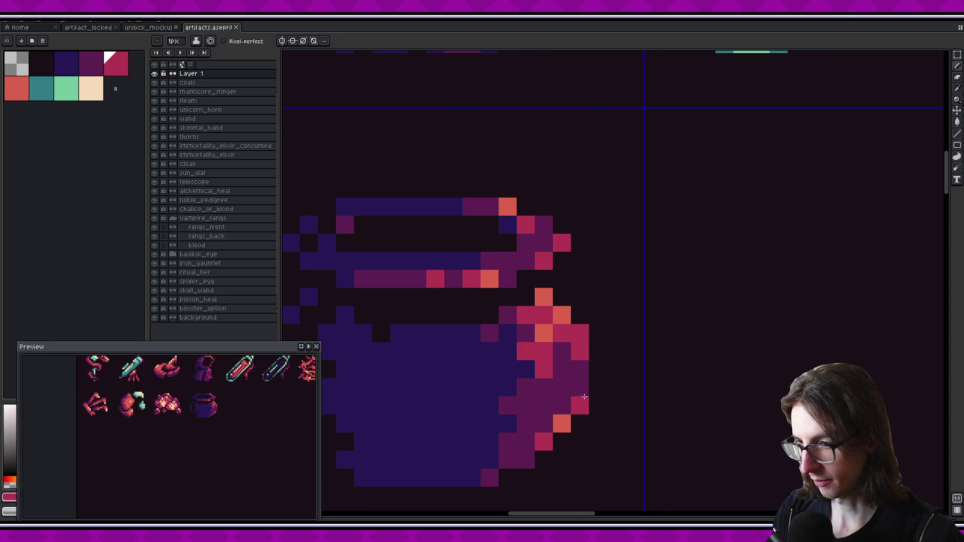
scroll(252, 412, "down", 1)
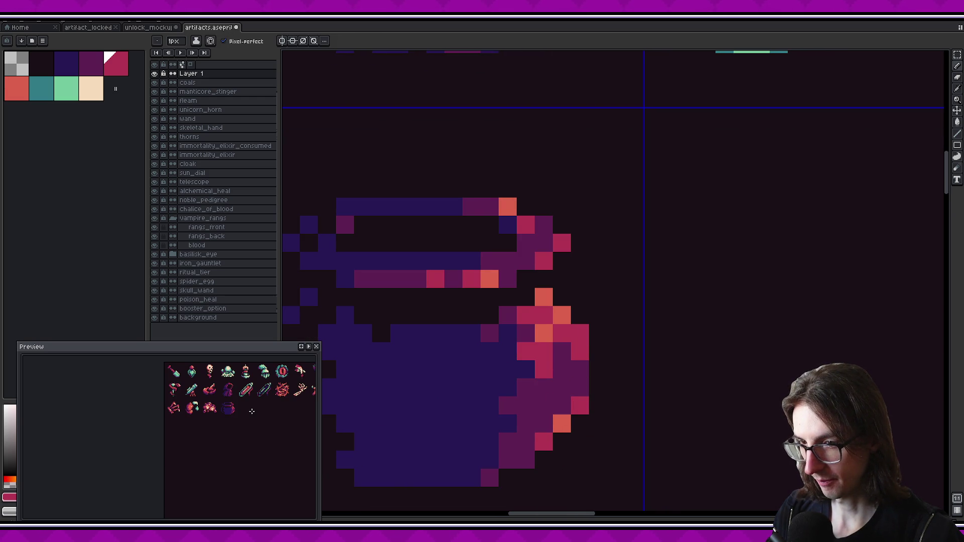
left_click(580, 395, "alt")
left_click(562, 420)
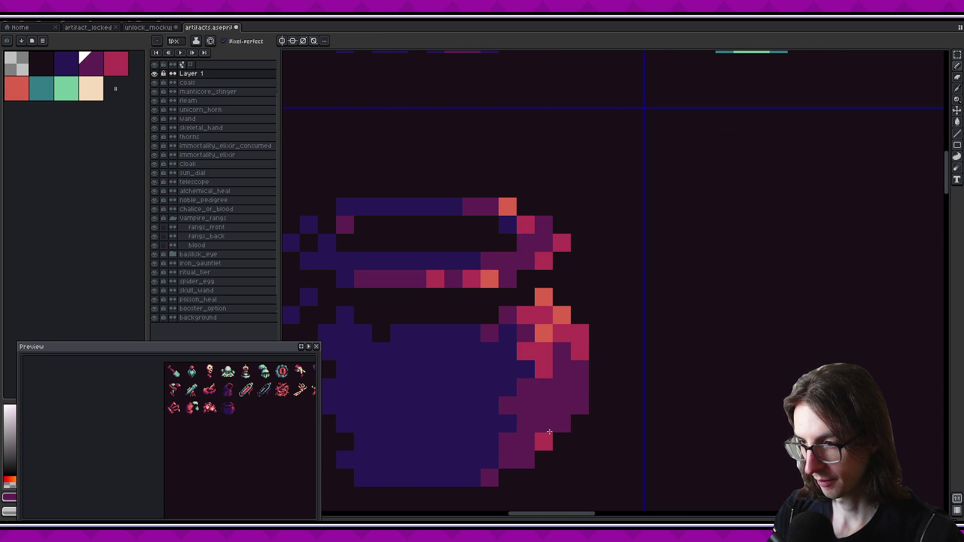
scroll(246, 404, "up", 1)
scroll(554, 360, "down", 1)
left_click_drag(558, 389, 527, 411)
left_click(558, 371)
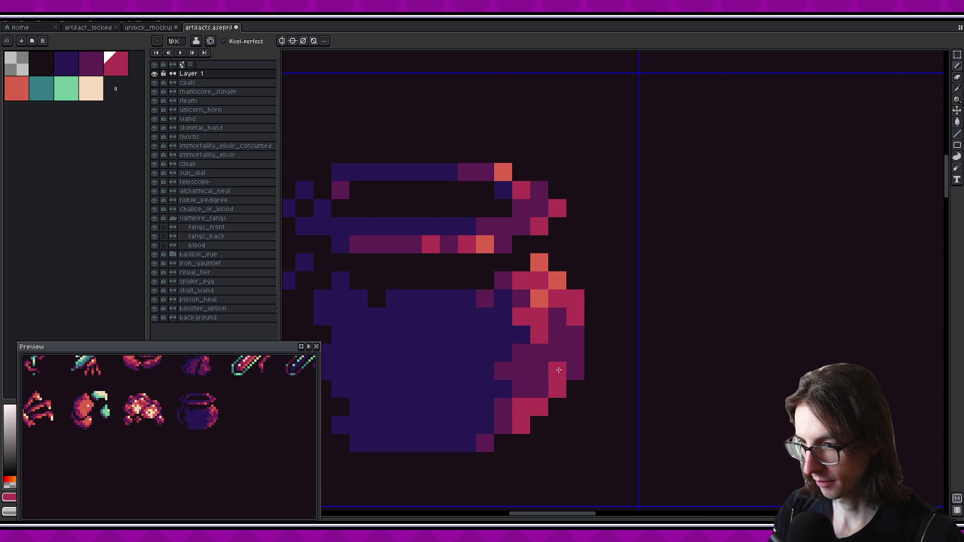
left_click(522, 389)
- Add a coral highlight at the pot's lower right and turn another coral pixel crimson
scroll(252, 412, "down", 1)
scroll(252, 413, "down", 1)
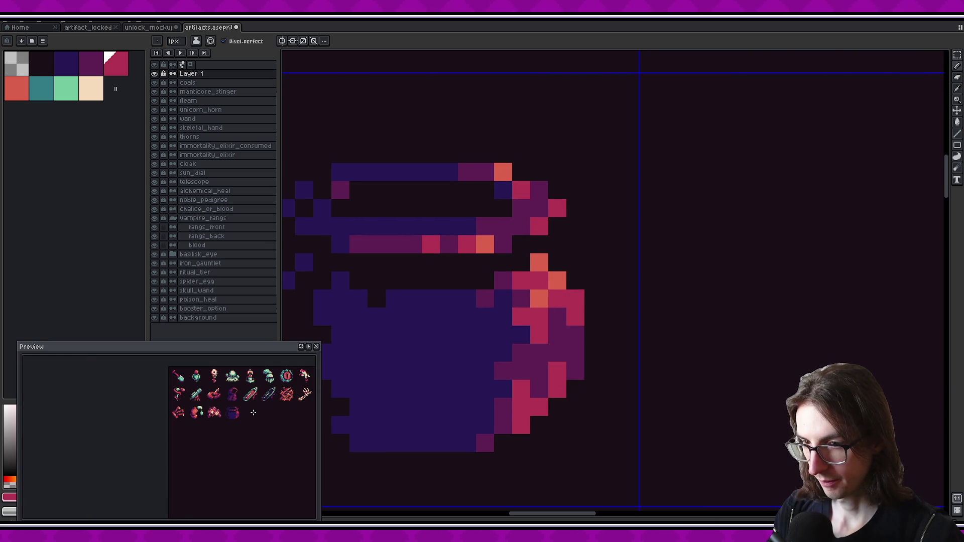
left_click(540, 291, "alt")
left_click(539, 407)
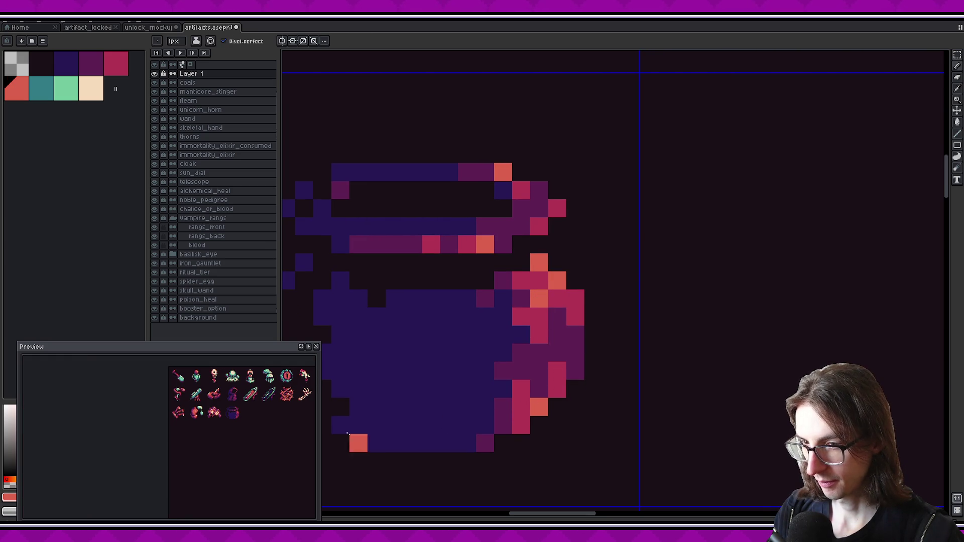
scroll(254, 415, "up", 1)
scroll(246, 423, "down", 1)
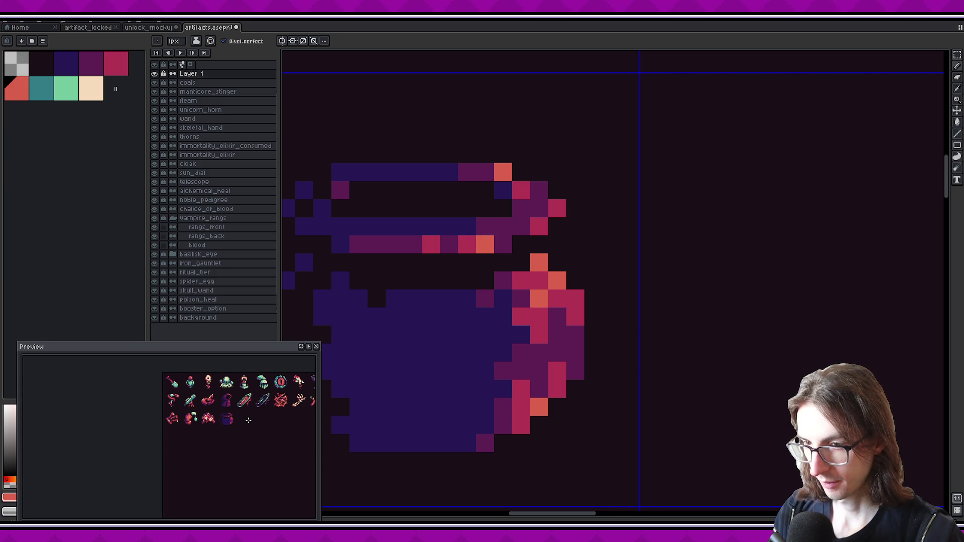
left_click(574, 316, "alt")
left_click(539, 299)
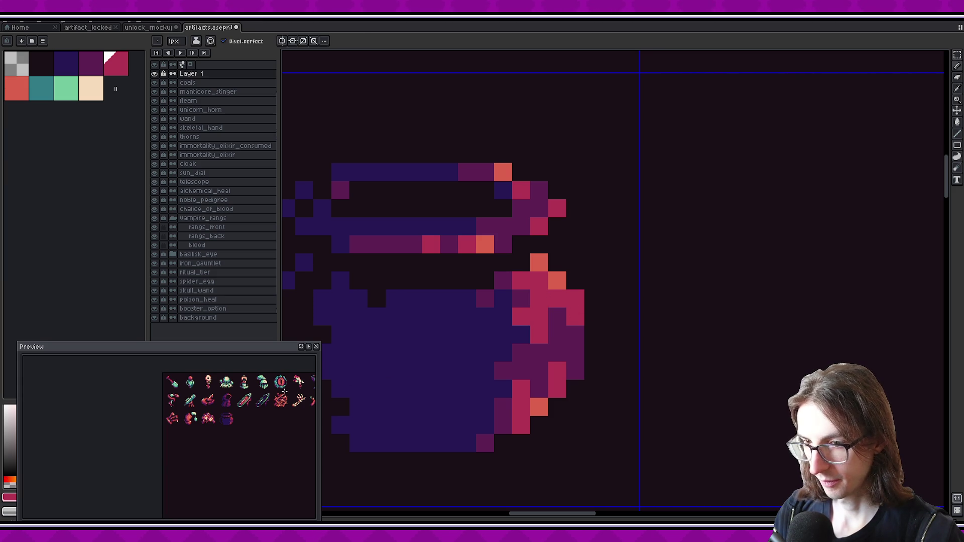
- Repaint a body pixel dark purple and draw crimson down the body's right side, undoing the extra pixels
scroll(254, 431, "up", 1)
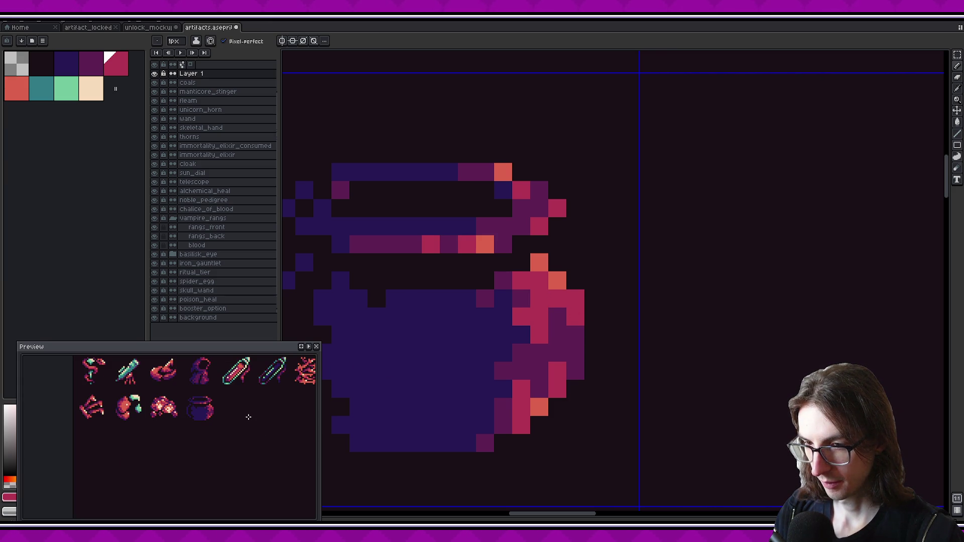
scroll(248, 417, "left", 1)
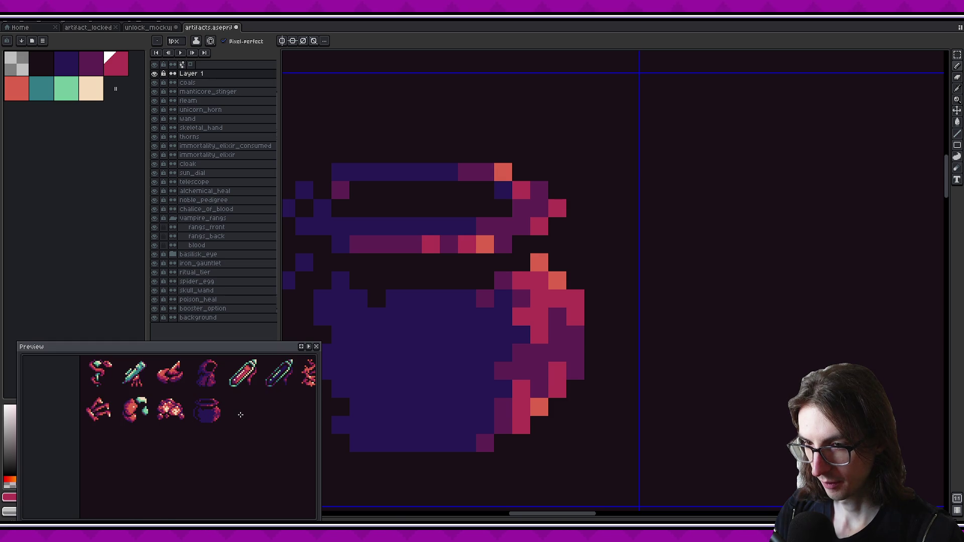
left_click_drag(242, 415, 252, 410)
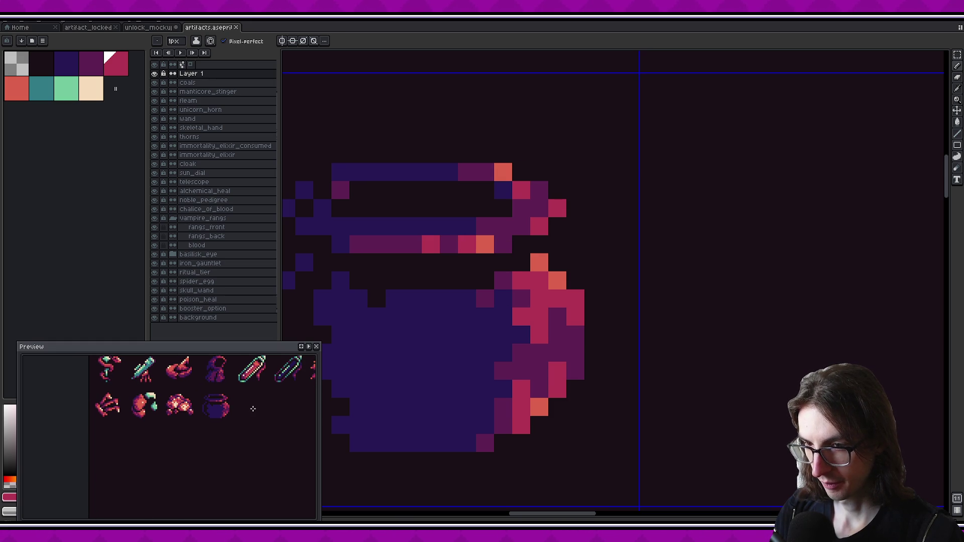
scroll(253, 408, "down", 1)
left_click(549, 323, "alt")
left_click(539, 335)
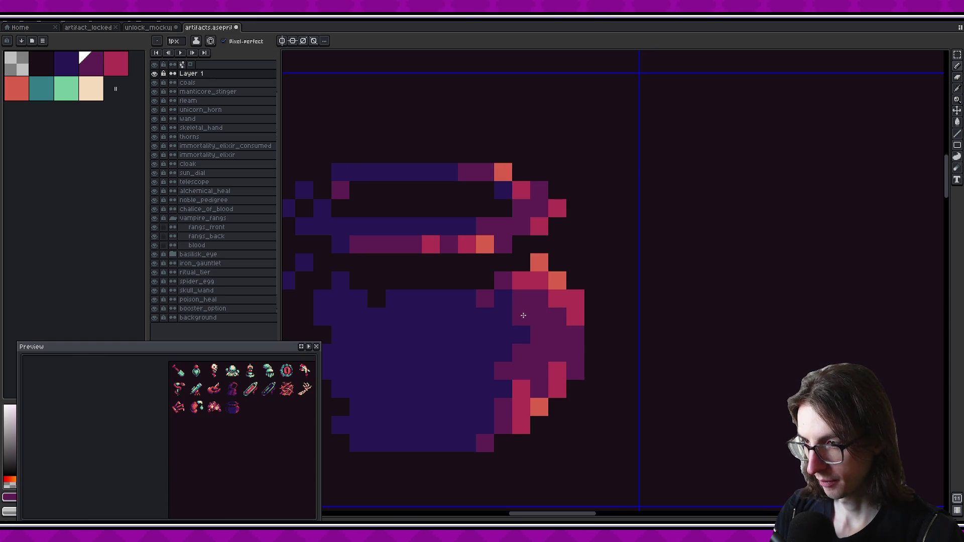
left_click(557, 298, "alt")
left_click_drag(539, 298, 539, 316)
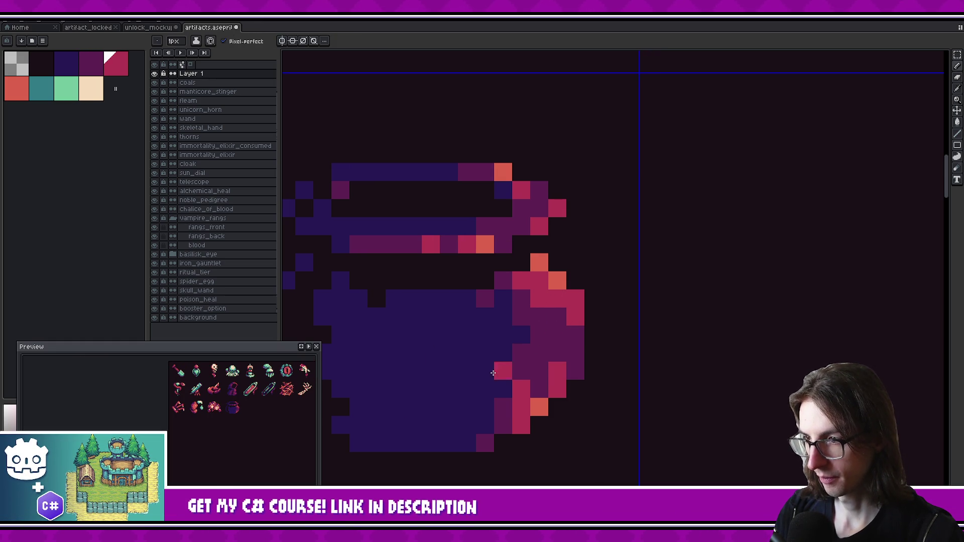
key("ctrl+z")
scroll(239, 403, "up", 2)
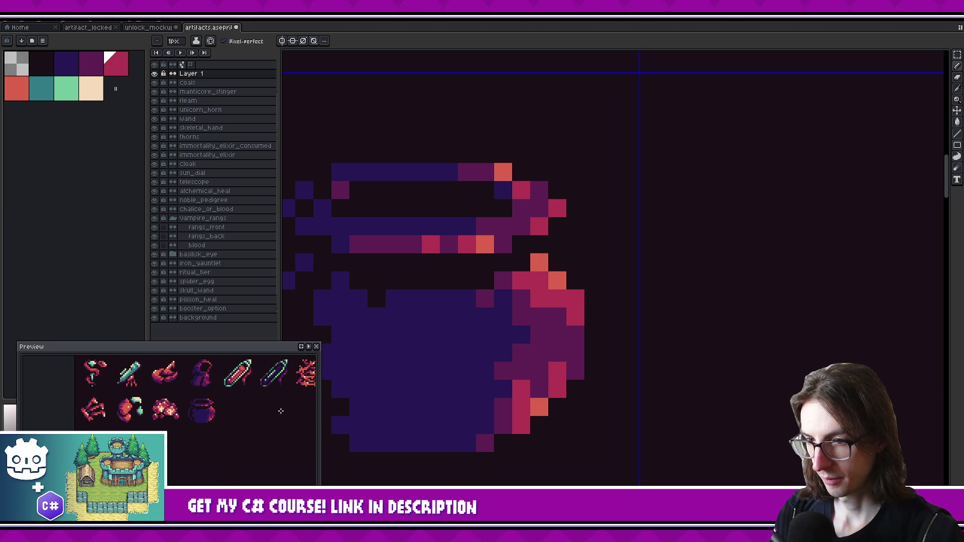
key("ctrl+z")
- Paint two body pixels crimson and set one crimson pixel back to dark magenta
left_click(575, 328)
left_click(564, 311)
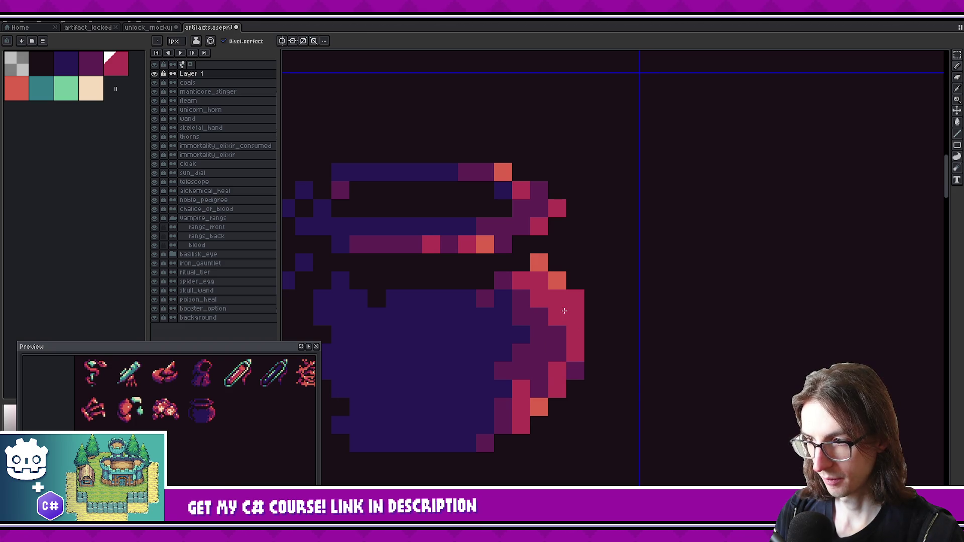
left_click(545, 341, "alt")
left_click(536, 303)
scroll(245, 406, "down", 1)
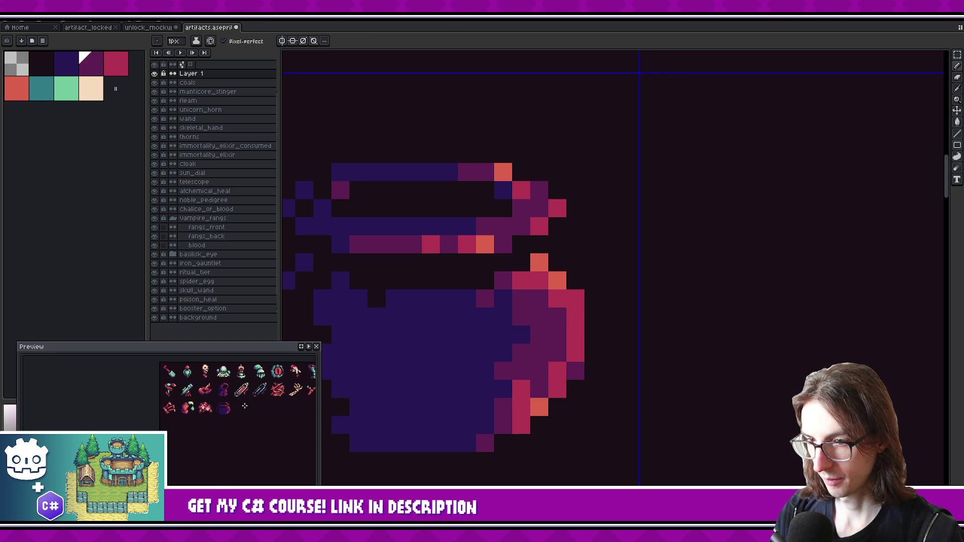
scroll(244, 407, "up", 1)
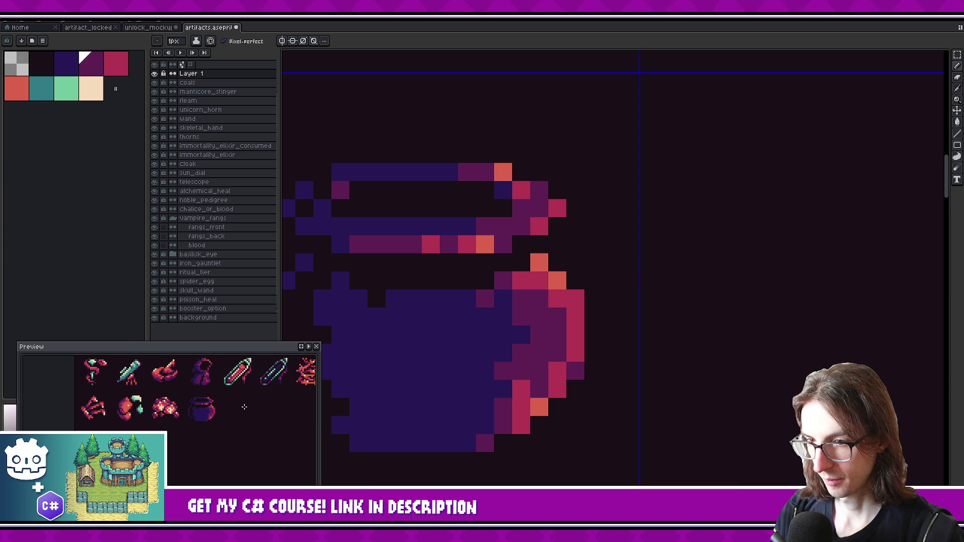
left_click_drag(506, 373, 490, 355)
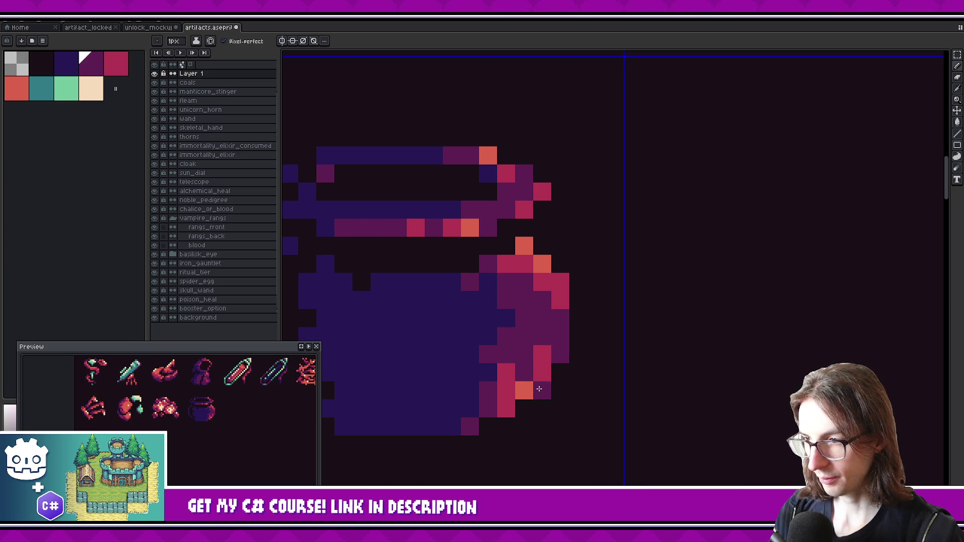
scroll(254, 415, "down", 1)
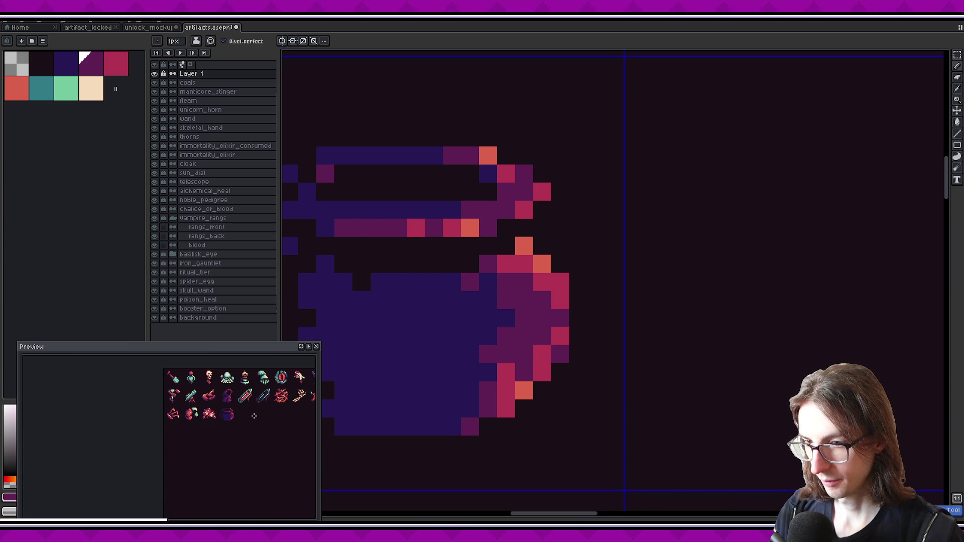
scroll(252, 414, "up", 1)
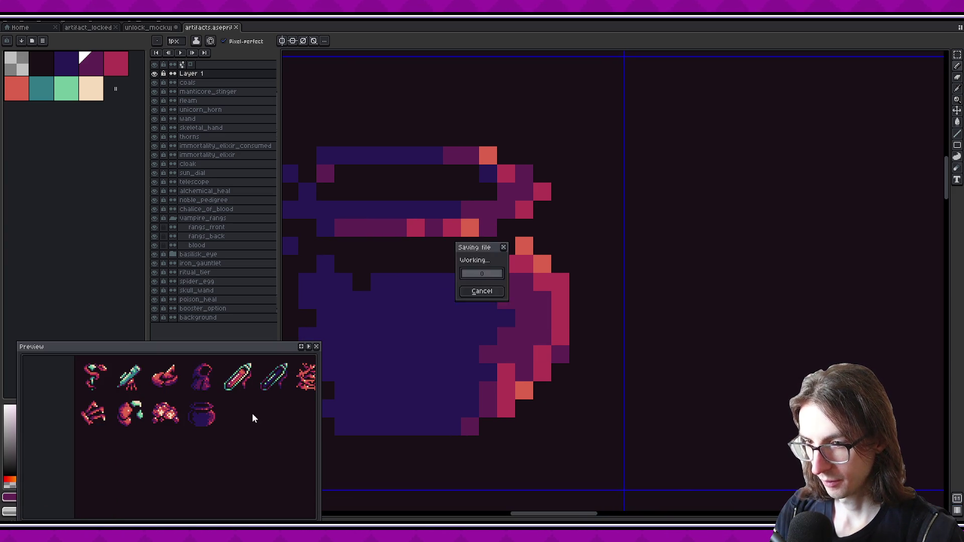
left_click(545, 313, "alt")
- Pick the cauldron's dark purple, undo the last crimson pixel on the body, and shift the icon preview
scroll(230, 414, "down", 1)
scroll(232, 413, "up", 1)
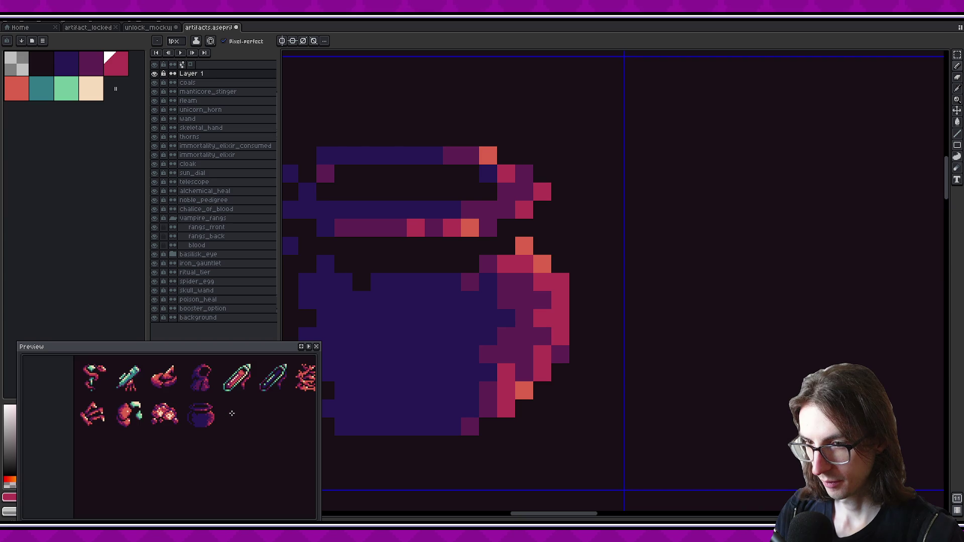
left_click(497, 340, "alt")
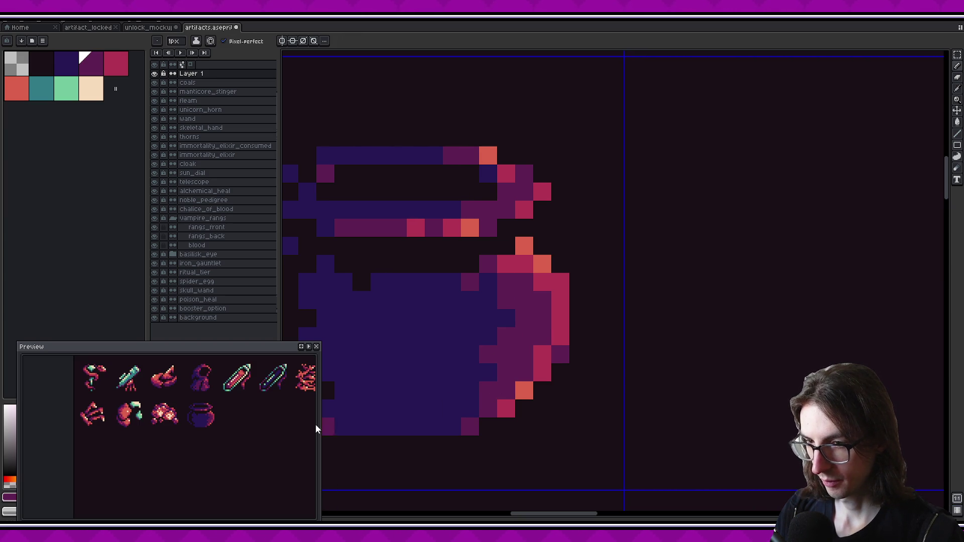
scroll(235, 407, "down", 1)
scroll(239, 411, "up", 1)
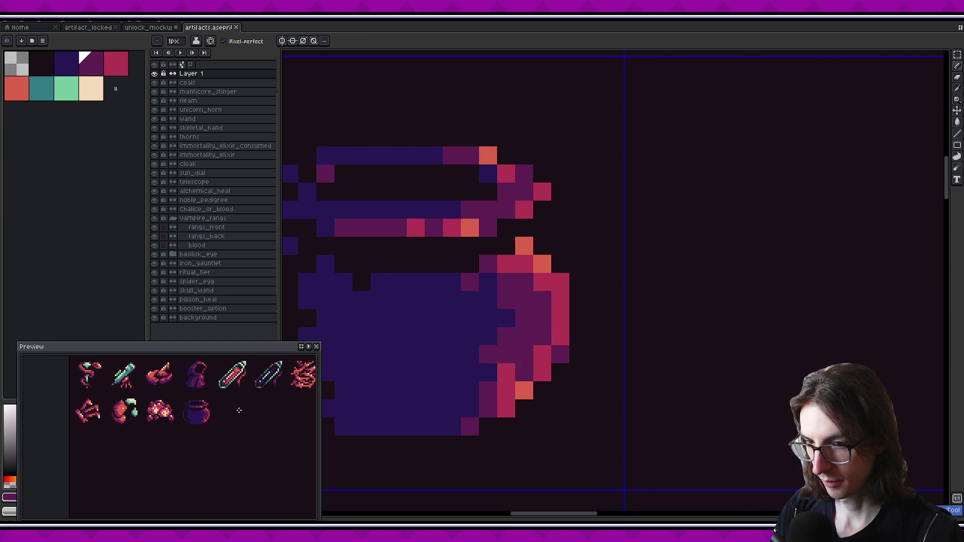
key("ctrl+z")
scroll(239, 411, "down", 1)
scroll(230, 409, "up", 1)
left_click_drag(231, 409, 220, 406)
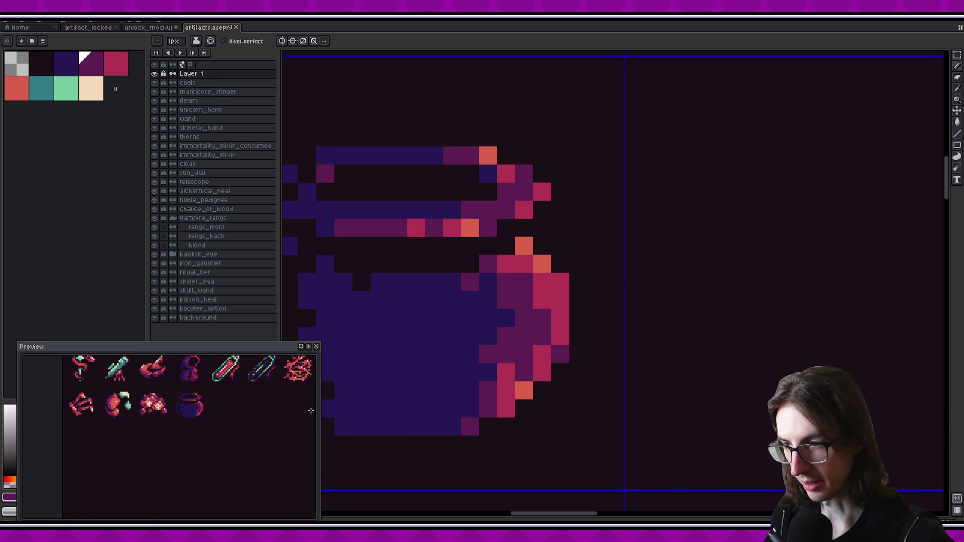
- Pick the cauldron's crimson, then add an orange highlight pixel on the rim's right end
left_click(521, 174, "alt")
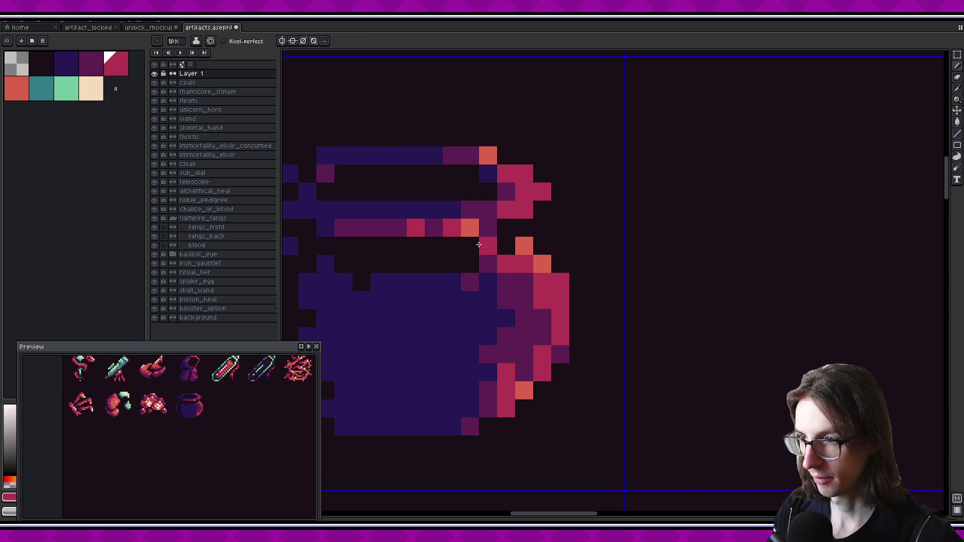
scroll(237, 399, "down", 1)
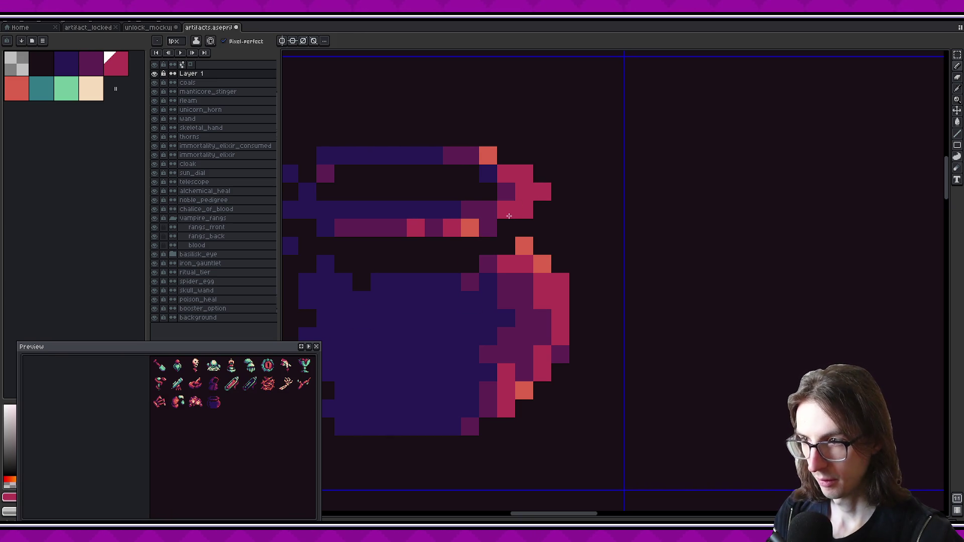
left_click(470, 227, "alt")
left_click(524, 192)
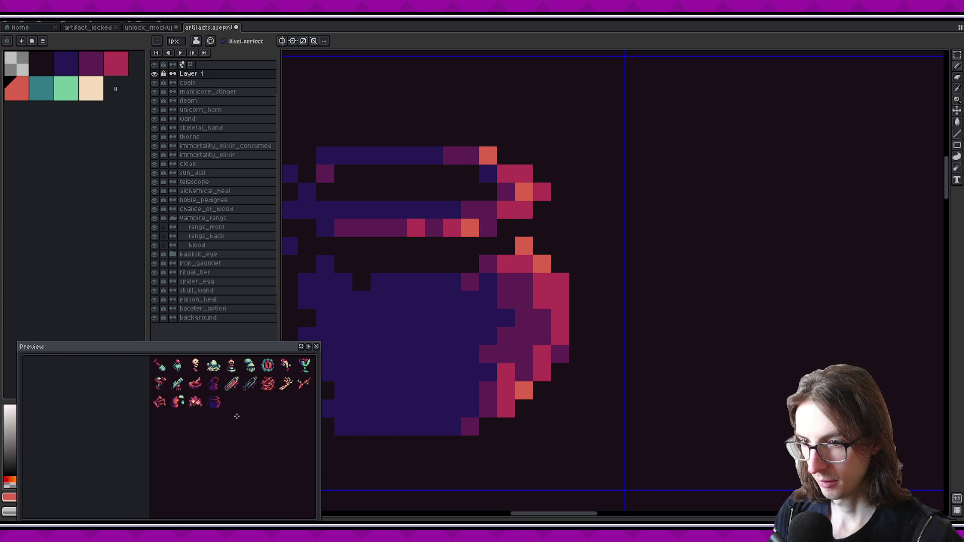
- Save artifacts.aseprite and zoom out and back in to check the rim
scroll(231, 399, "up", 1)
key("ctrl+s")
scroll(512, 312, "down", 8)
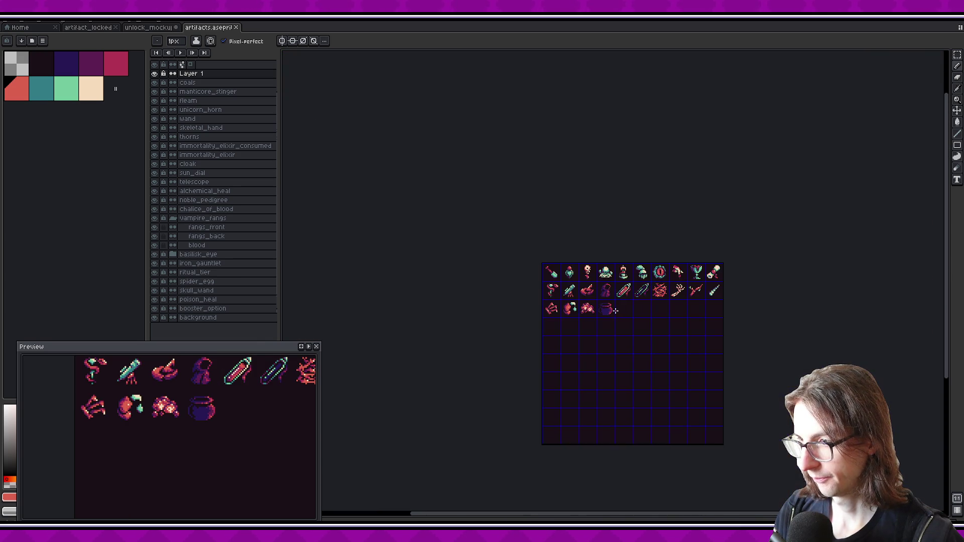
scroll(617, 310, "up", 8)
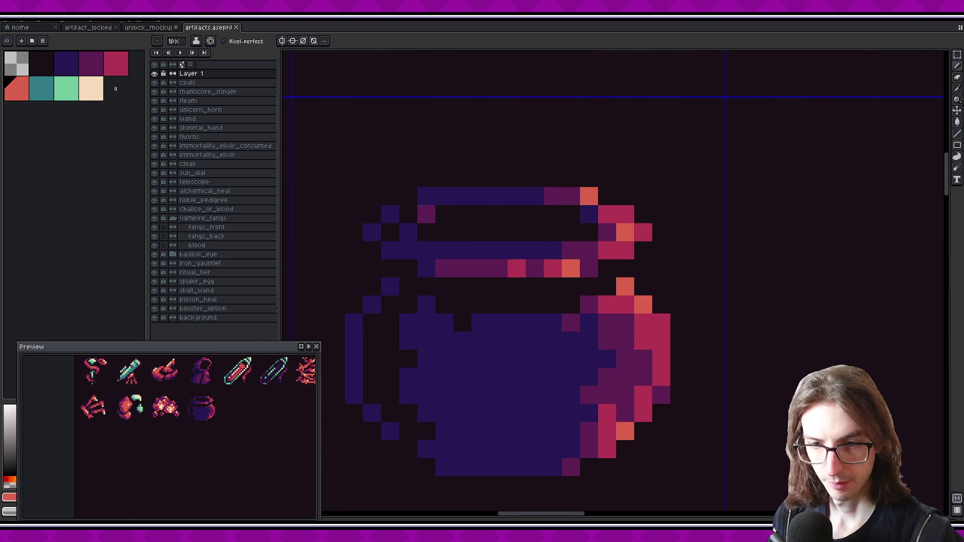
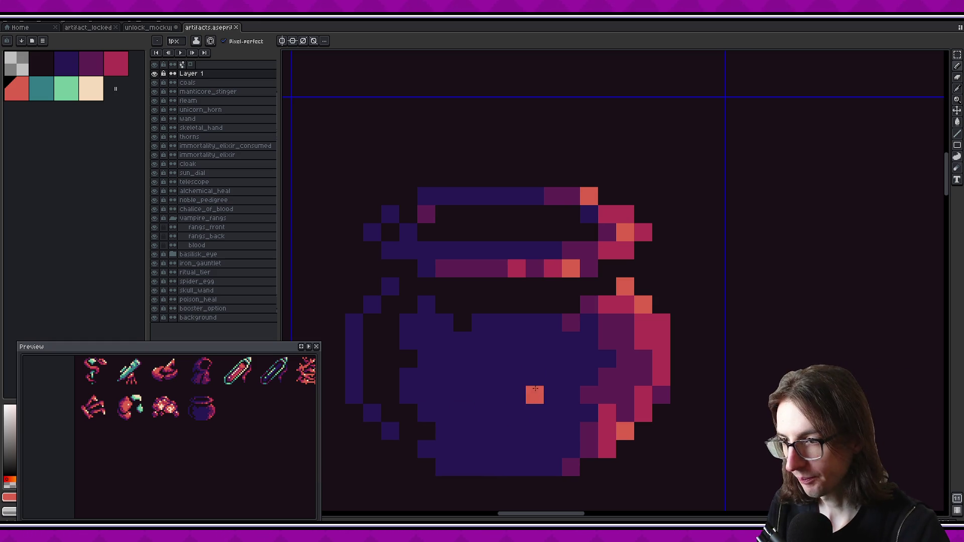
- Paint the right-side pot lid pixels dark purple, undoing one stray body pixel
left_click(576, 346, "alt")
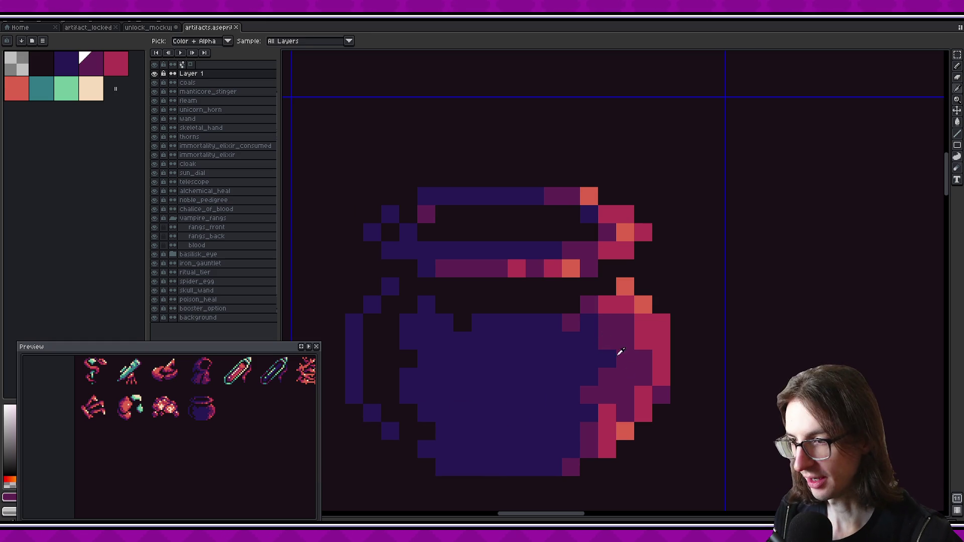
left_click(552, 323)
left_click(538, 330)
left_click(588, 323)
scroll(233, 398, "down", 1)
left_click(590, 338)
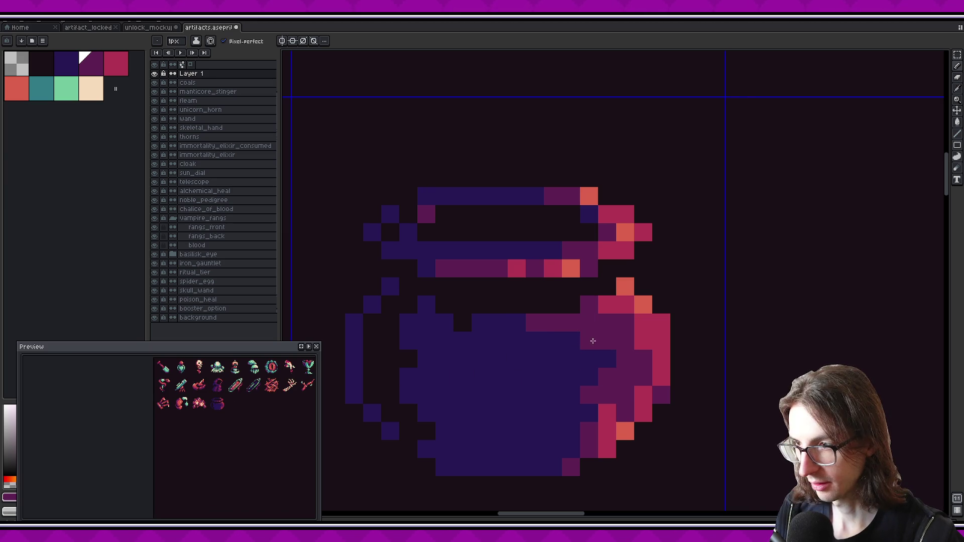
key("ctrl+z")
left_click(589, 322)
left_click(535, 322)
left_click(589, 367)
- Shade more pixels on the pot body's right side dark magenta
scroll(583, 370, "up", 1)
left_click(568, 355)
left_click(496, 307)
left_click(423, 355)
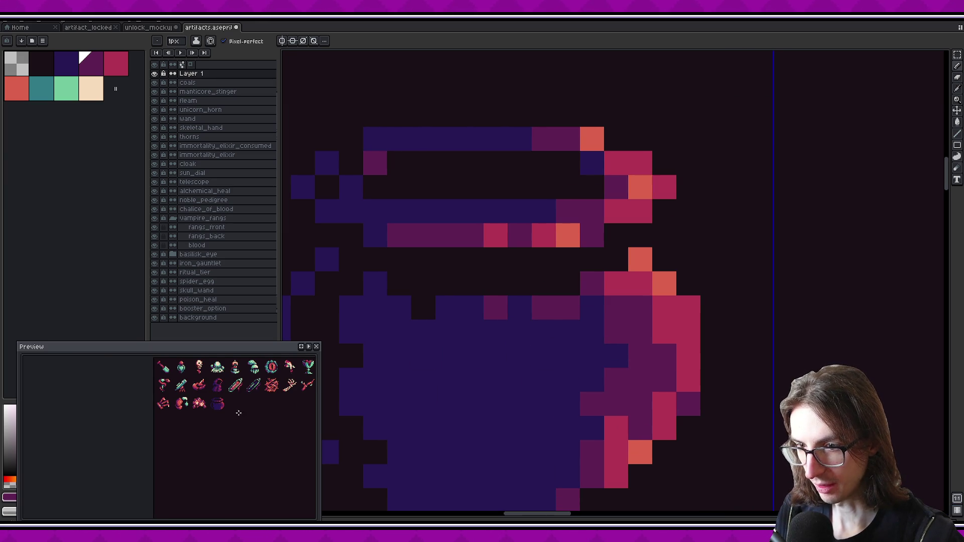
scroll(234, 406, "up", 1)
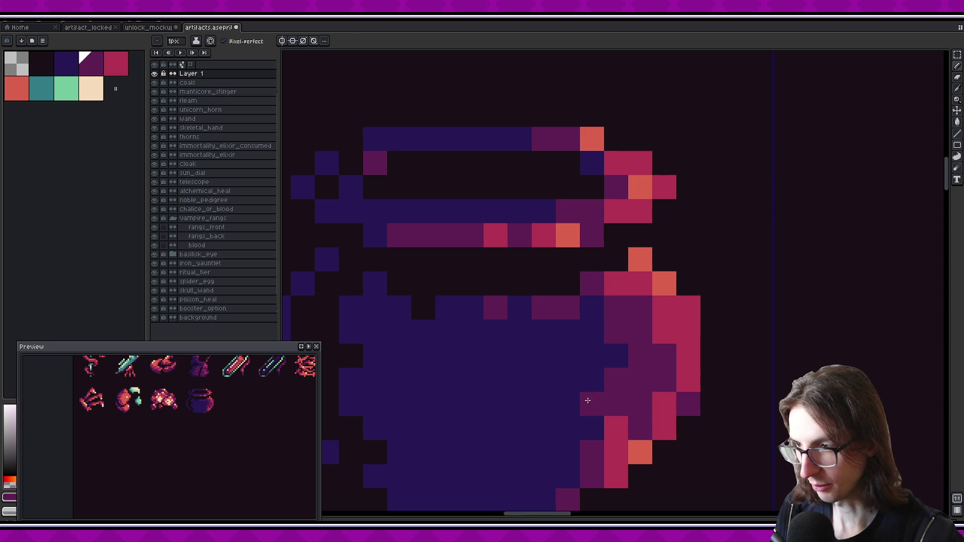
left_click(595, 347)
scroll(252, 422, "down", 1)
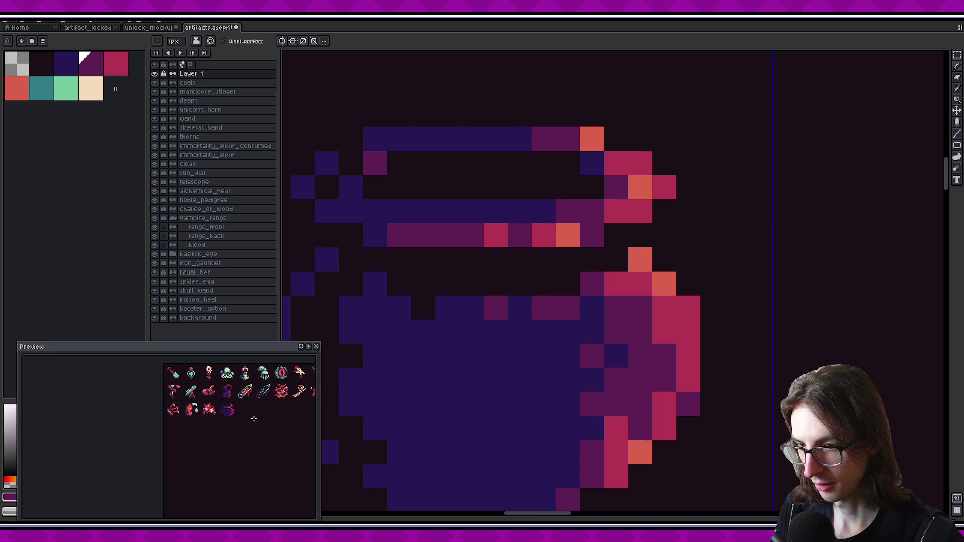
scroll(251, 414, "up", 1)
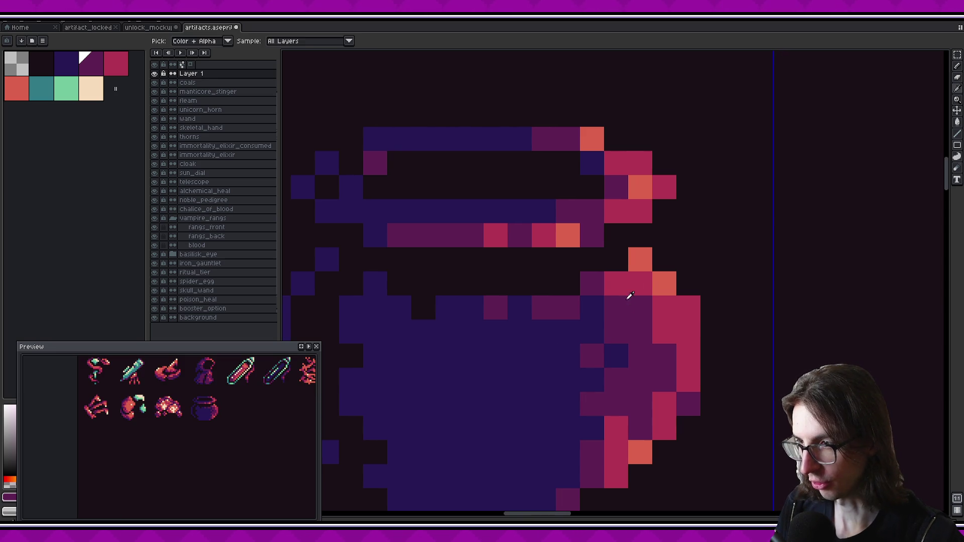
- Discard a trial crimson pixel and continue shading body pixels with sampled dark magenta
key("bracketright")
left_click(565, 310)
scroll(292, 407, "down", 1)
key("ctrl+z")
left_click(566, 312, "alt")
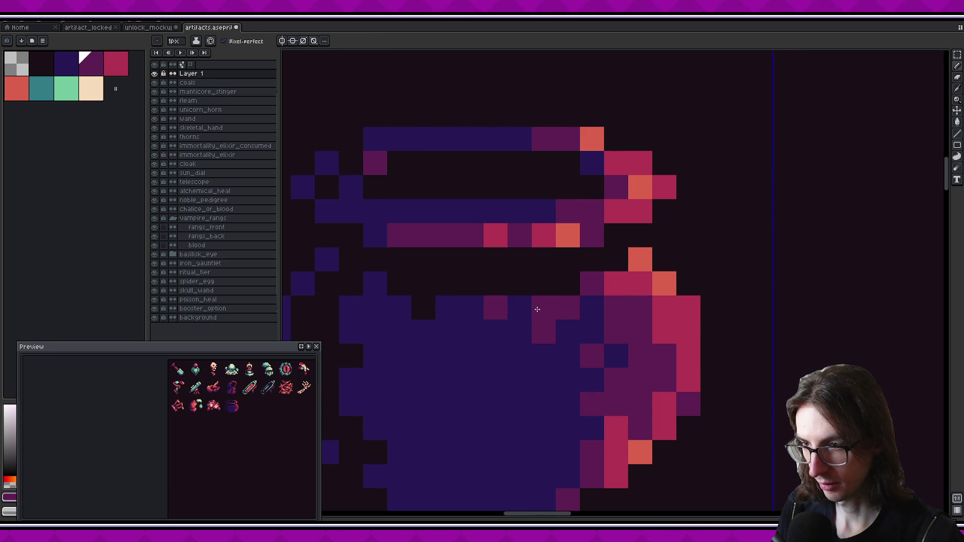
left_click(519, 331)
left_click(471, 307)
scroll(263, 390, "up", 1)
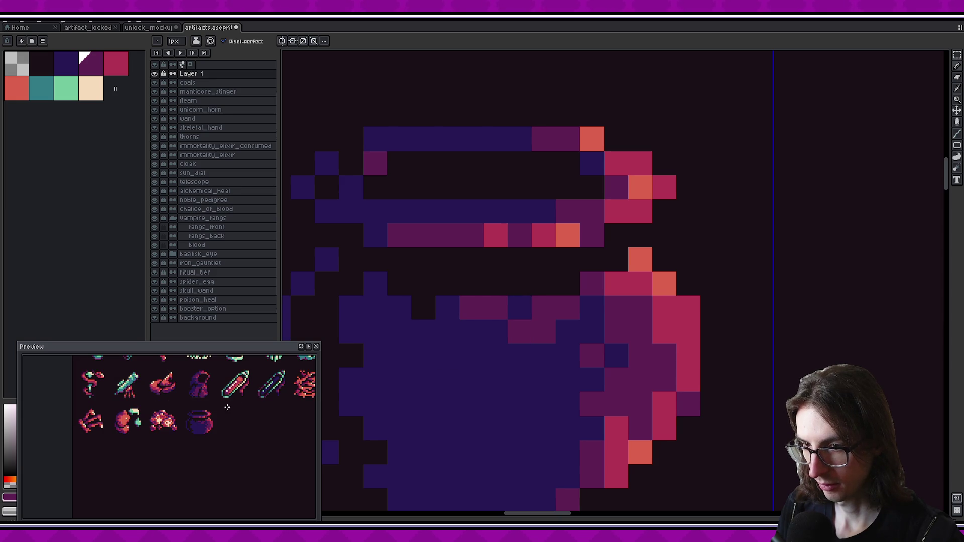
scroll(227, 405, "down", 1)
left_click(526, 312)
key("ctrl+z")
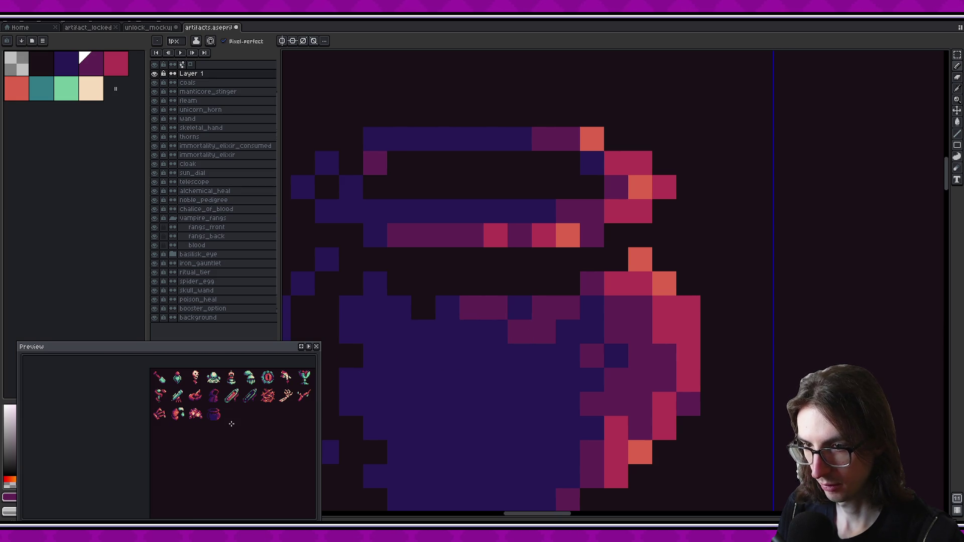
left_click(518, 306)
scroll(222, 428, "up", 1)
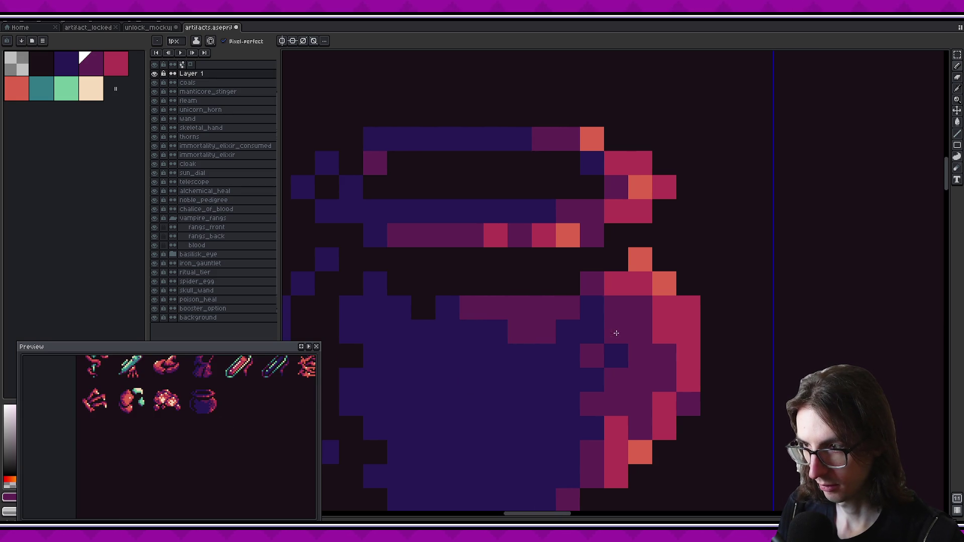
- Shade the right body and the pixels near the pot bottom dark magenta
left_click_drag(585, 307, 590, 331)
scroll(240, 397, "down", 1)
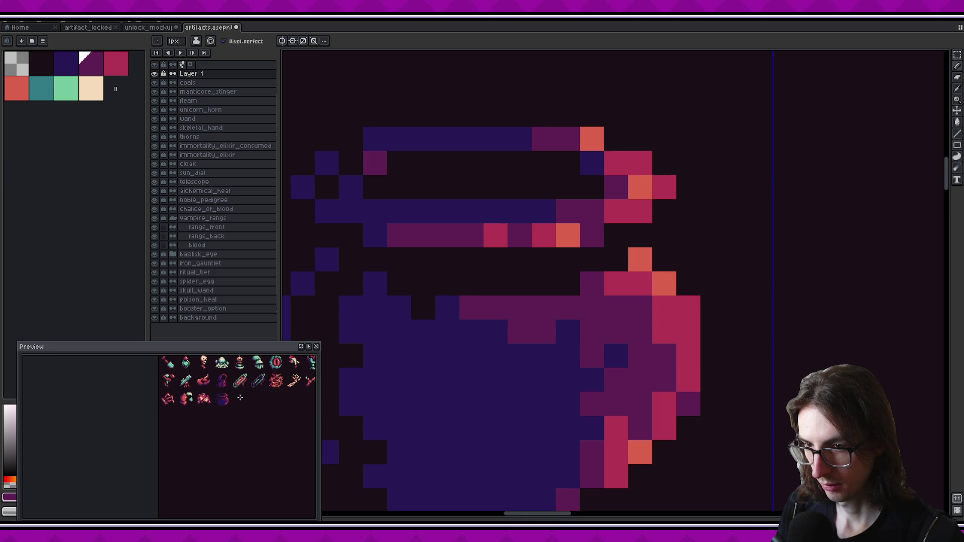
scroll(238, 397, "up", 1)
scroll(352, 417, "down", 3)
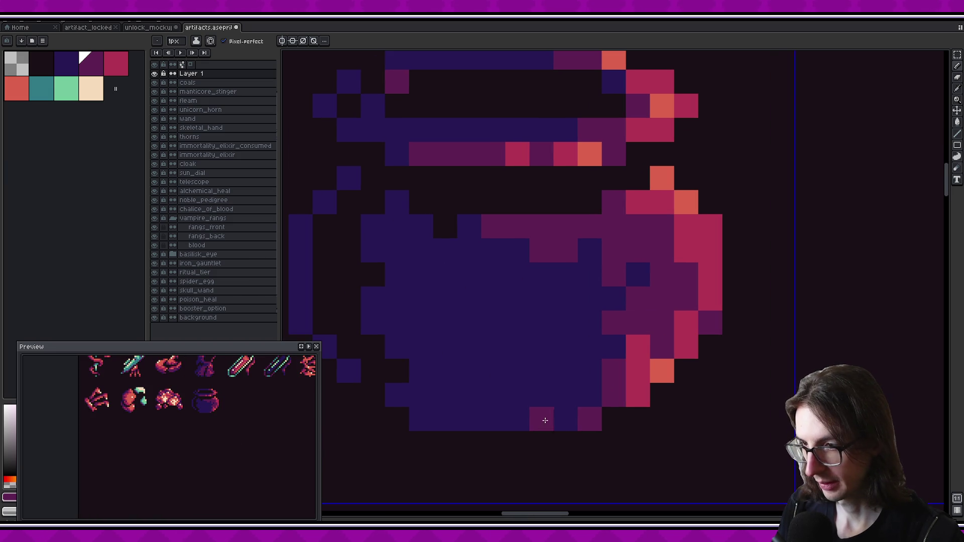
left_click(566, 418)
left_click_drag(542, 418, 589, 394)
scroll(258, 411, "down", 1)
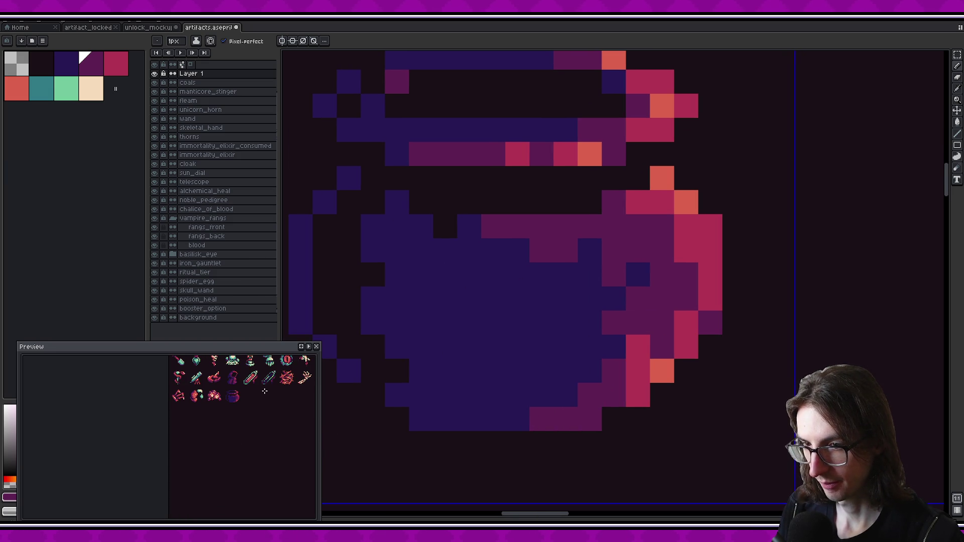
- Repaint stray magenta pixels on the pot top and rim back to indigo
left_click(533, 286, "alt")
left_click(559, 250)
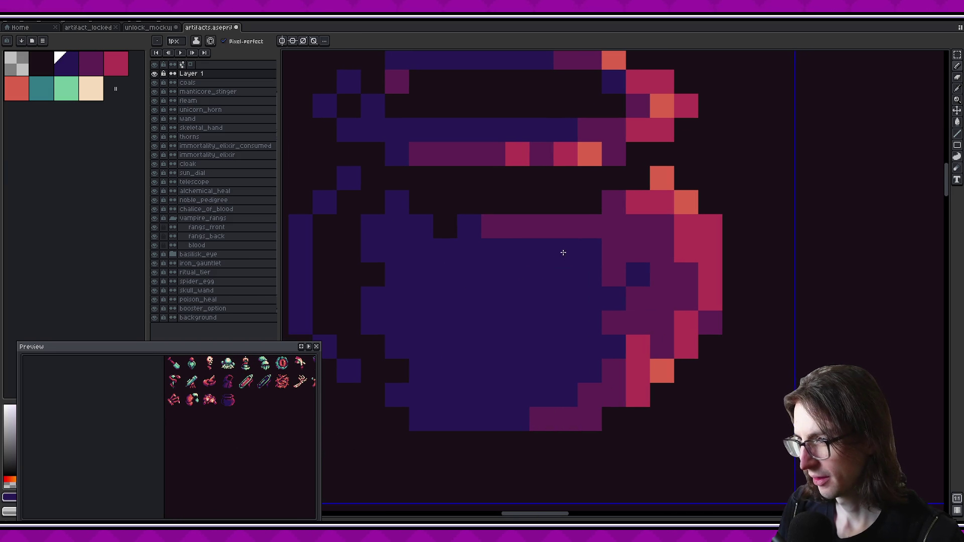
left_click(518, 226)
left_click(492, 226)
left_click(587, 227)
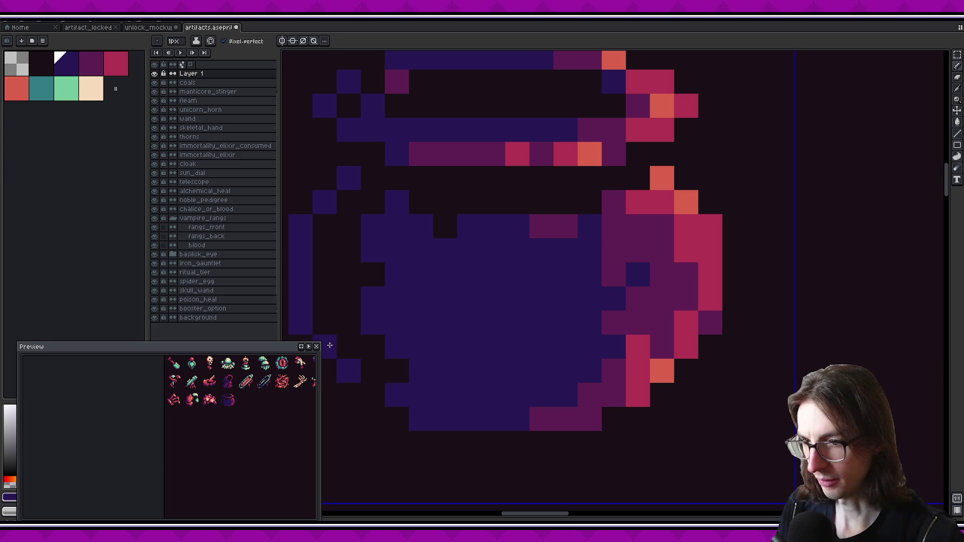
scroll(238, 415, "up", 1)
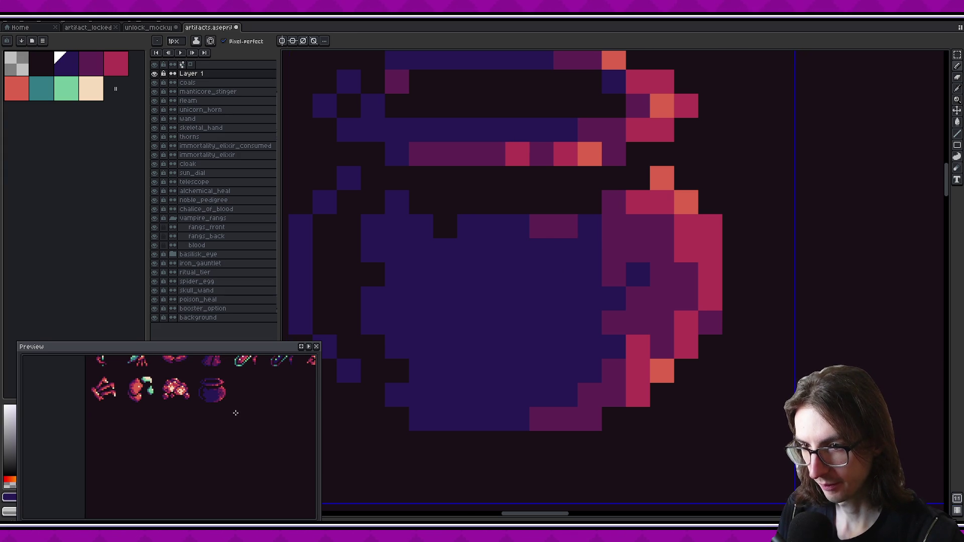
scroll(236, 405, "down", 1)
- Restore one right-side rim pixel to magenta and return to the indigo colour
left_click(573, 226, "alt")
left_click(590, 226)
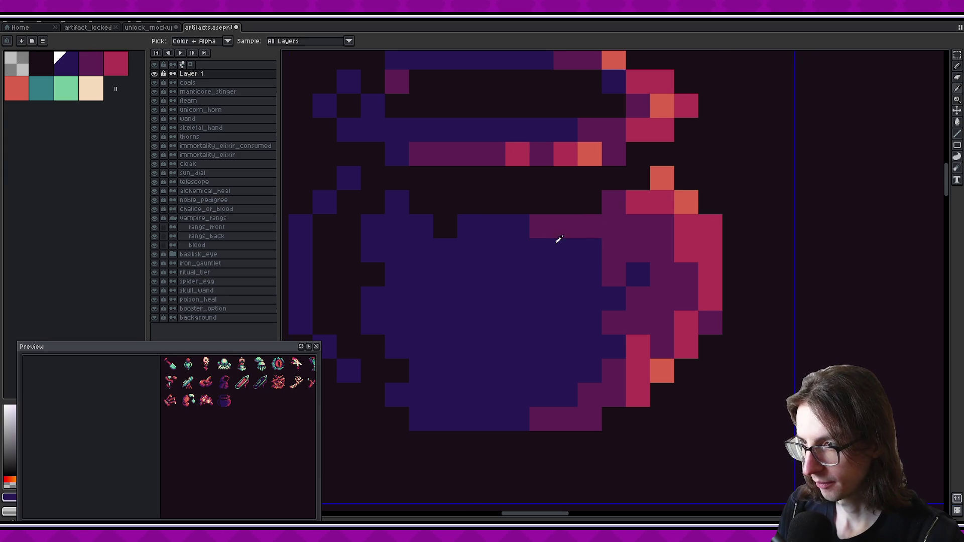
left_click(566, 248, "alt")
scroll(233, 389, "up", 1)
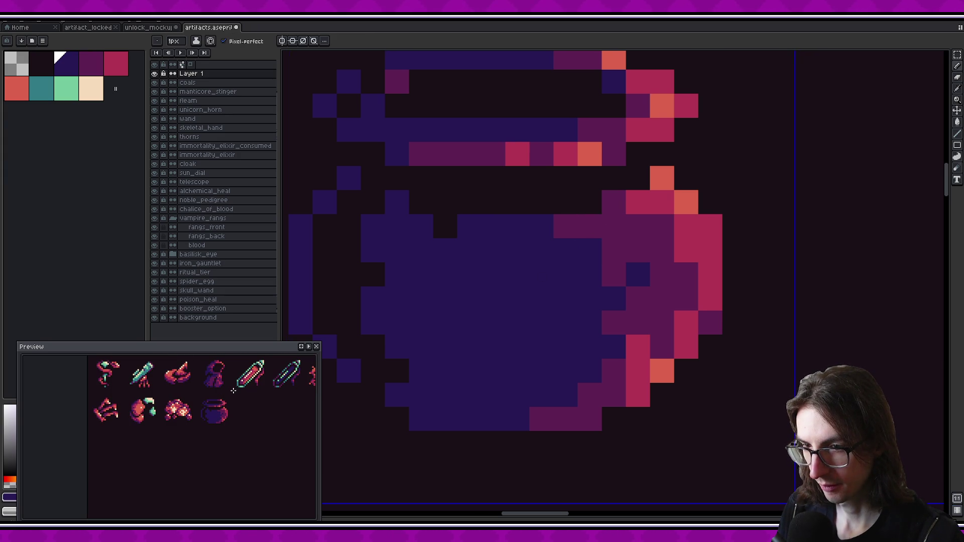
key("alt")
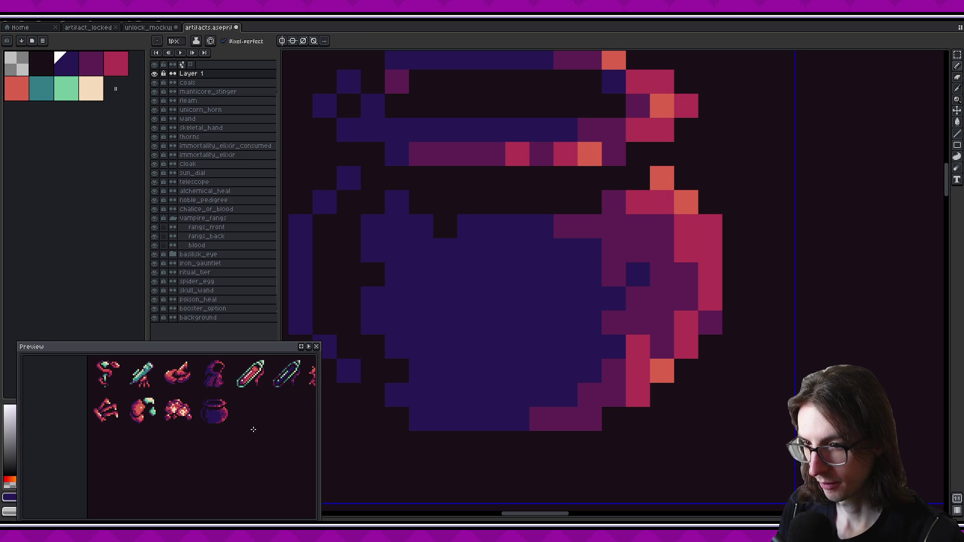
scroll(254, 430, "down", 1)
scroll(257, 427, "up", 1)
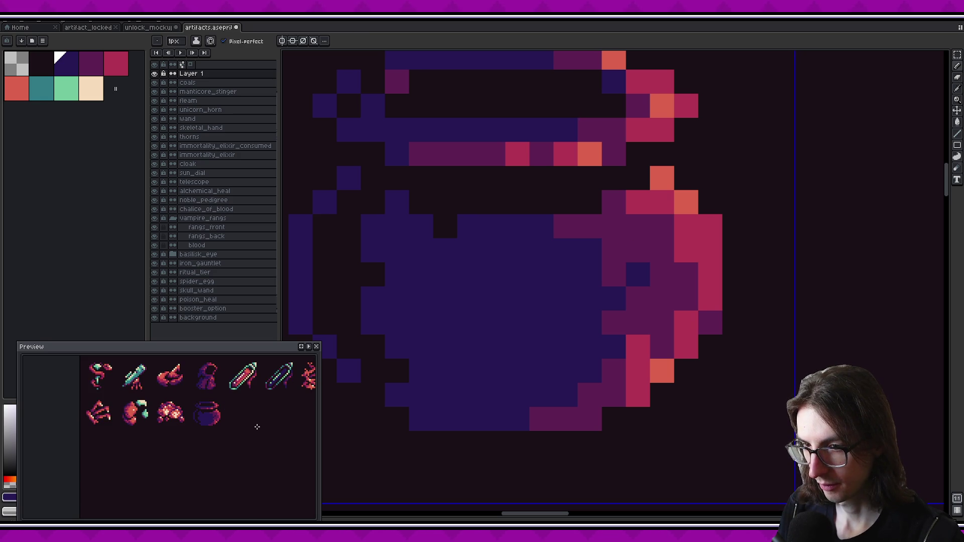
scroll(567, 321, "down", 5)
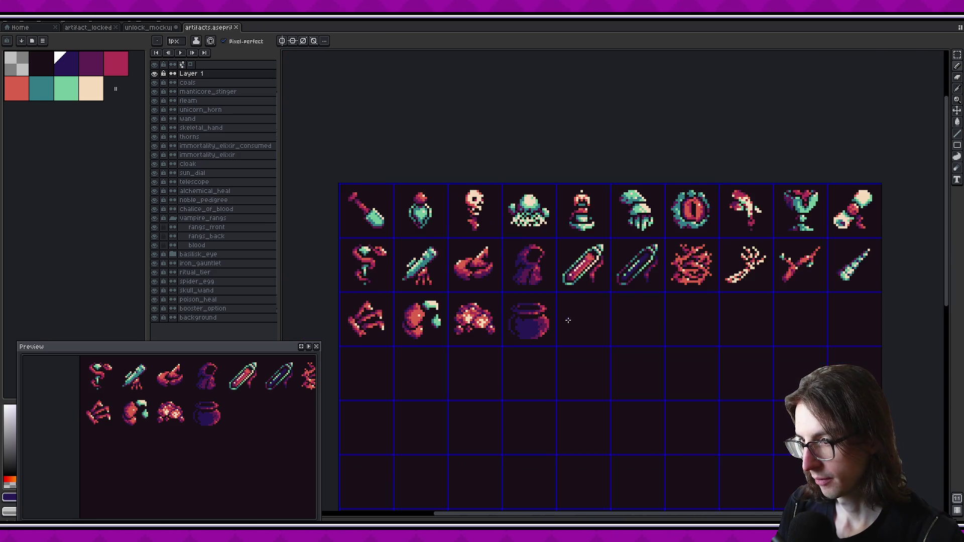
- Reposition the cauldron pixels with a rectangular selection, then deselect them
scroll(553, 322, "up", 3)
key("m")
left_click_drag(529, 316, 562, 330)
left_click_drag(388, 333, 495, 344)
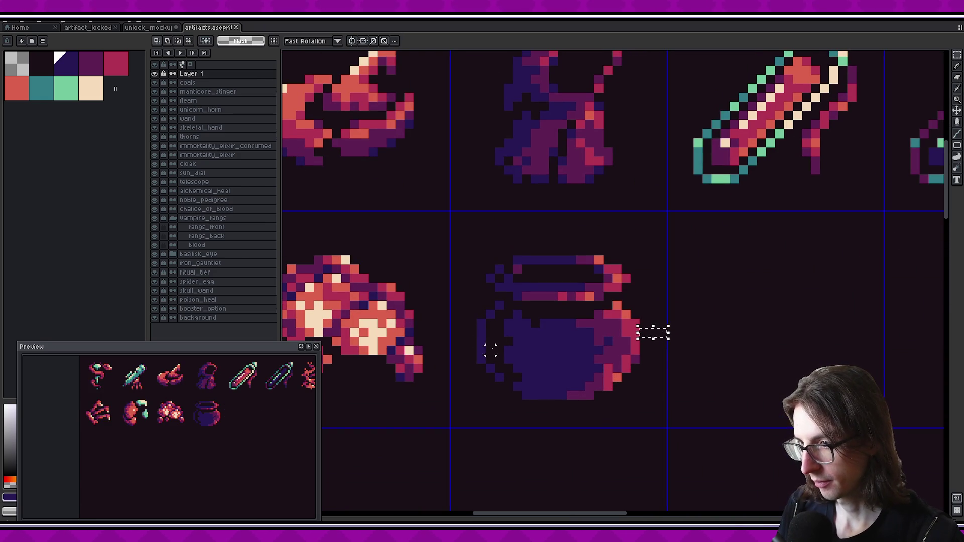
mouse_move(458, 228)
left_mouse_down()
mouse_move(637, 414)
mouse_move(628, 400)
left_mouse_up()
key("ctrl+d")
scroll(236, 422, "down", 2)
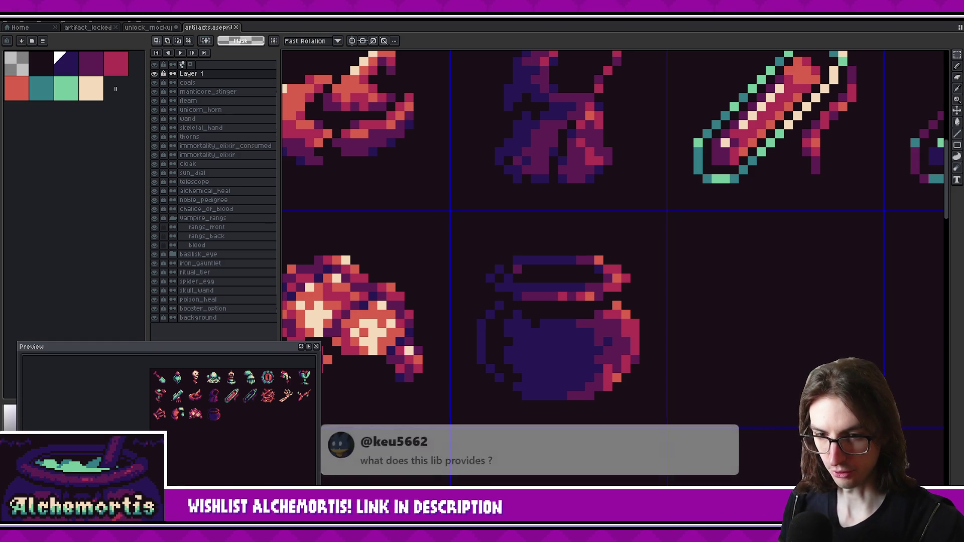
scroll(646, 329, "right", 3)
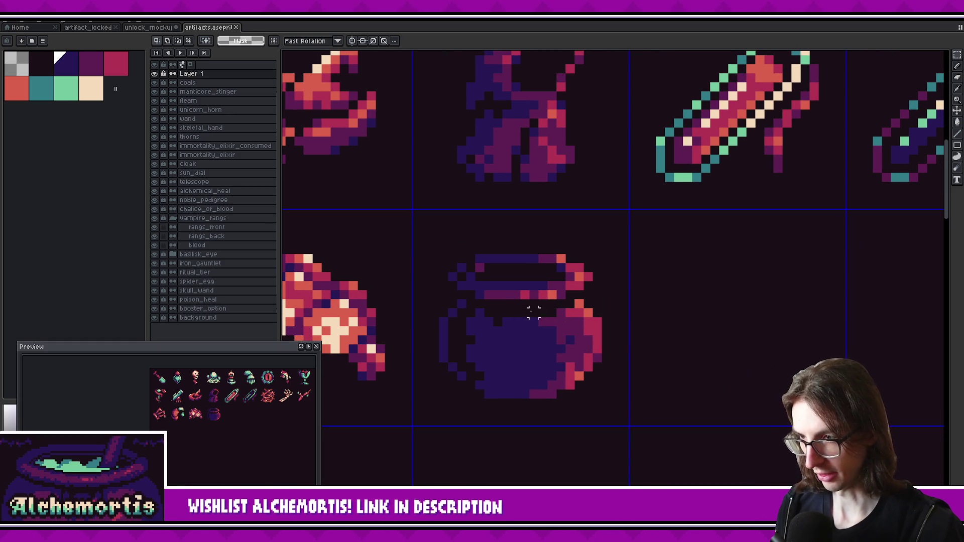
- Add a purple shading pixel inside the cauldron body, then select and clear the cauldron area
key("b")
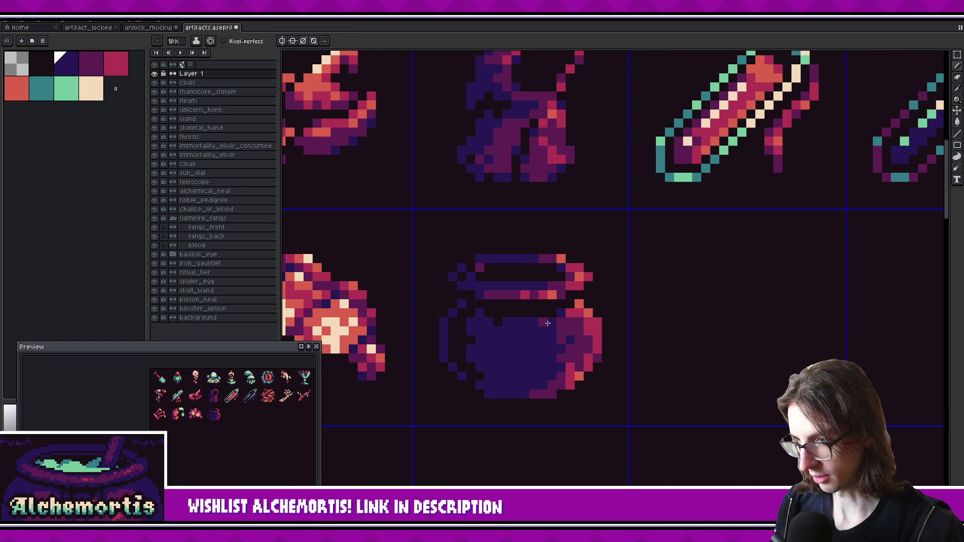
scroll(224, 409, "up", 1)
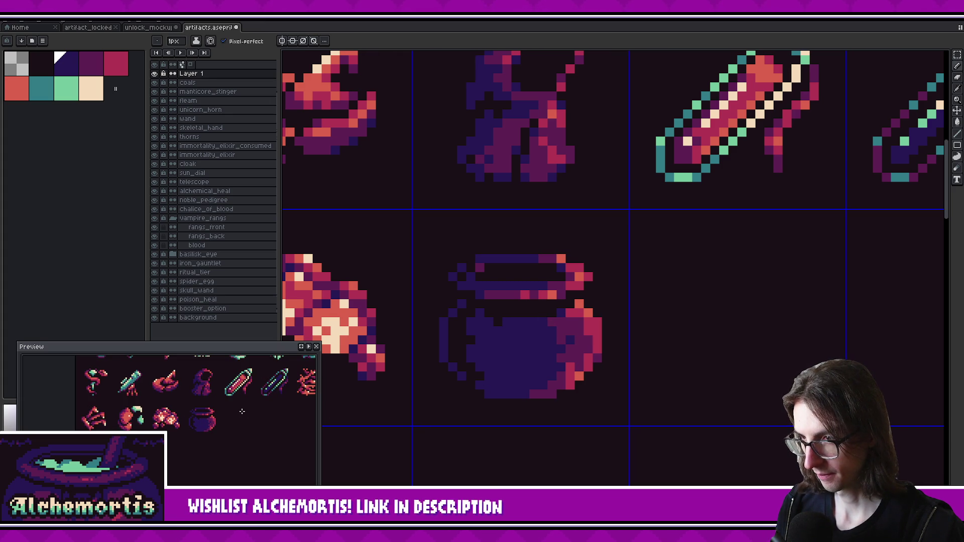
scroll(242, 411, "down", 1)
scroll(243, 411, "up", 1)
key("]")
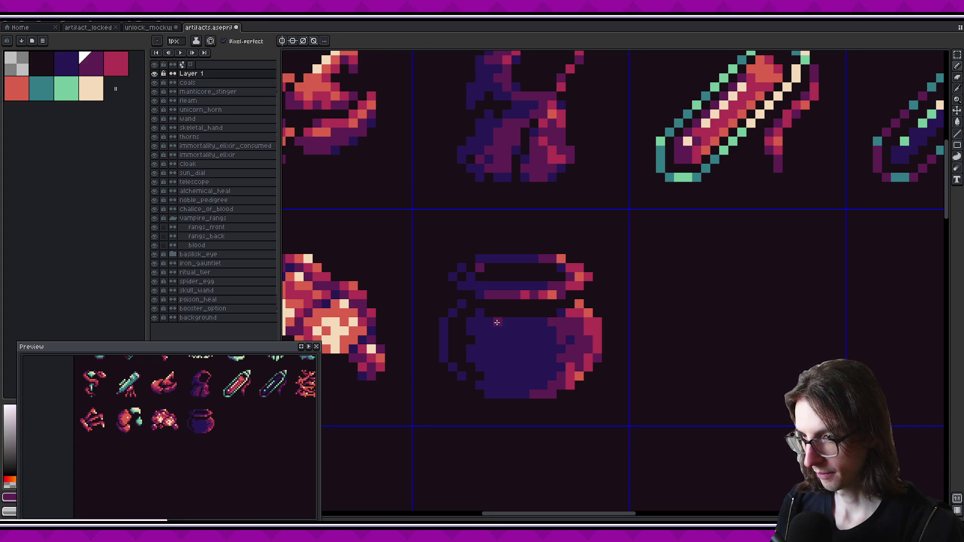
left_click(497, 329)
scroll(231, 400, "down", 1)
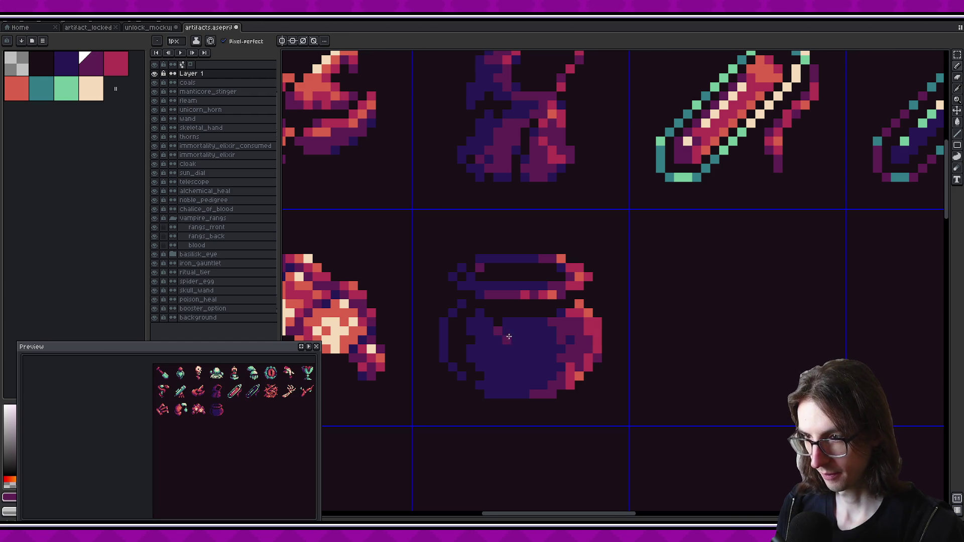
scroll(235, 400, "up", 1)
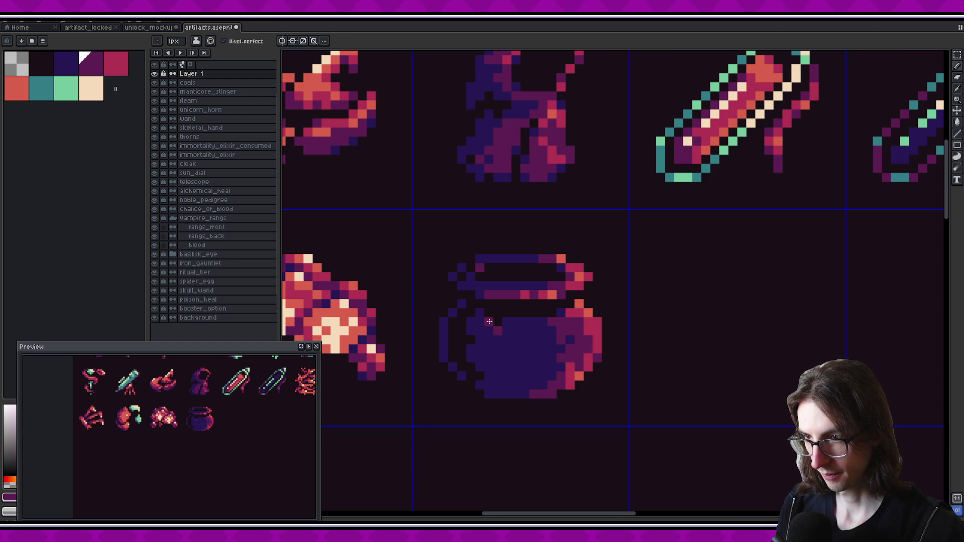
scroll(527, 339, "down", 3)
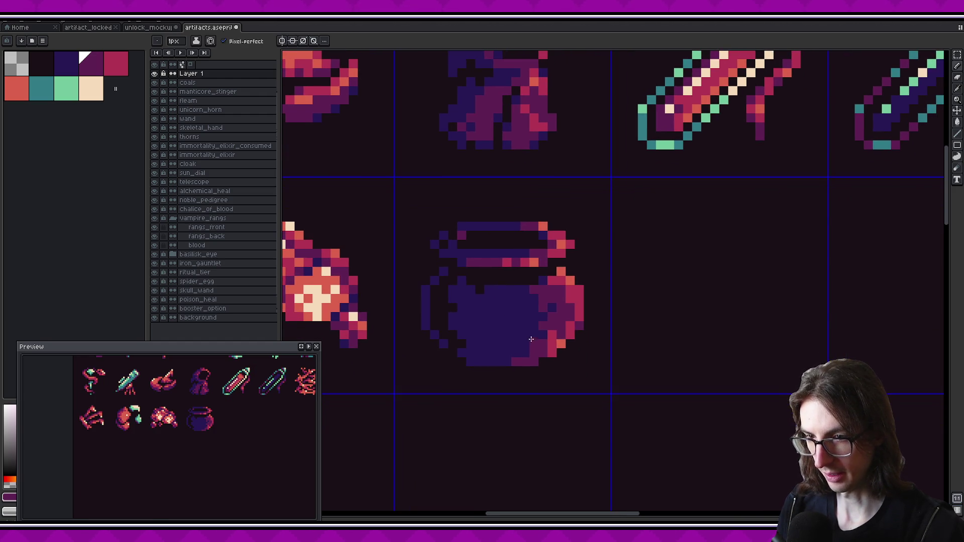
scroll(530, 342, "down", 3)
scroll(522, 332, "up", 5)
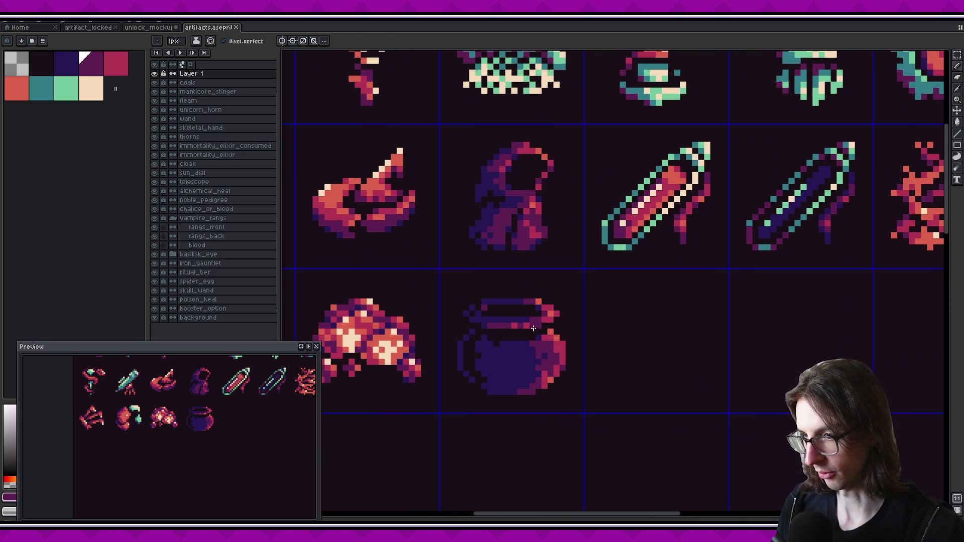
key("m")
left_click_drag(449, 280, 616, 439)
key("ctrl+d")
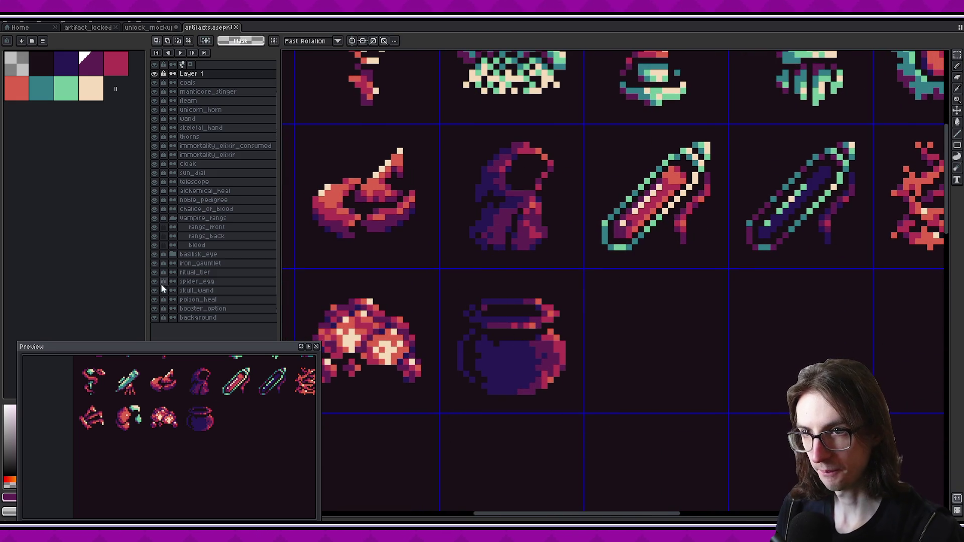
- Hide the background and recolour the cauldron's outline pixels dark purple
left_click(154, 317)
scroll(445, 305, "down", 1)
key("w")
left_click(463, 317)
key("f")
key("ctrl+d")
- Apply a black Outline effect around the cauldron
left_click(45, 70)
key("shift+o")
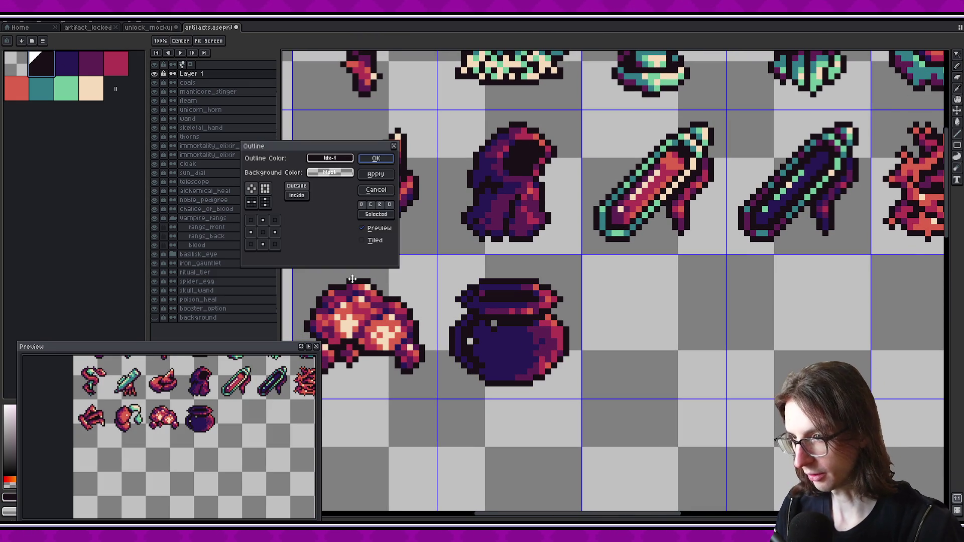
left_click(375, 158)
scroll(497, 326, "up", 2)
key("b")
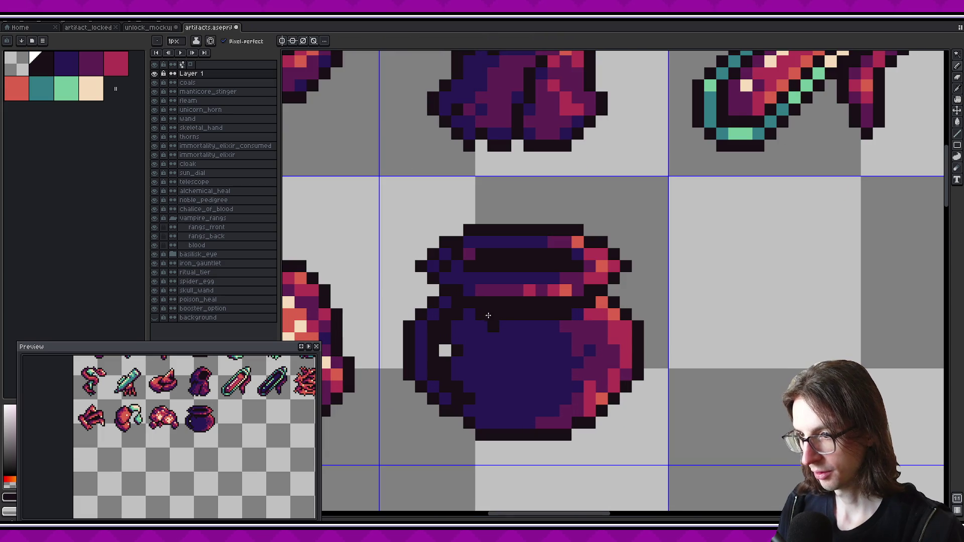
scroll(519, 316, "down", 3)
scroll(600, 326, "up", 2)
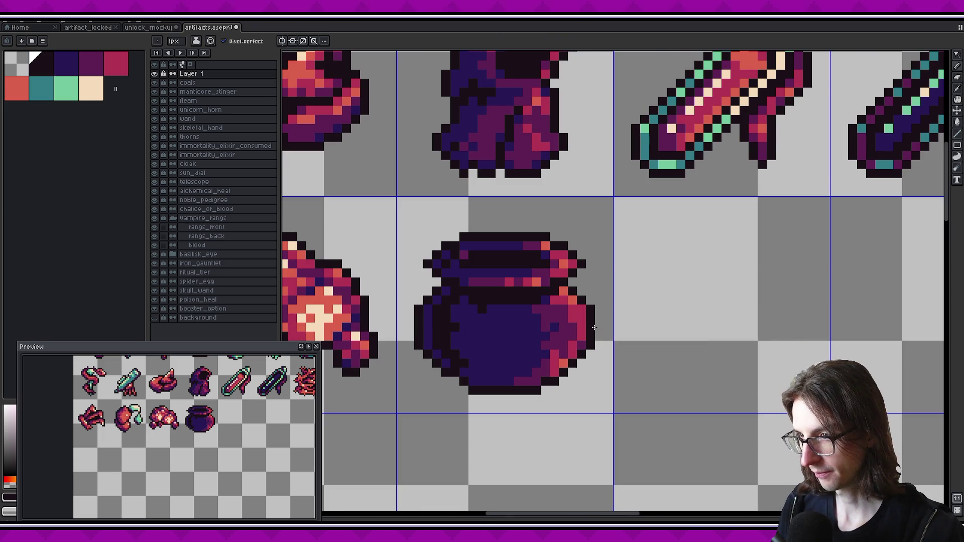
- Raise the cauldron one pixel and clean up the stray pixels beneath it
key("m")
left_click_drag(415, 209, 632, 405)
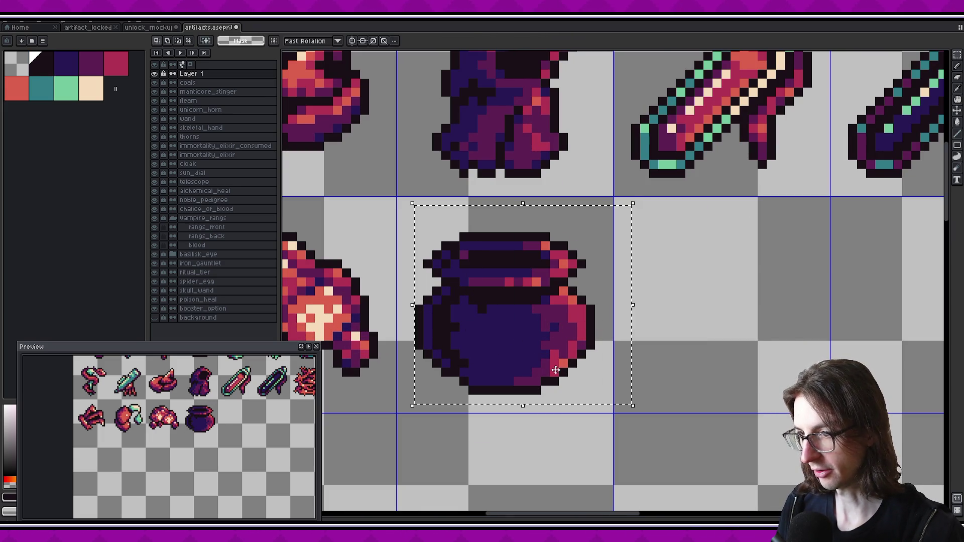
left_click_drag(520, 353, 520, 344)
key("ctrl+d")
key("b")
mouse_move(499, 387)
left_mouse_down()
mouse_move(499, 417)
mouse_move(500, 407)
left_mouse_up()
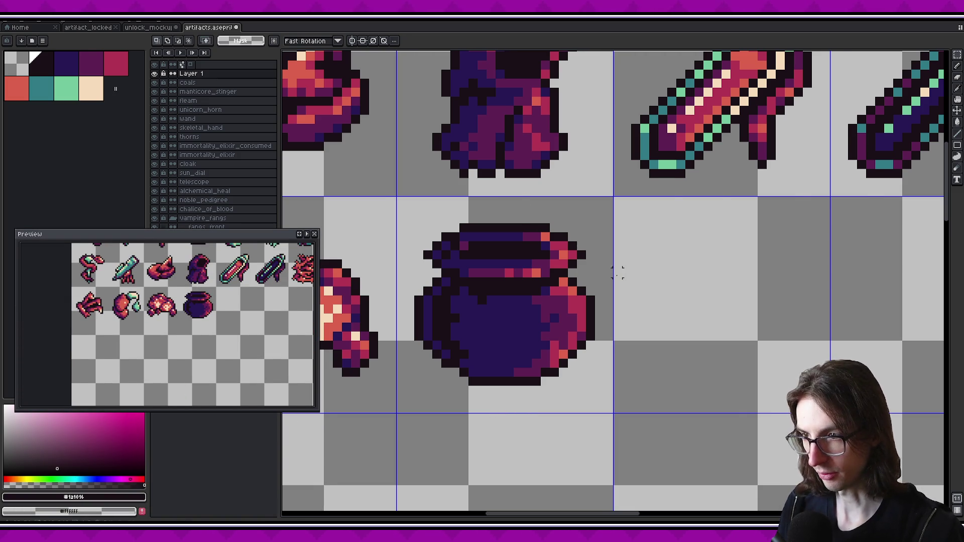
scroll(619, 271, "down", 3)
scroll(609, 284, "down", 3)
scroll(609, 285, "up", 3)
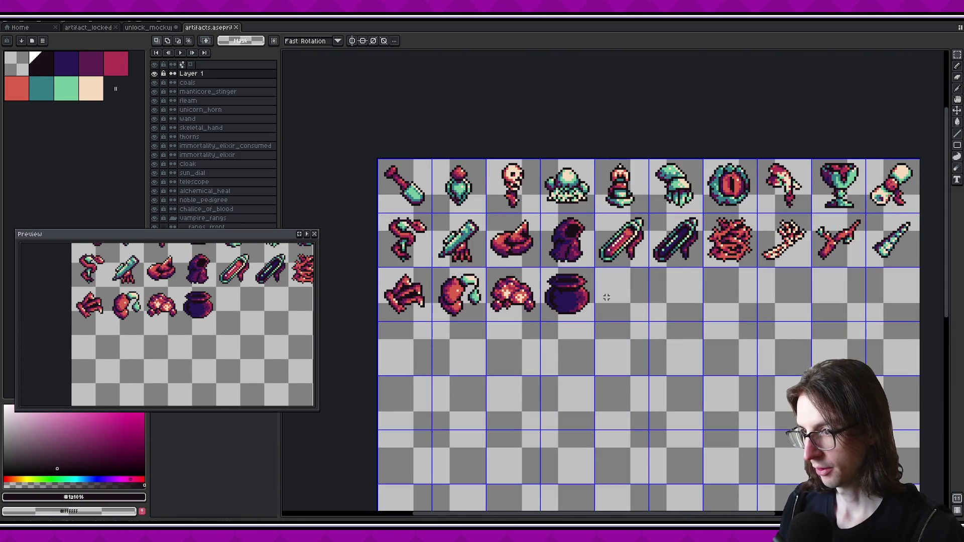
scroll(631, 307, "up", 2)
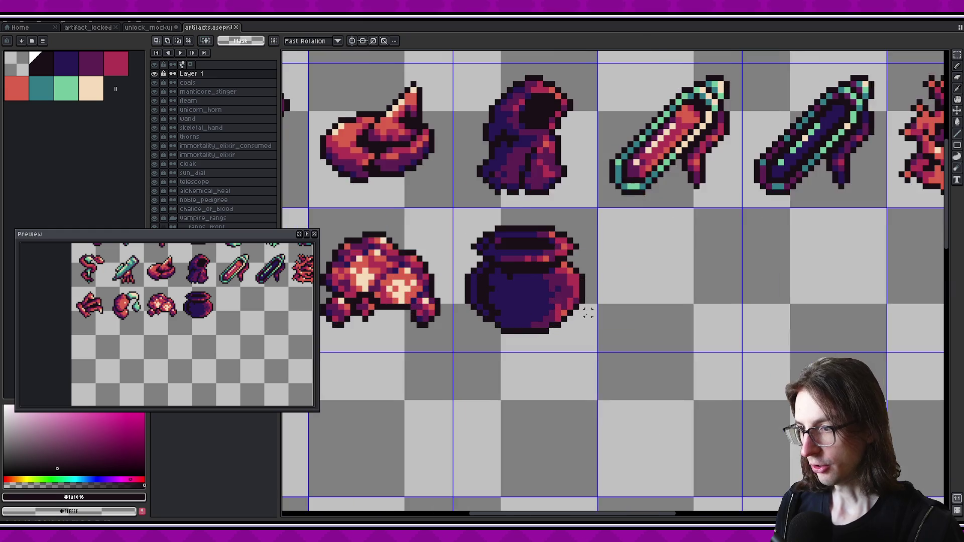
- Rename Layer 1 to 'pot', then save and export the artifact sheet
double_click(212, 73)
type("pot")
key("Return")
key("ctrl+s")
key("ctrl+alt+shift+s")
left_click(415, 295)
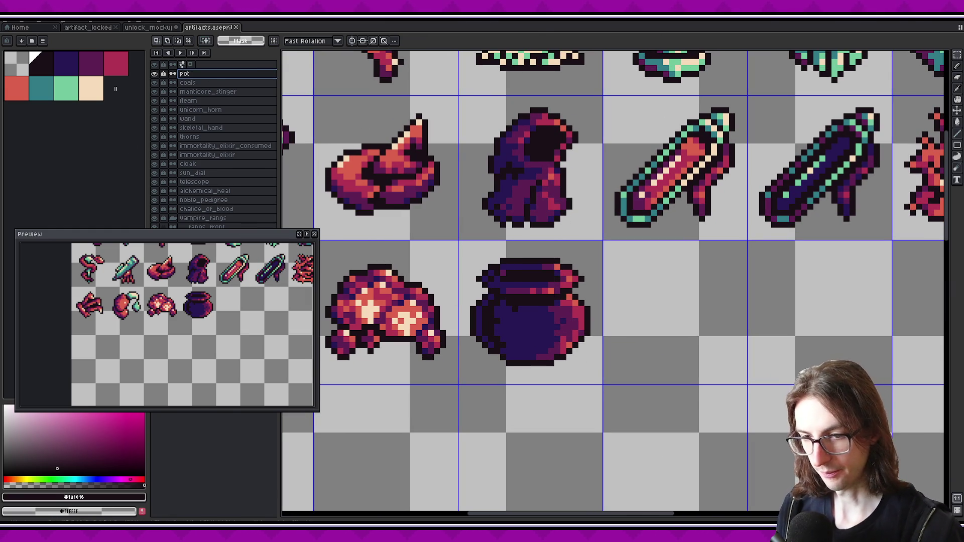
key("alt+Tab")
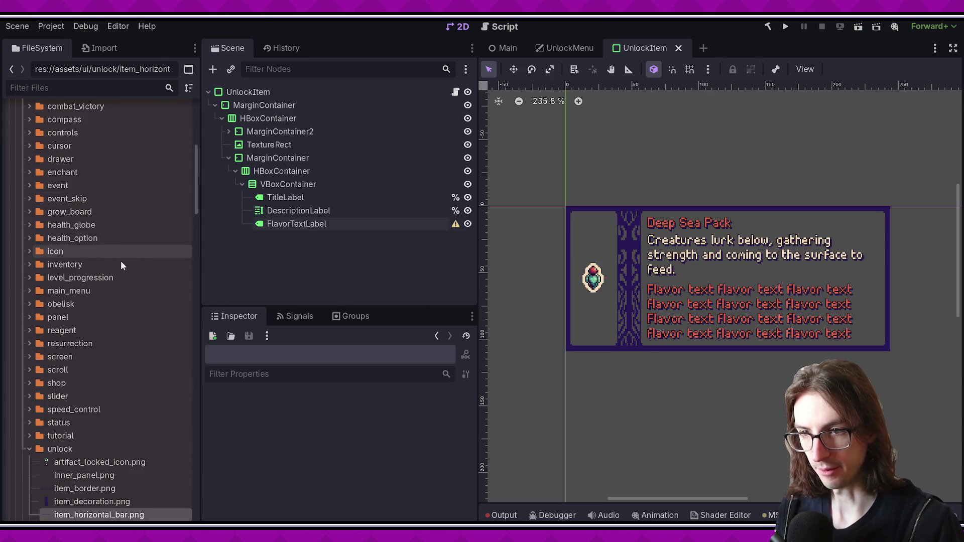
- Collapse the assets folders and expand the artifact data folder in FileSystem
left_click(18, 268)
left_click(16, 150)
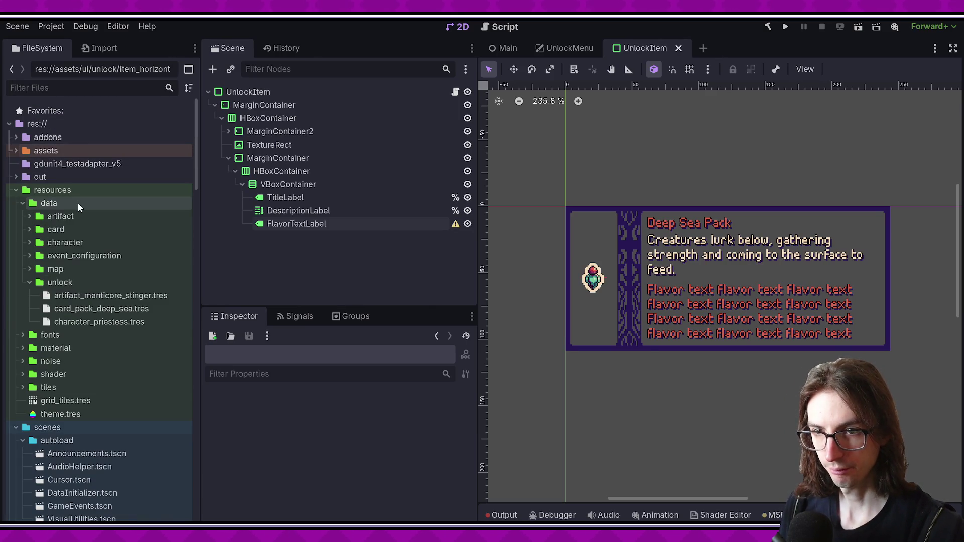
right_click(77, 203)
left_click(48, 219)
double_click(46, 219)
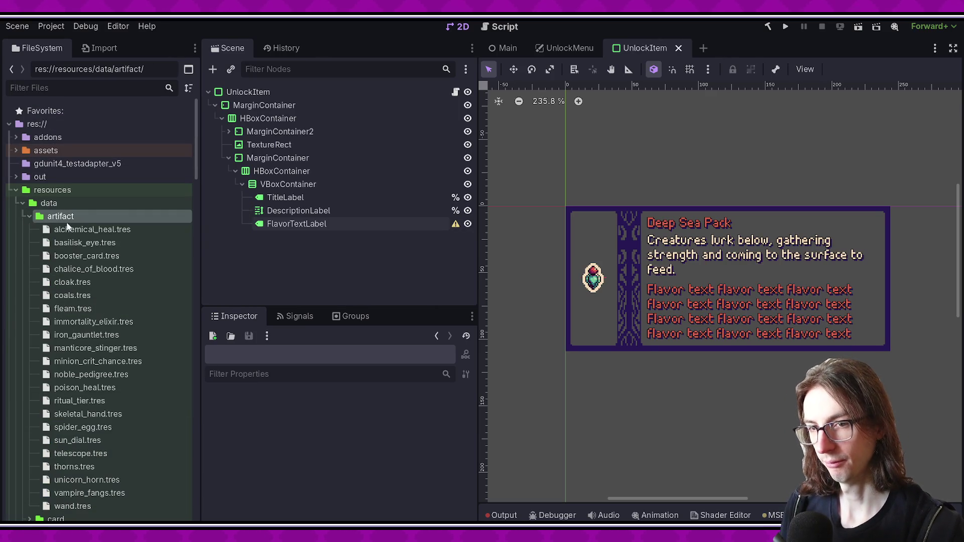
right_click(89, 217)
mouse_move(215, 224)
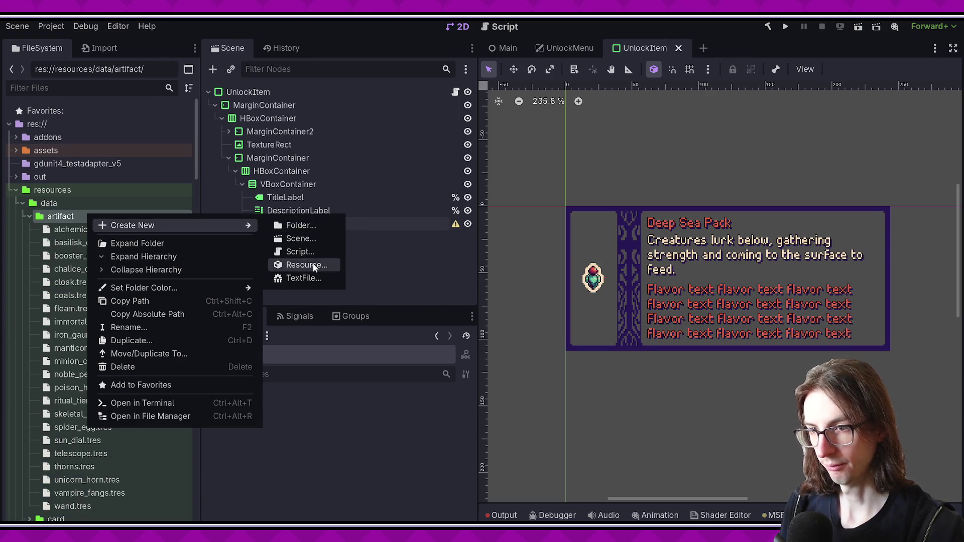
left_click(313, 265)
type("pot")
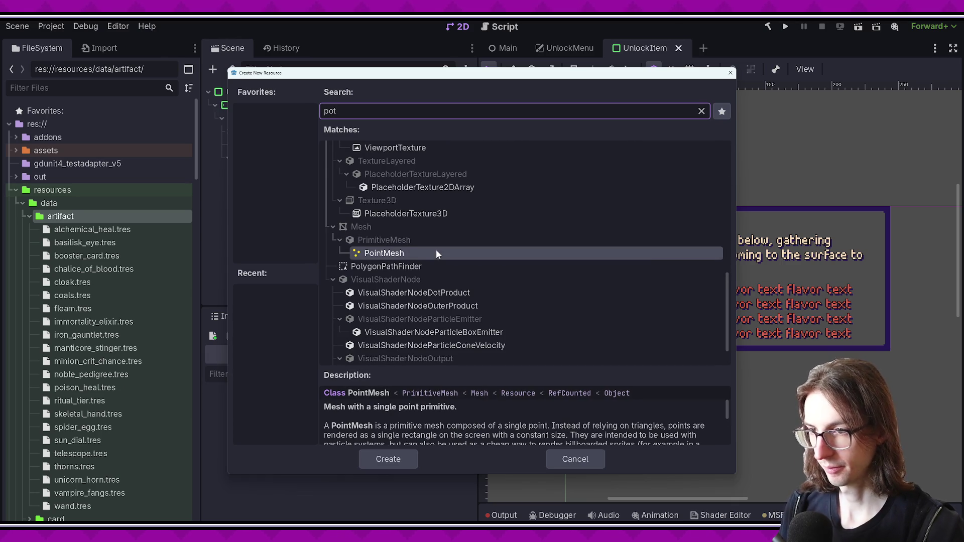
key("Escape")
- Create an ArtifactResource in the artifact folder, save it as pot.tres, and open it
right_click(108, 215)
mouse_move(185, 228)
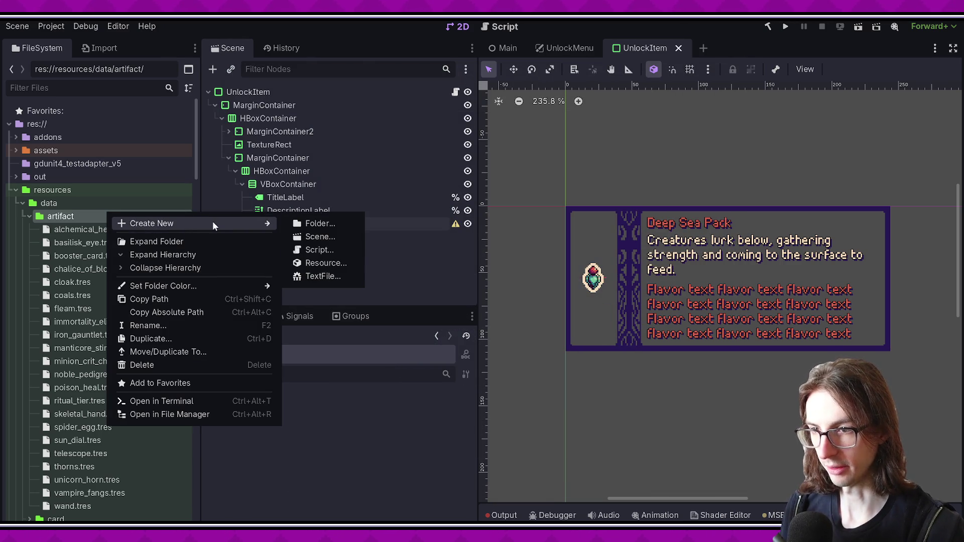
left_click(316, 262)
type("artfi")
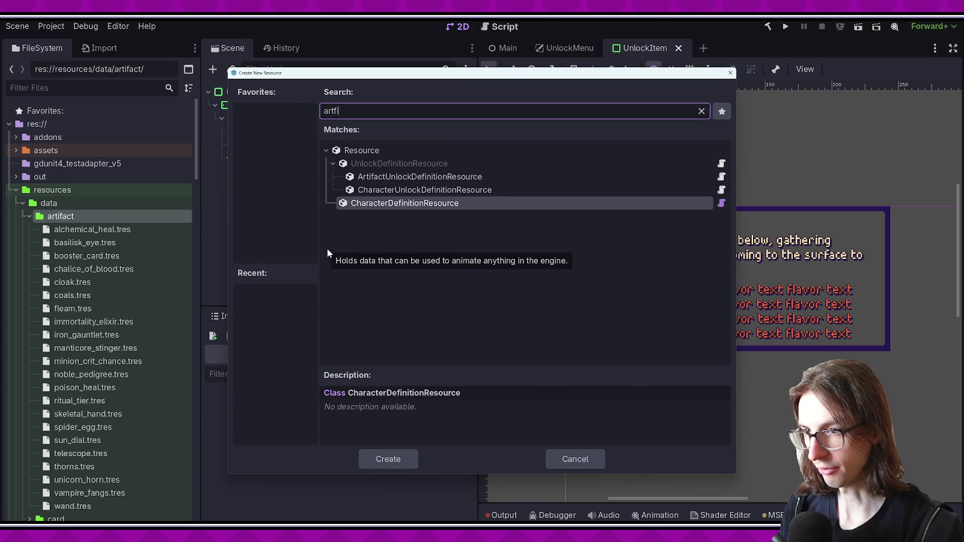
key("BackSpace")
key("BackSpace")
type("if")
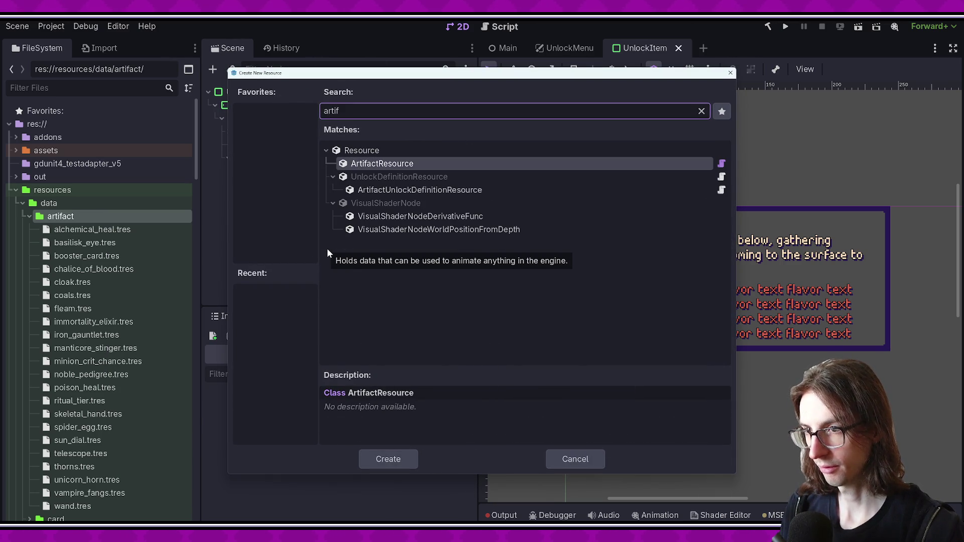
key("Return")
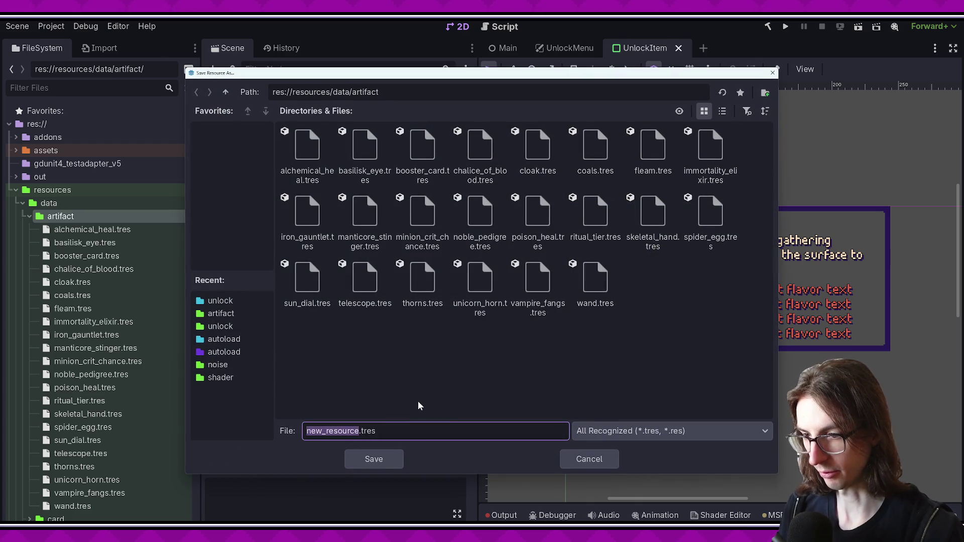
type("pot")
key("Return")
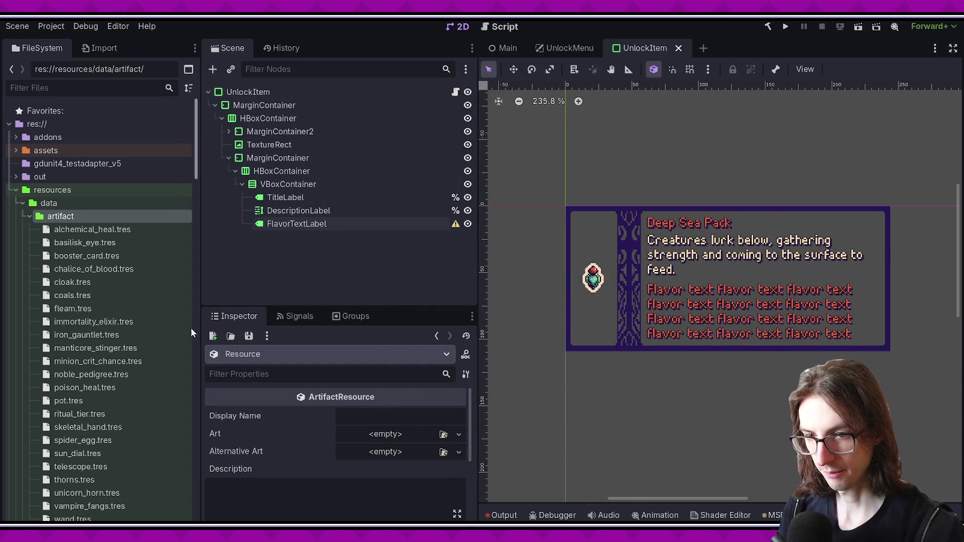
left_click(107, 400)
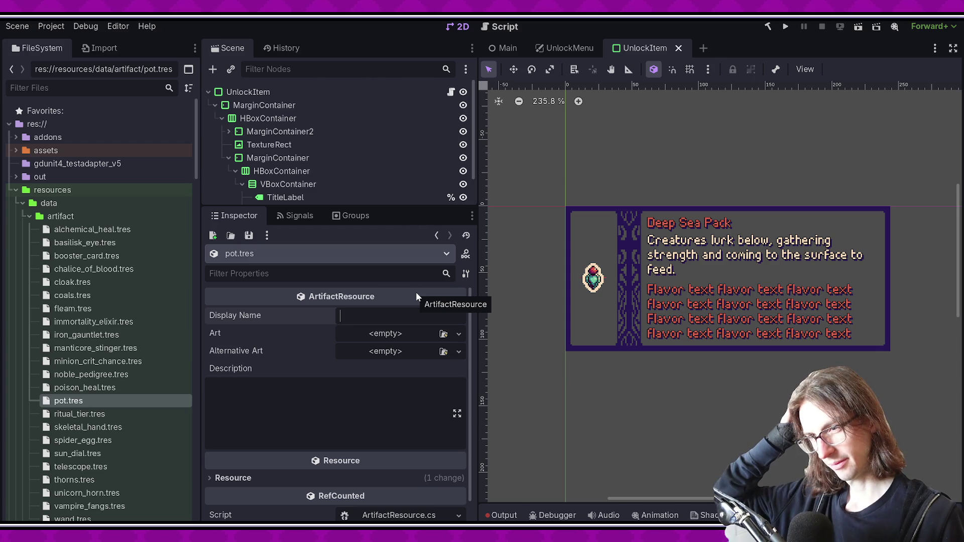
- Name the artifact 'Pot' and give it a unique copy of poison_heal's atlas art texture
type("Pot")
key("Tab")
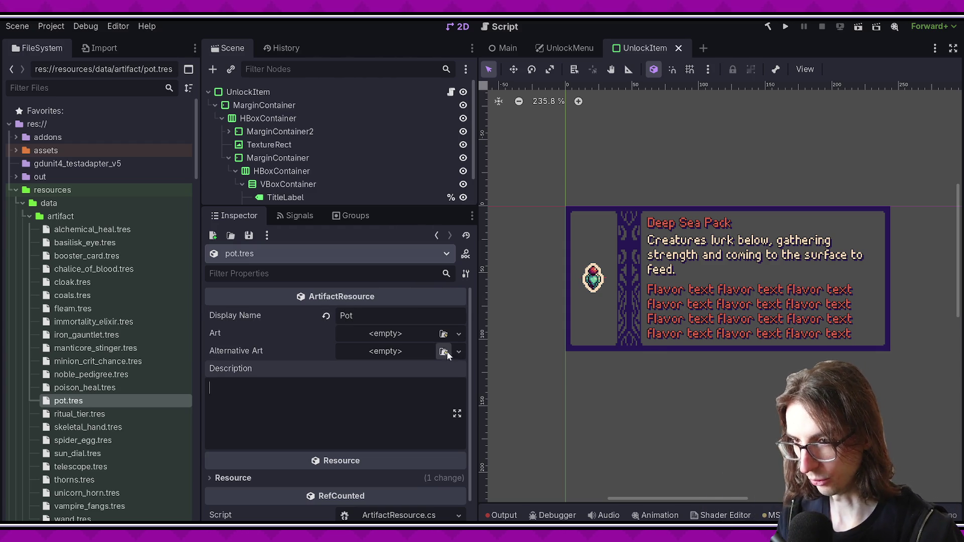
left_click(106, 387)
left_click(459, 344)
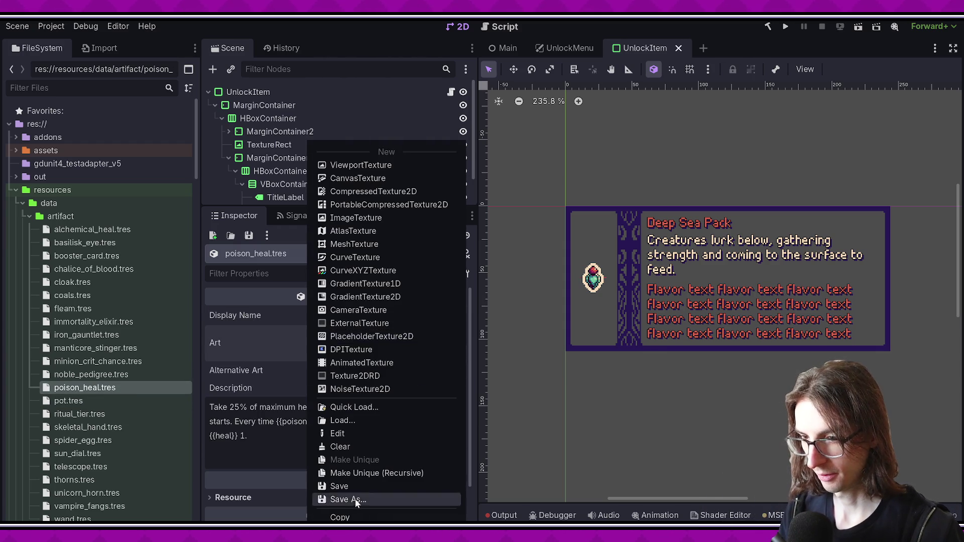
left_click(110, 375)
left_click(98, 400)
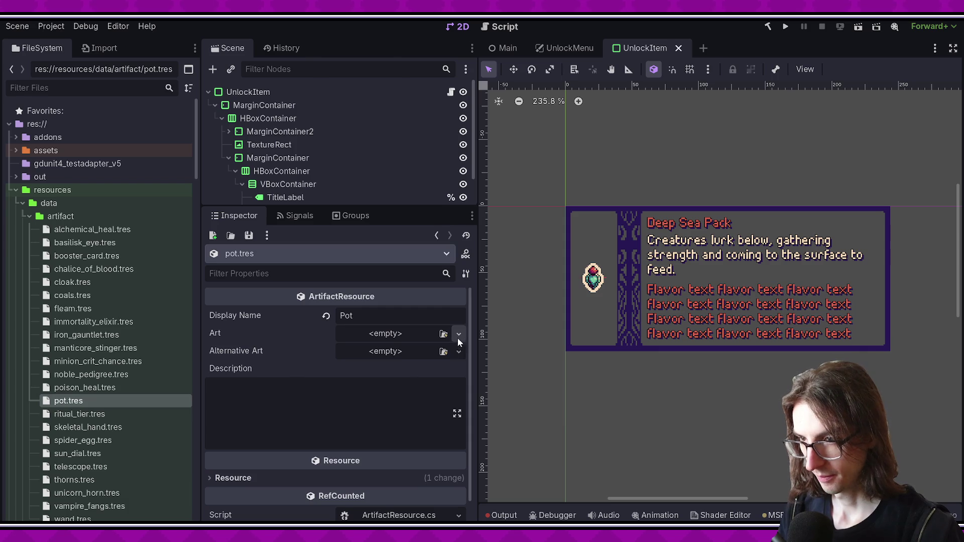
left_click(459, 336)
left_click(372, 515)
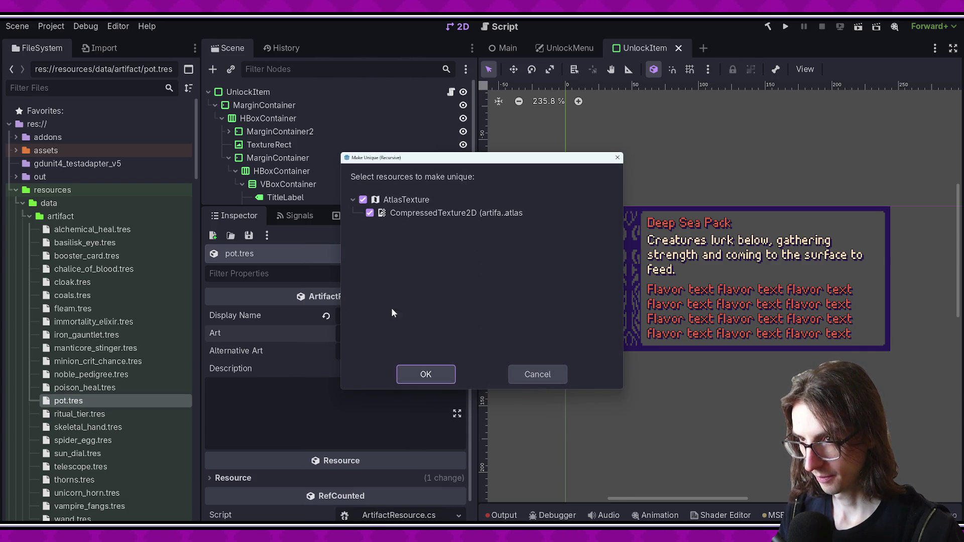
left_click(426, 374)
- Set the art region to the pot cell using grid snapping with a 24 px vertical step
left_click(390, 340)
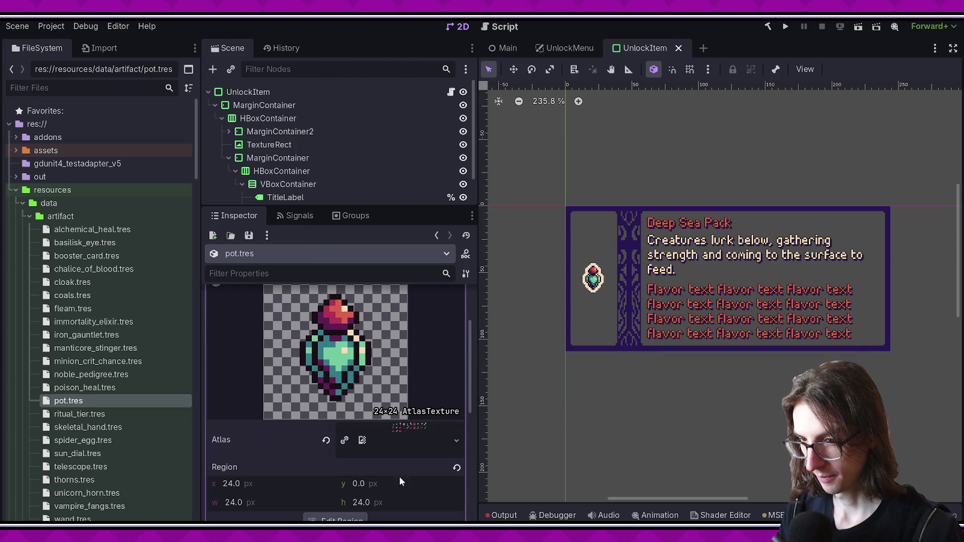
left_click(335, 517)
left_click(330, 155)
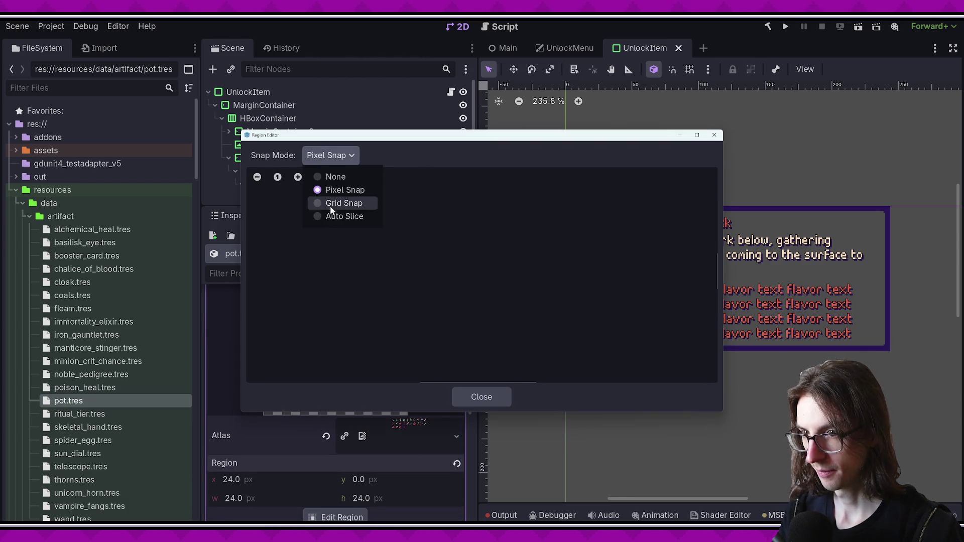
left_click(331, 155)
left_click(337, 203)
scroll(513, 203, "down", 5)
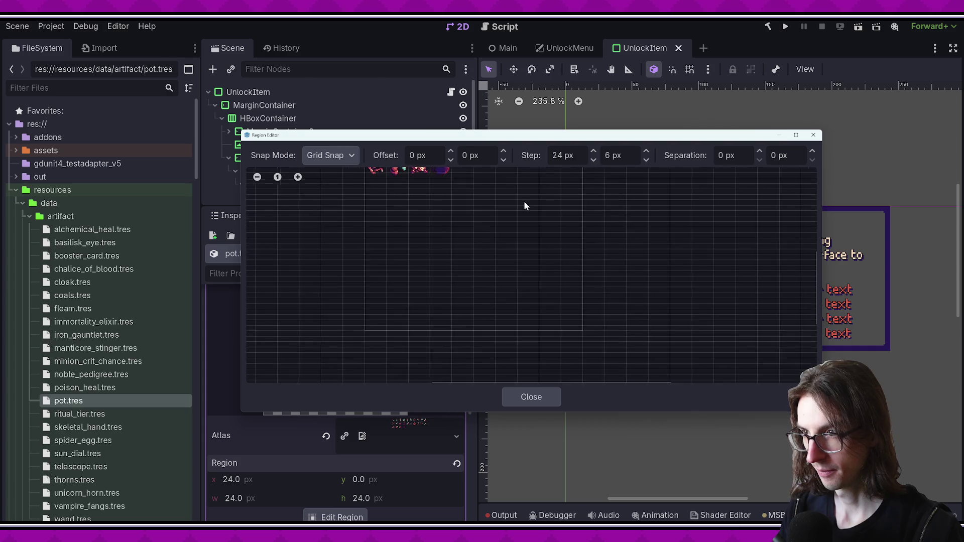
scroll(510, 217, "up", 3)
type("4")
key("Return")
scroll(466, 213, "up", 2)
left_click_drag(466, 213, 490, 262)
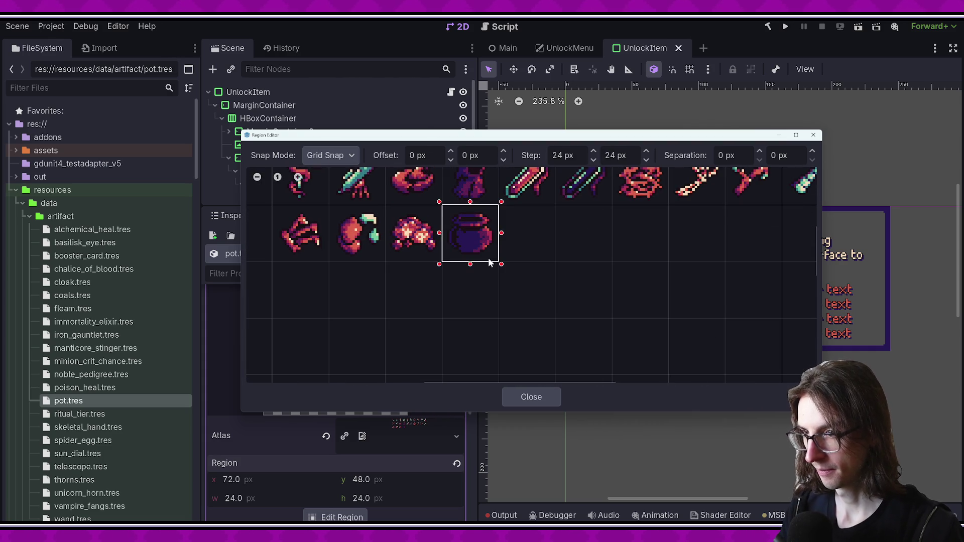
- Close the region editor and save the pot.tres scene
left_click(550, 395)
key("ctrl+s")
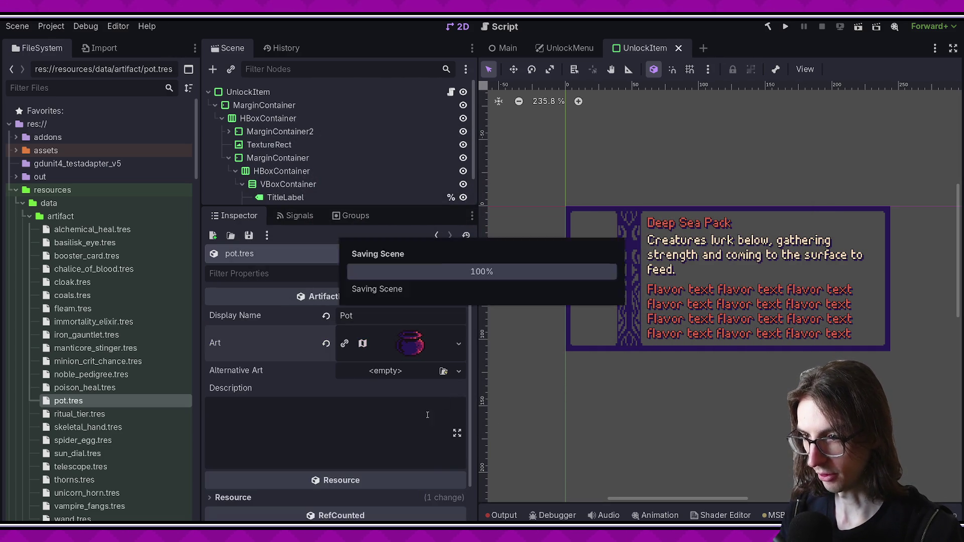
scroll(432, 414, "down", 2)
left_click(367, 398)
type("Alchemical reagents have a 25% chance to be applied twice when used in al")
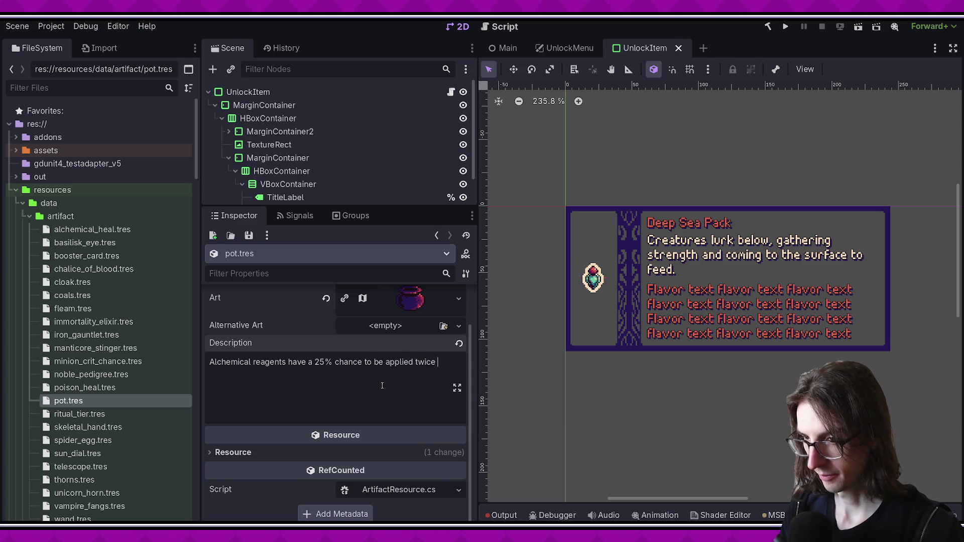
- Finish the Pot description so it ends 'when used in alchemy.' and return to VS Code
type("chemy.")
scroll(382, 386, "up", 1)
left_click_drag(379, 381, 225, 340)
left_click(387, 414)
triple_click(355, 398)
left_click(367, 406)
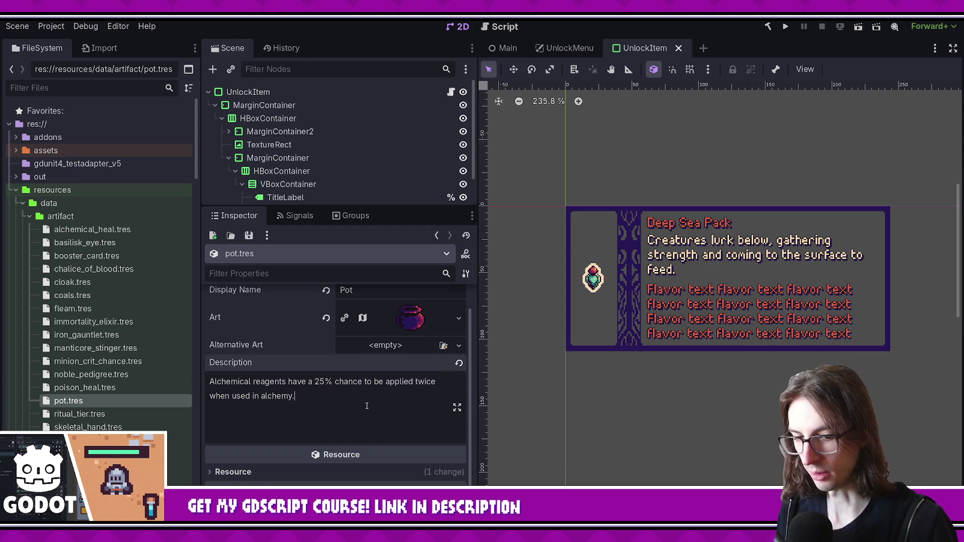
scroll(345, 422, "up", 1)
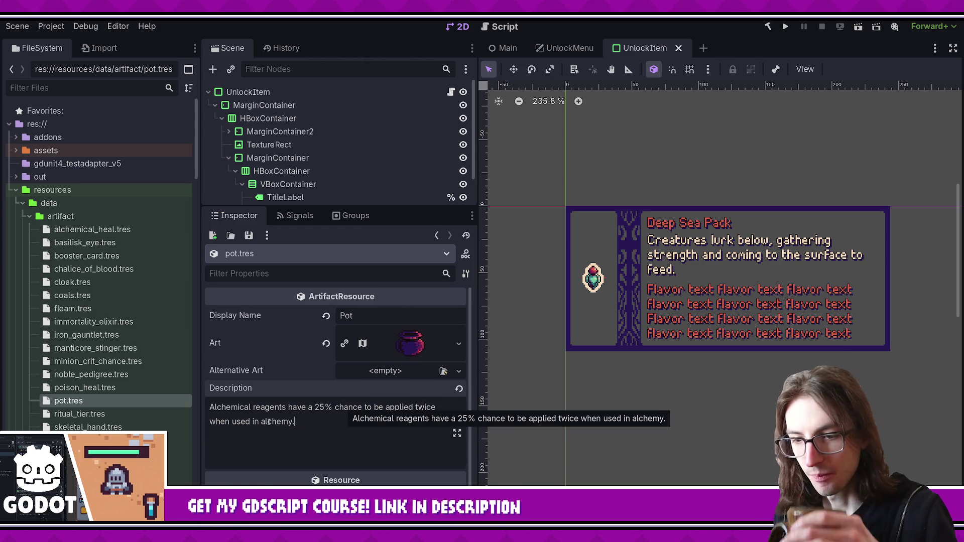
key("alt+Tab")
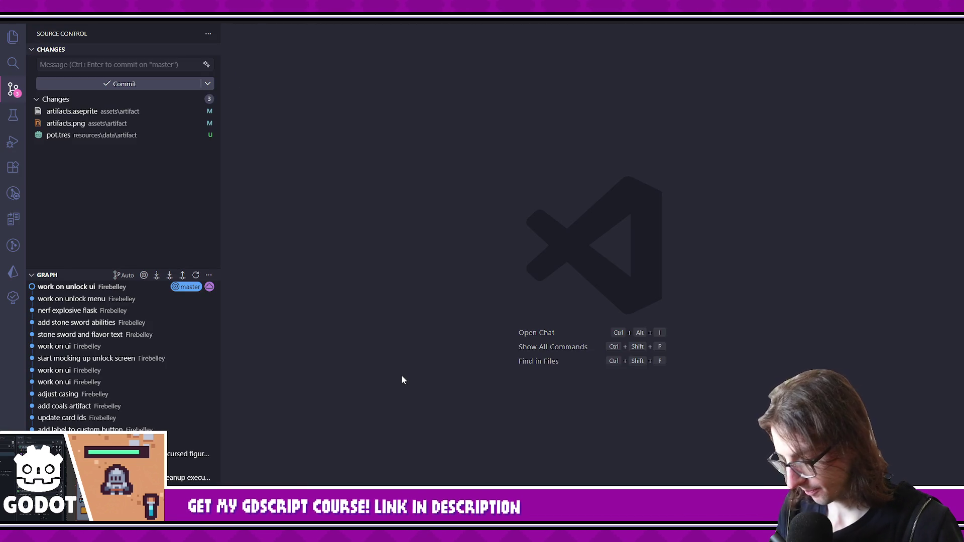
- Open ManticoreStinger.cs and Telescope.cs, and select all of Telescope's class code
key("ctrl+p")
type("manticore")
key("Return")
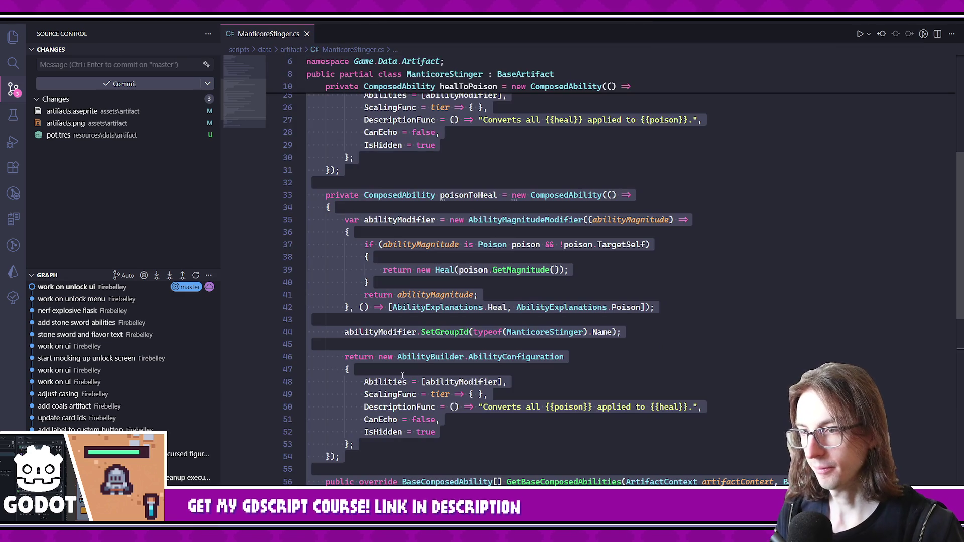
key("ctrl+p")
type("telescope")
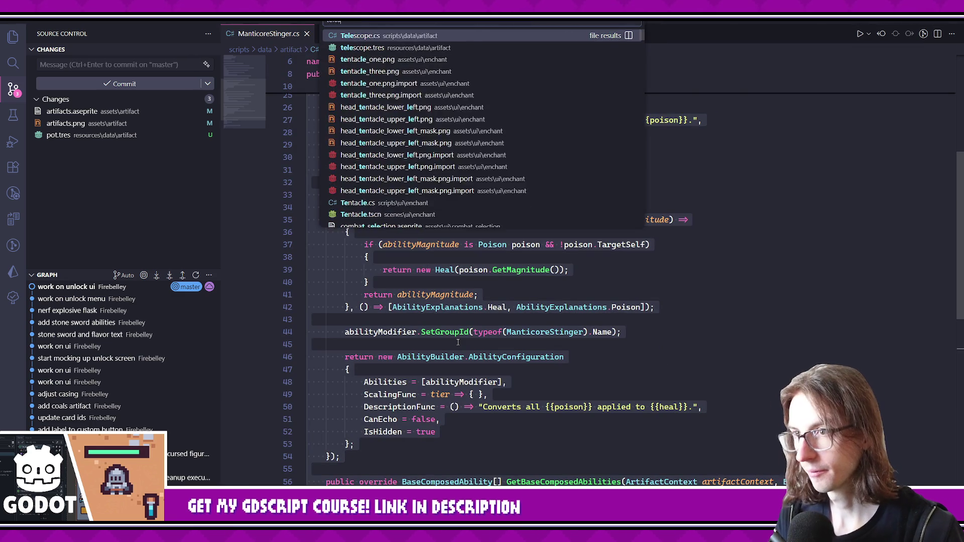
key("Return")
key("ctrl+a")
key("ctrl+c")
- Create Pot.cs in the artifact folder with the pasted code, rename the class to Pot, and save
left_click(13, 37)
scroll(142, 239, "up", 6)
right_click(65, 202)
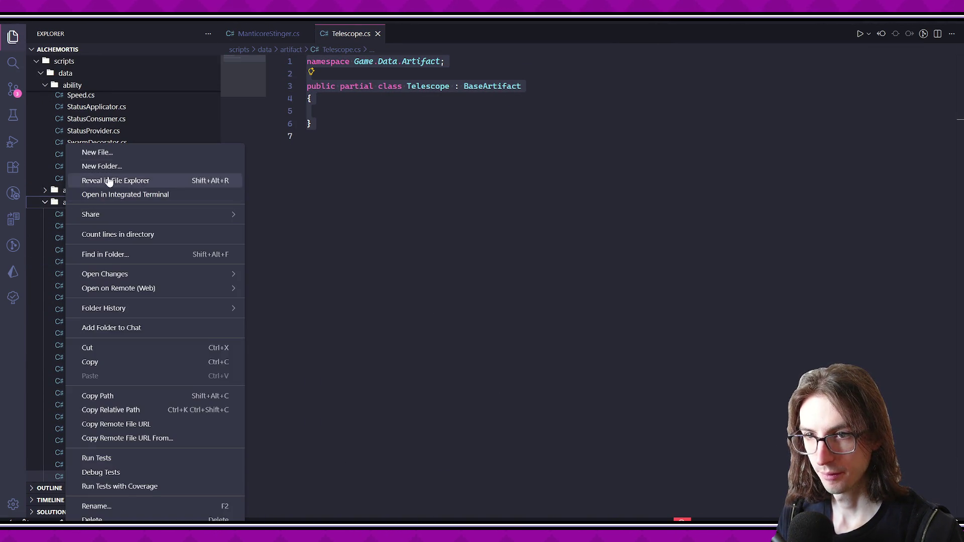
left_click(108, 152)
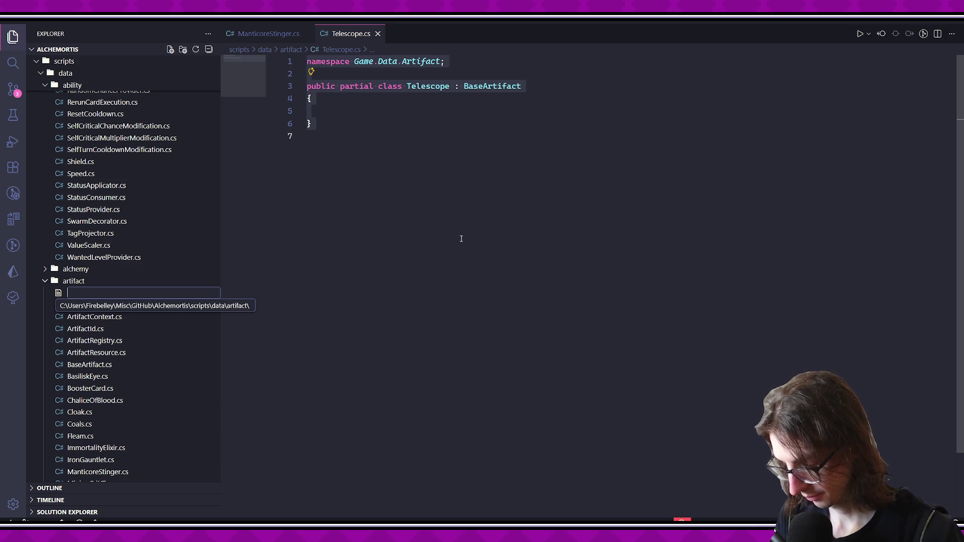
type("Pot.cs")
key("Return")
key("ctrl+v")
double_click(428, 86)
type("Pot")
key("ctrl+s")
left_click(542, 161)
- Close the Telescope.cs and ManticoreStinger.cs tabs and open AlchemyManager.cs via 'alchemyman'
middle_click(352, 36)
middle_click(284, 37)
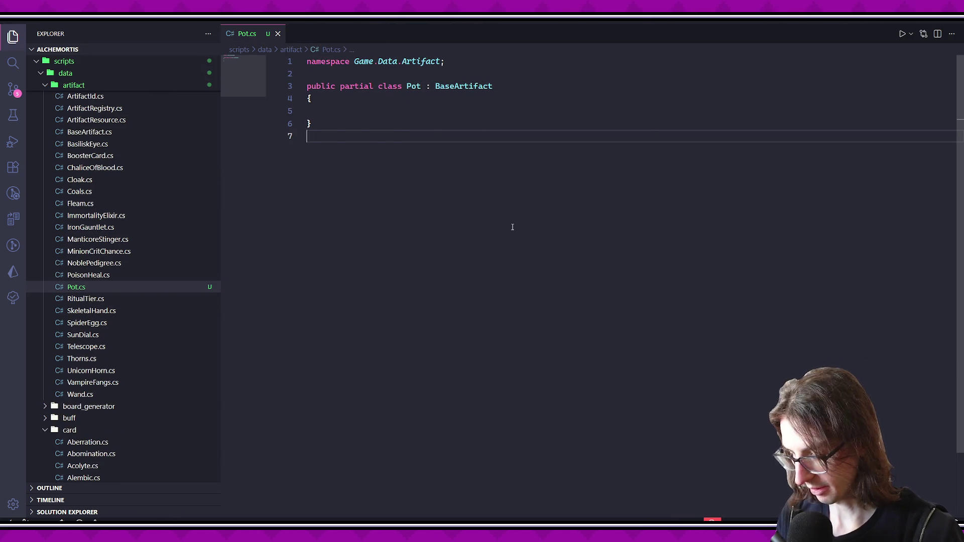
key("ctrl+p")
type("alchemyman")
key("Return")
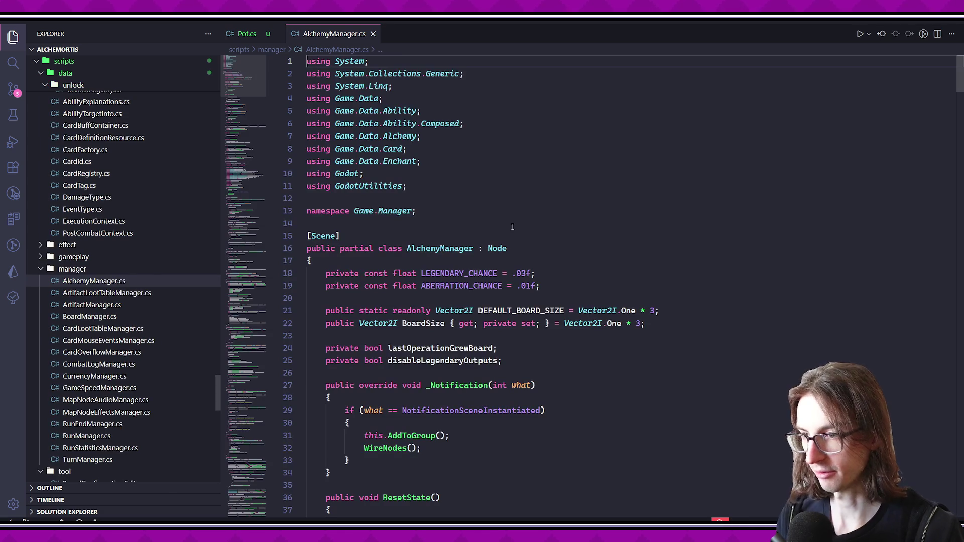
- Scroll through AlchemyManager.cs and inspect the GetAbilitiesFromReagents method
mouse_move(959, 70)
left_mouse_down()
mouse_move(960, 404)
mouse_move(961, 201)
left_mouse_up()
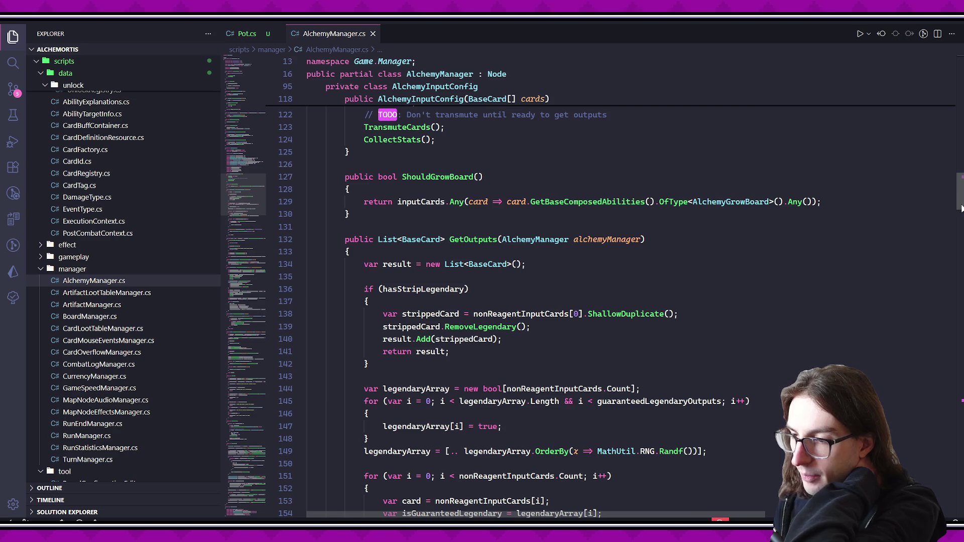
scroll(959, 206, "down", 5)
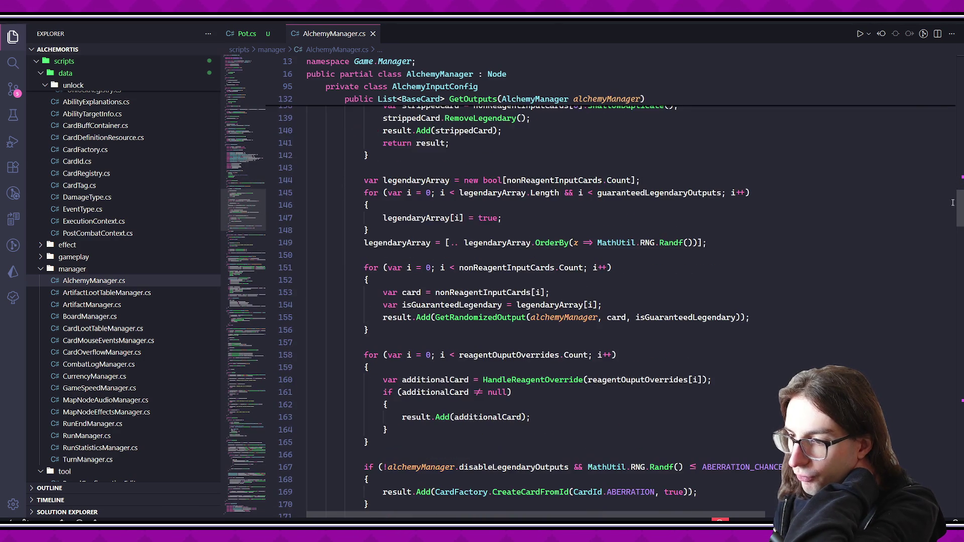
scroll(951, 203, "down", 3)
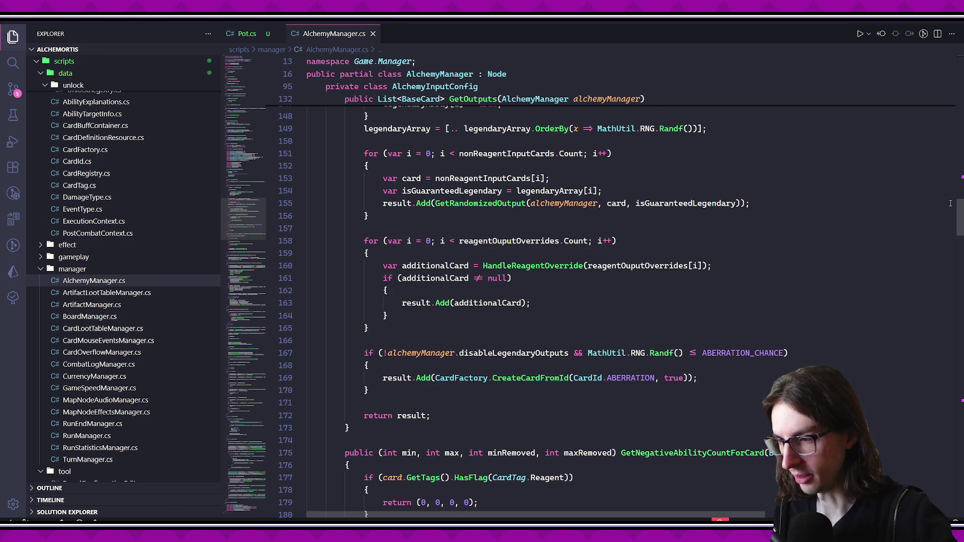
scroll(888, 219, "down", 2)
scroll(888, 220, "down", 11)
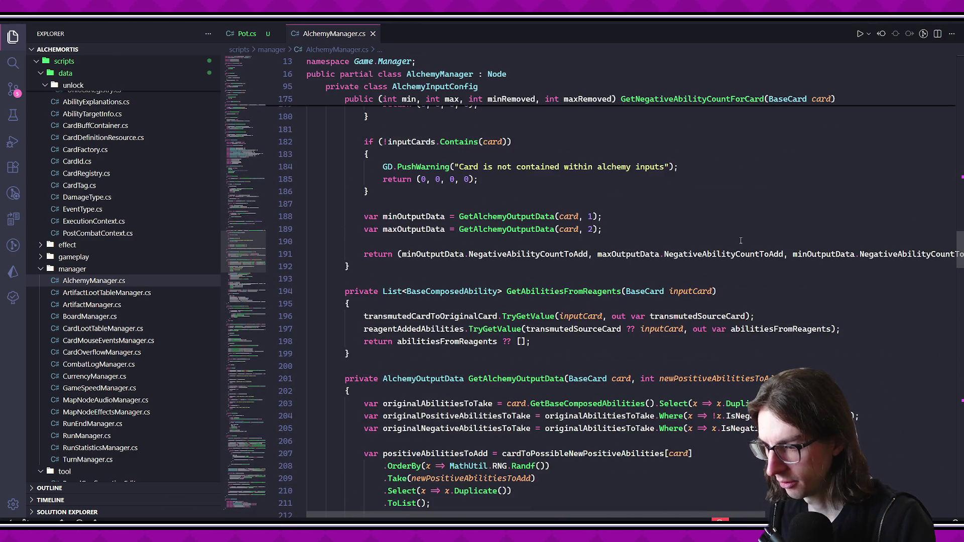
left_click(557, 199)
left_click(600, 257)
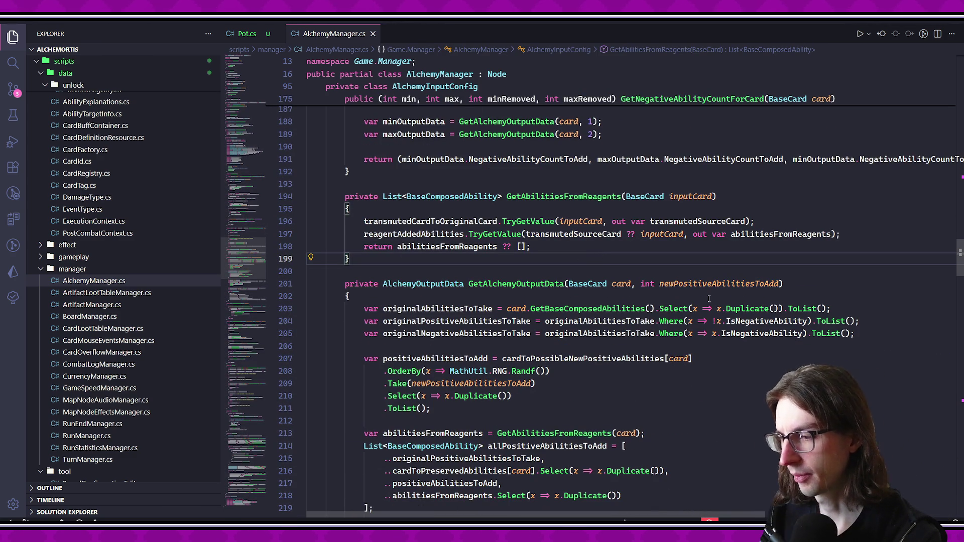
- Narrow the file tree to widen the code area and review the surrounding code
scroll(734, 322, "down", 20)
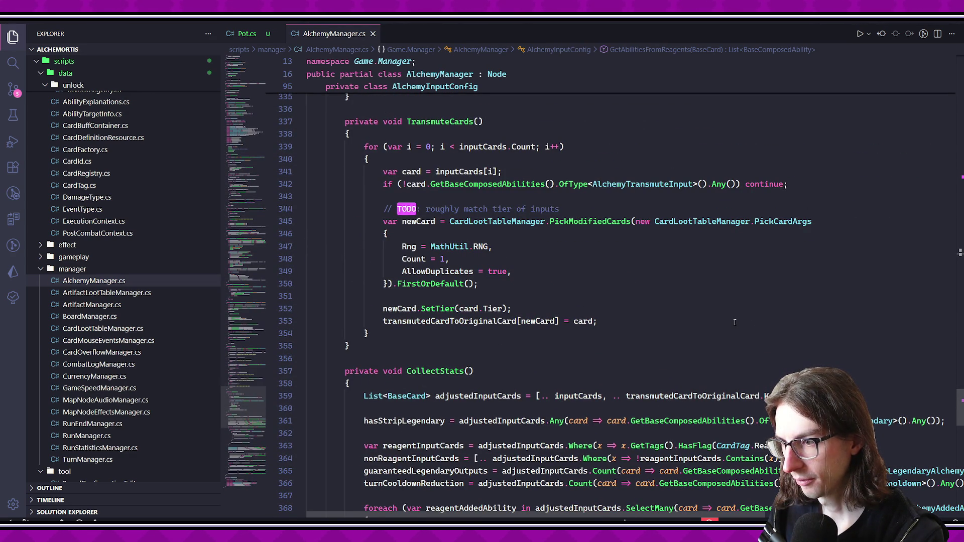
scroll(708, 311, "down", 5)
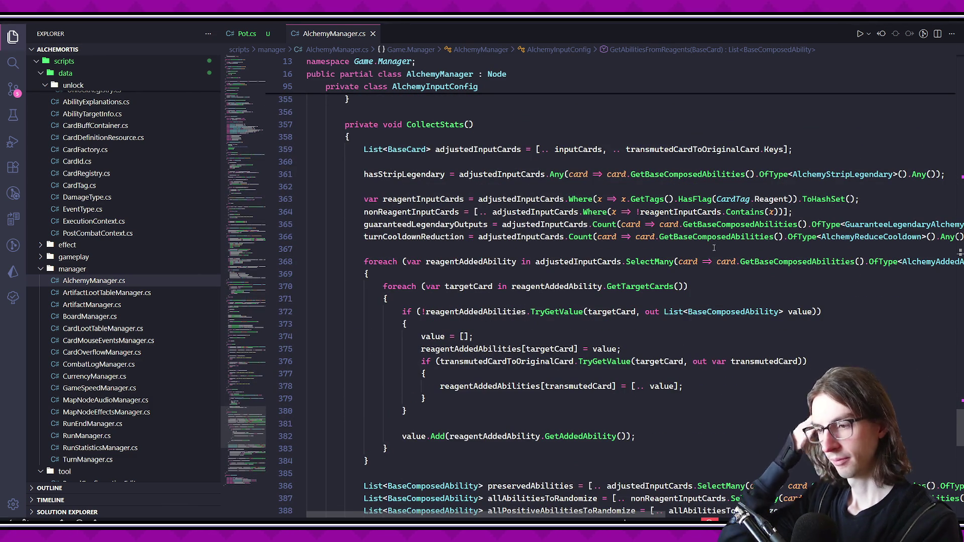
mouse_move(960, 422)
left_mouse_down()
mouse_move(958, 181)
mouse_move(960, 205)
left_mouse_up()
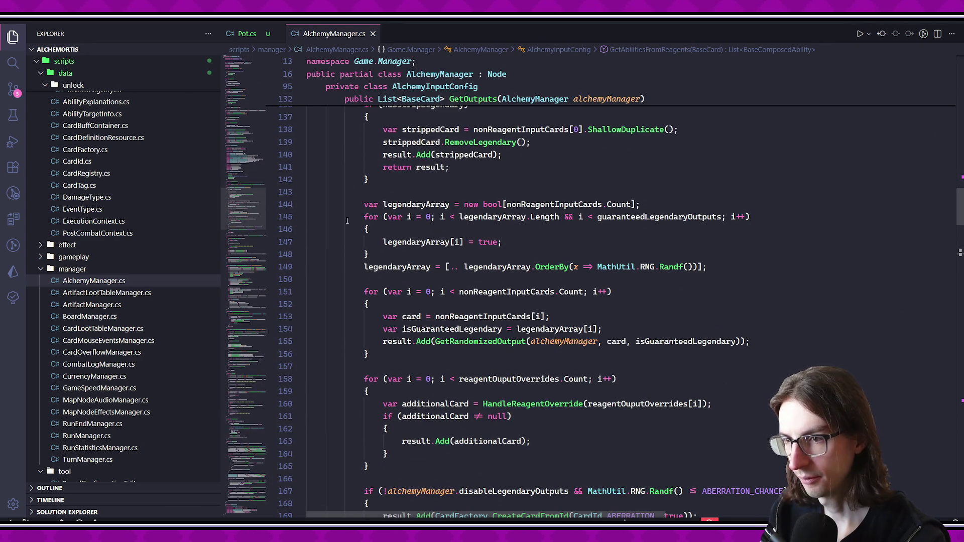
left_click_drag(222, 197, 172, 201)
scroll(553, 274, "down", 3)
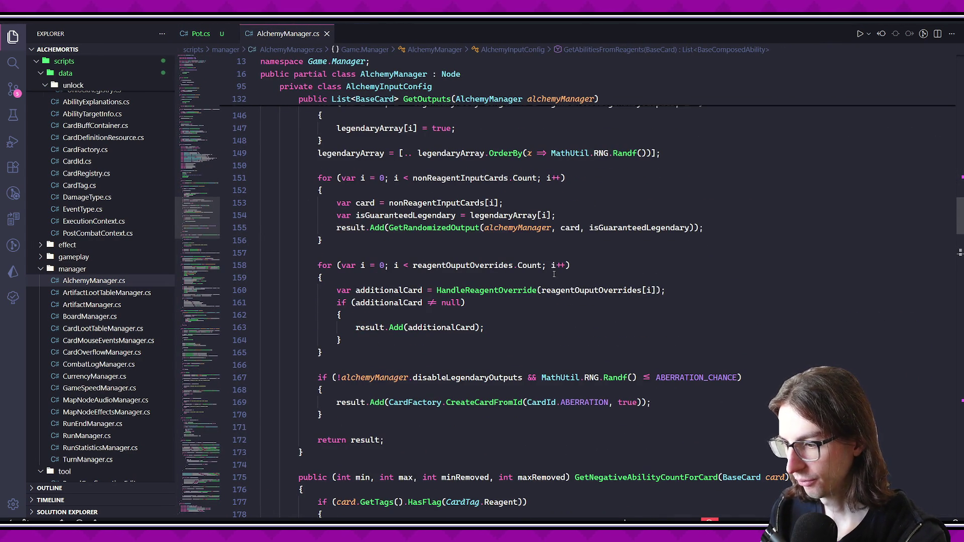
scroll(553, 273, "down", 6)
scroll(522, 295, "up", 4)
scroll(523, 295, "up", 1)
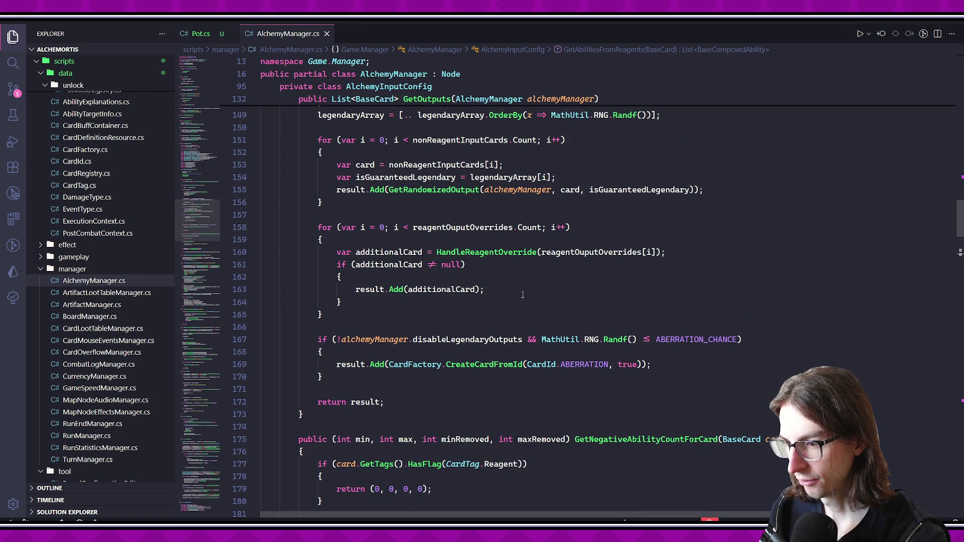
scroll(522, 296, "up", 3)
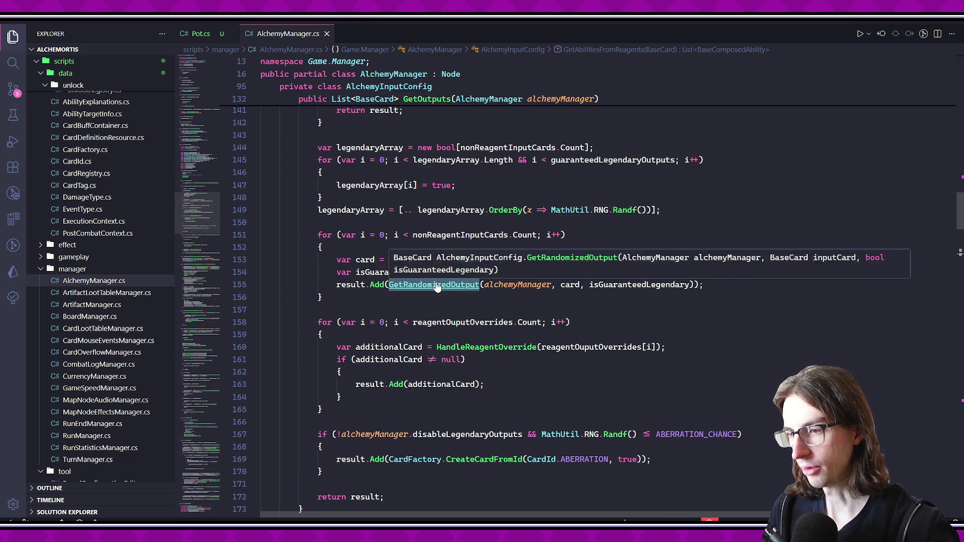
- Jump to GetRandomizedOutput and examine isLegendary, FinalCriticalChance (line 273) and PositiveAbilitiesToAdd (line 280)
left_click(437, 286, "ctrl")
left_click(530, 314)
scroll(531, 343, "down", 2)
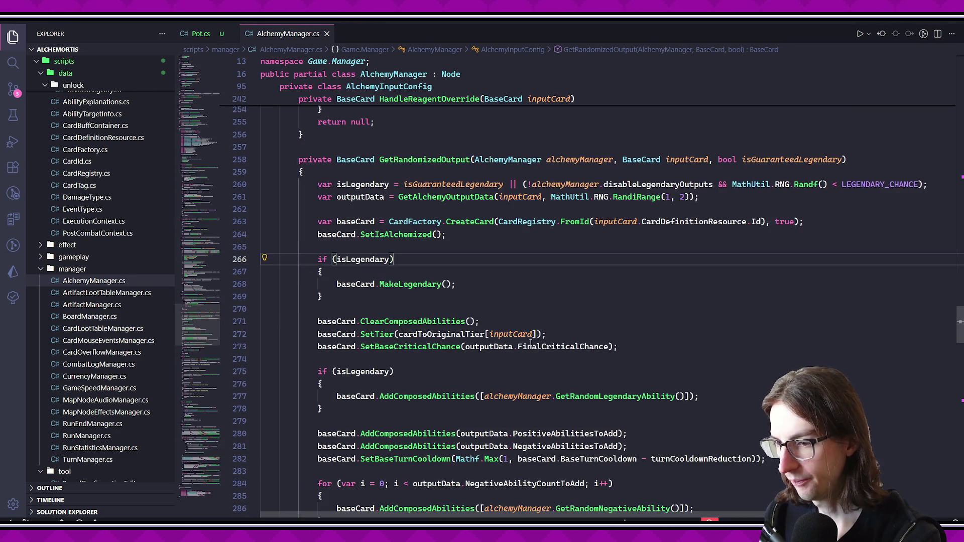
scroll(552, 346, "down", 1)
left_click(563, 327)
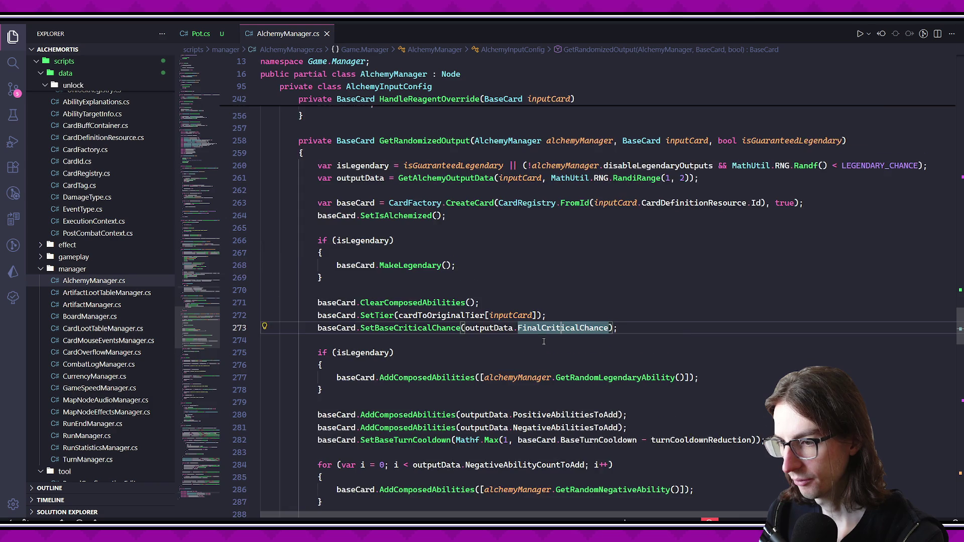
scroll(543, 342, "down", 3)
left_click(562, 358)
scroll(955, 302, "up", 17)
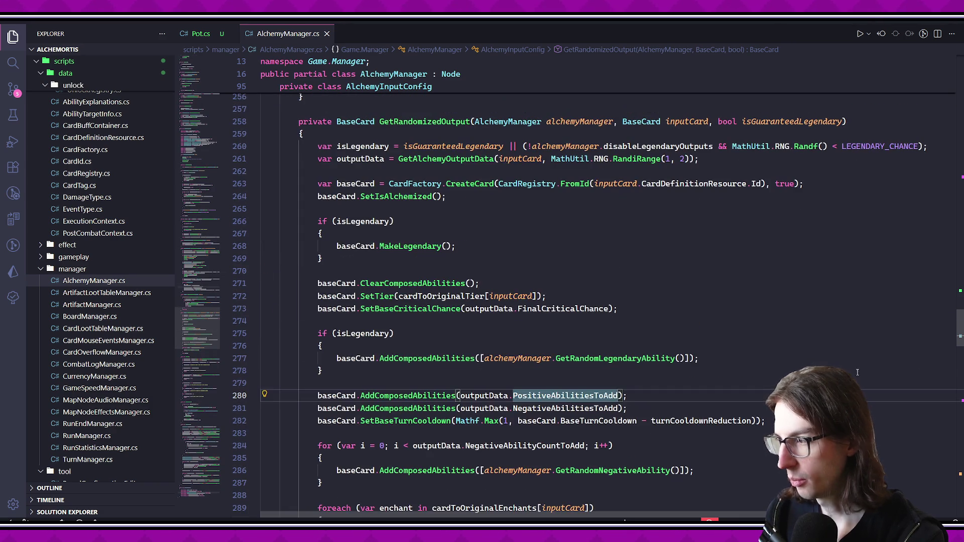
scroll(955, 281, "up", 10)
scroll(956, 281, "down", 5)
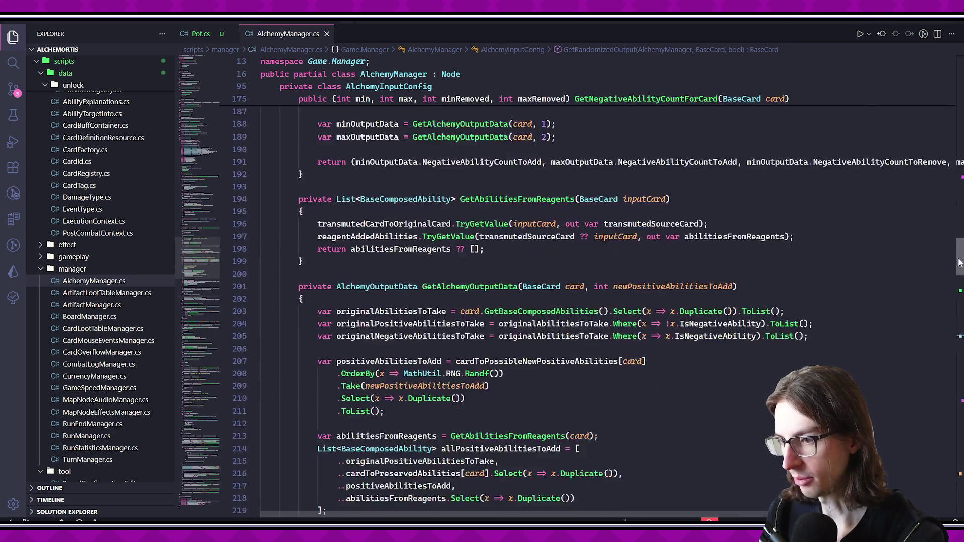
- Look at GetAlchemyOutputData and jump to the GetAbilitiesFromReagents definition
left_click(480, 190)
left_click(480, 197)
scroll(674, 317, "down", 6)
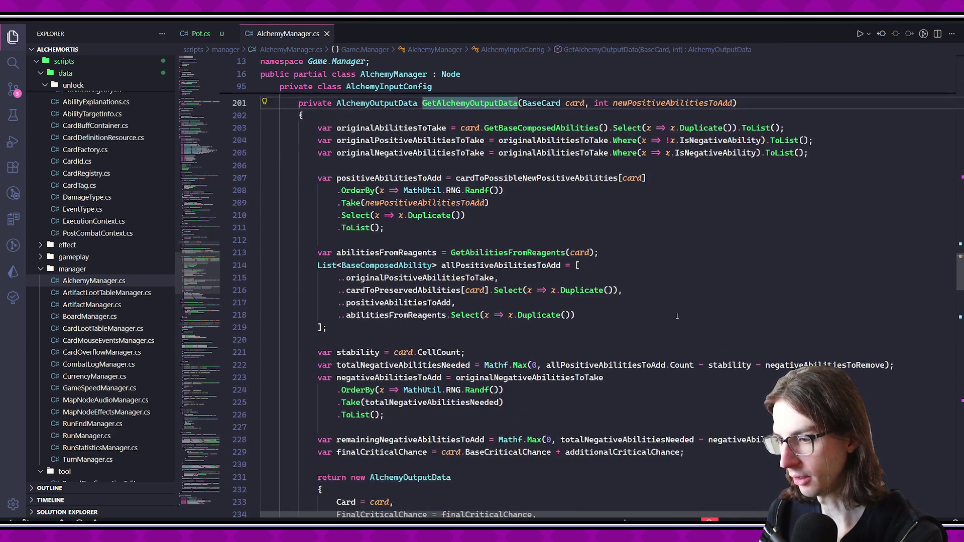
scroll(673, 319, "up", 3)
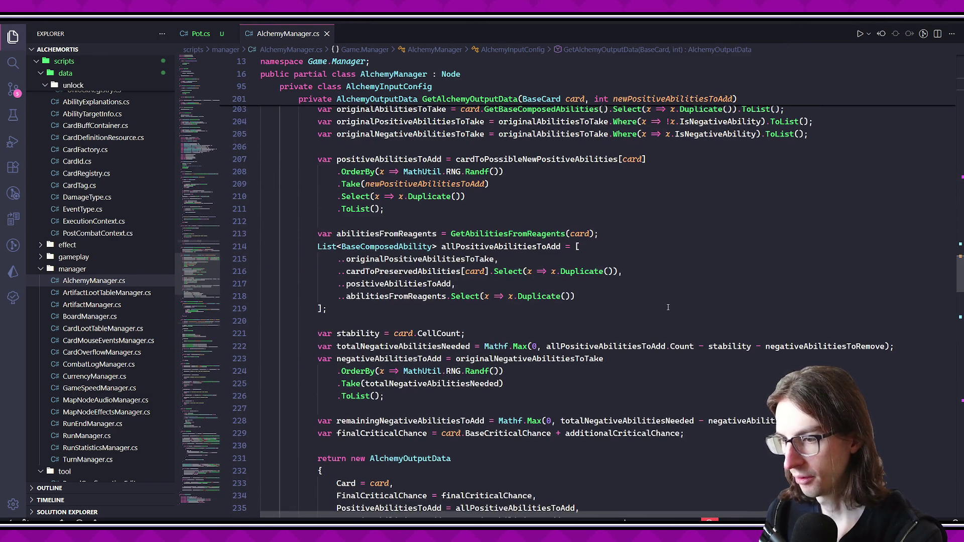
scroll(667, 307, "up", 3)
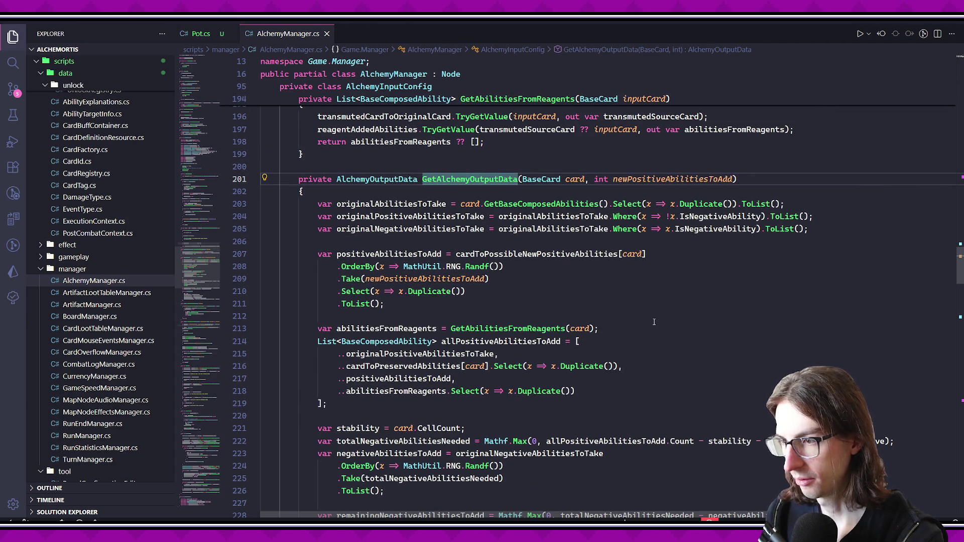
left_click(552, 328, "ctrl")
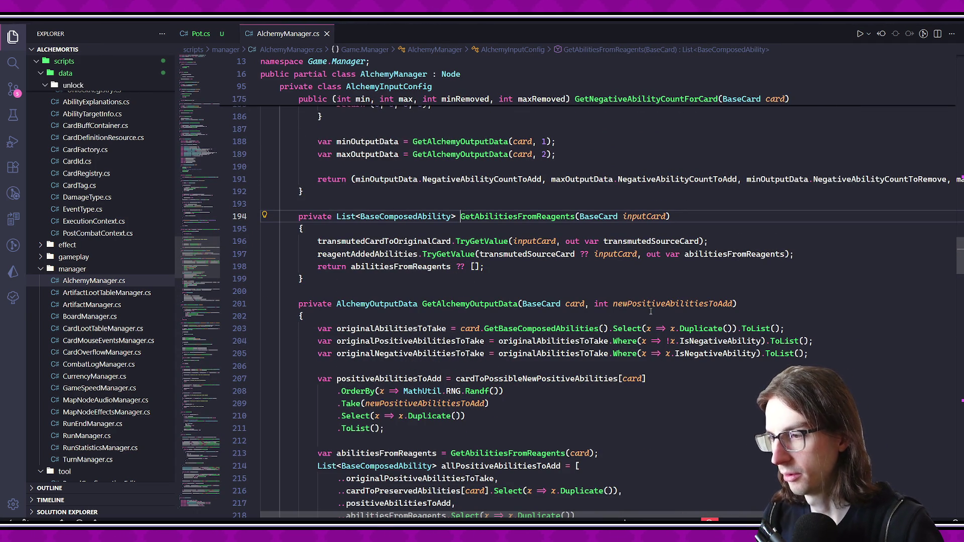
- Navigate back twice to line 280 in GetRandomizedOutput, then bring Godot to the front
key("alt+Left")
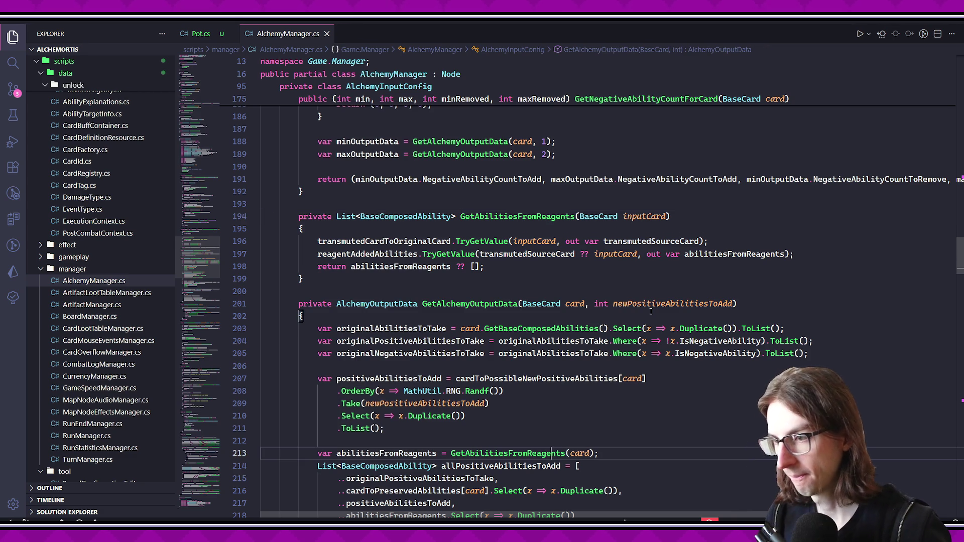
key("alt+Left")
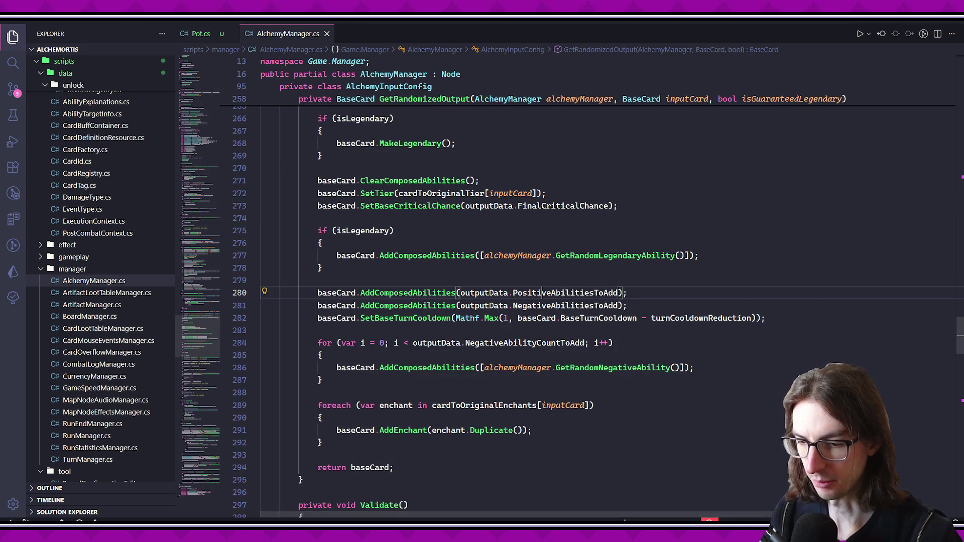
key("alt+Tab")
left_click(372, 170)
- Open CardInspectionTool.tscn by searching 'cardins' and run it as the current scene
key("ctrl+shift+a")
type("cardins")
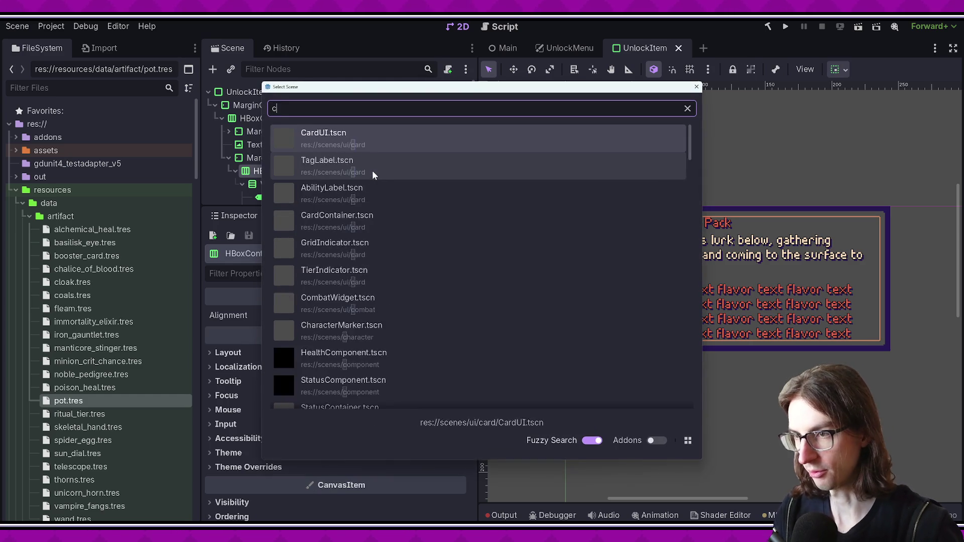
key("Return")
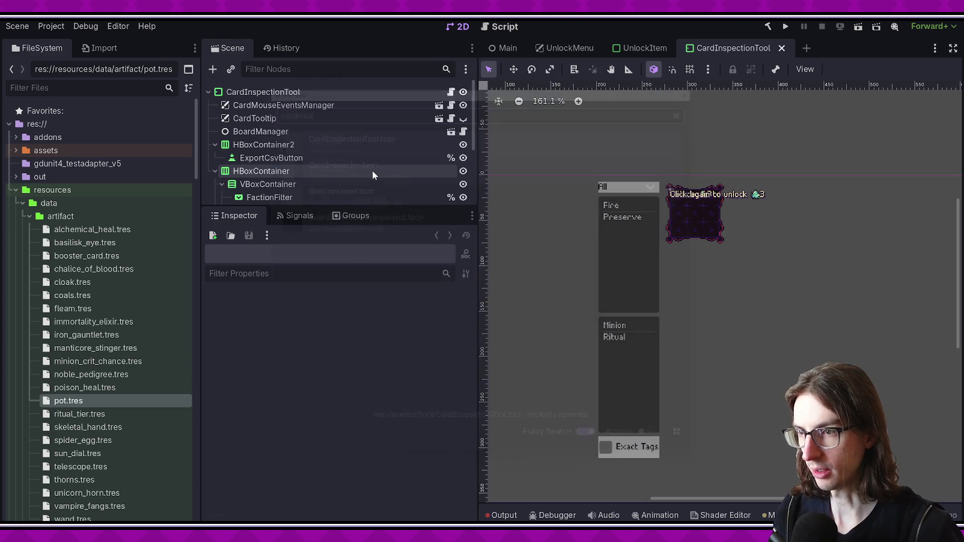
left_click(859, 28)
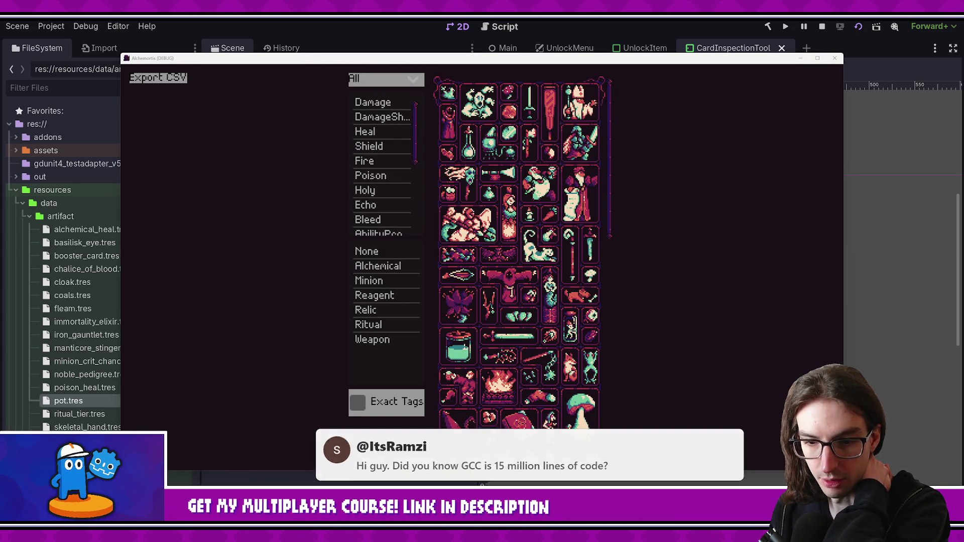
- Maximize the game window, filter to Reagent cards, and read each reagent's abilities
left_click(817, 57)
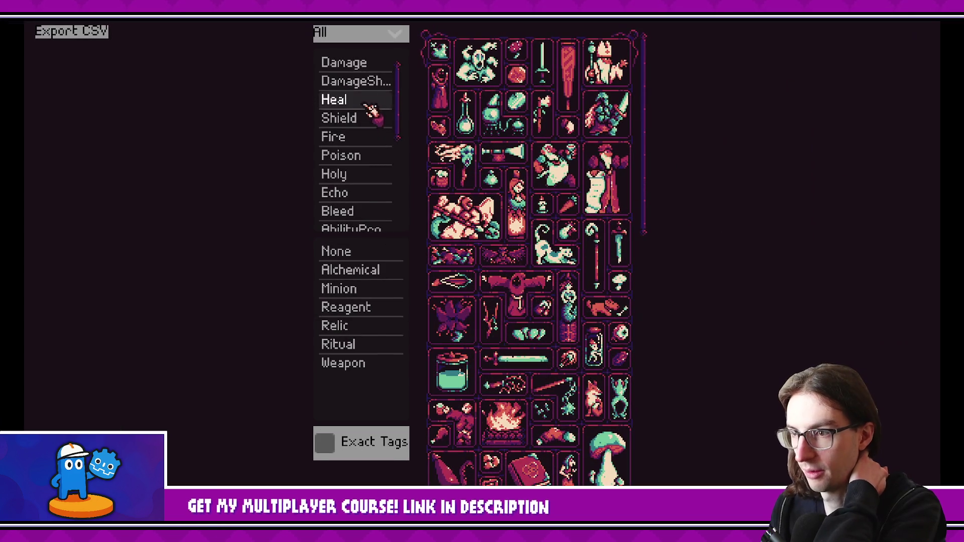
mouse_move(400, 80)
left_mouse_down()
mouse_move(400, 125)
mouse_move(394, 76)
left_mouse_up()
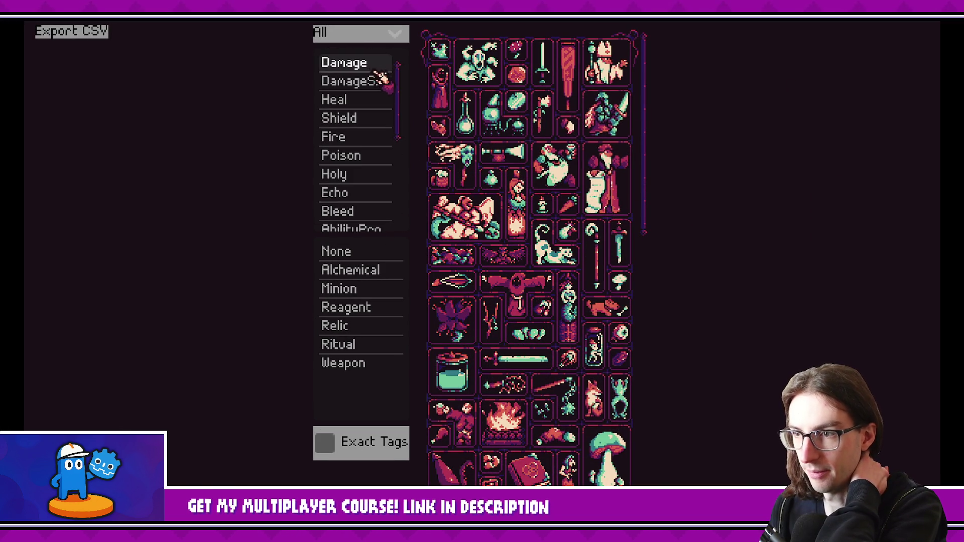
scroll(369, 166, "down", 2)
left_click(370, 308)
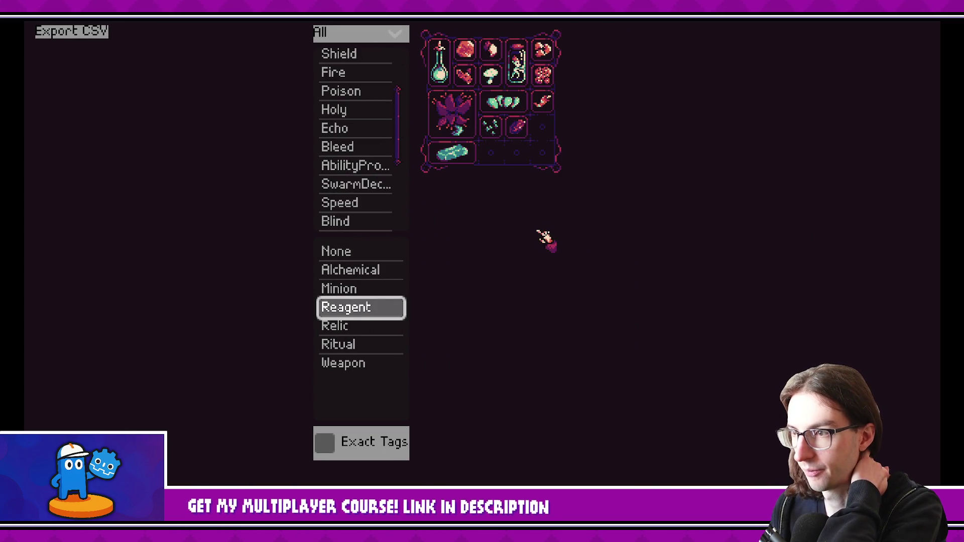
mouse_move(443, 70)
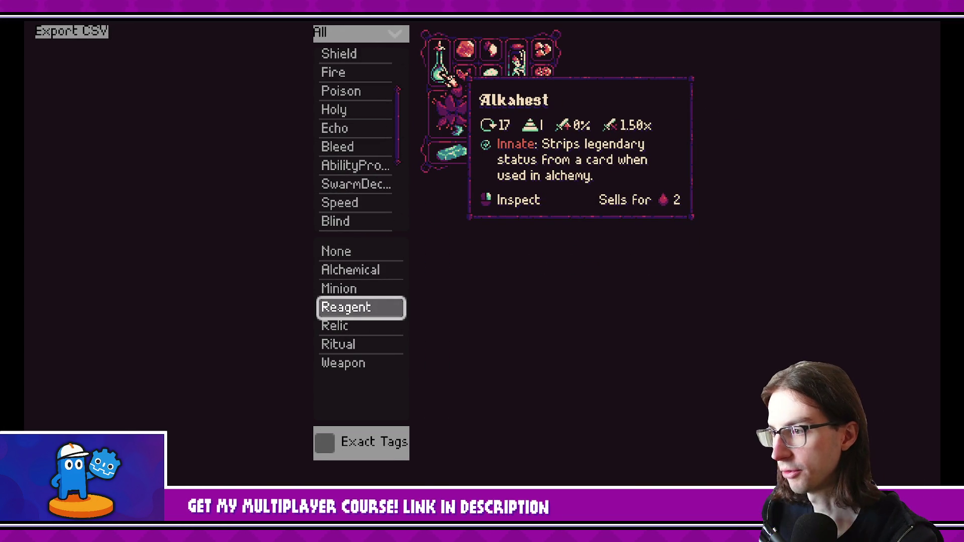
mouse_move(467, 50)
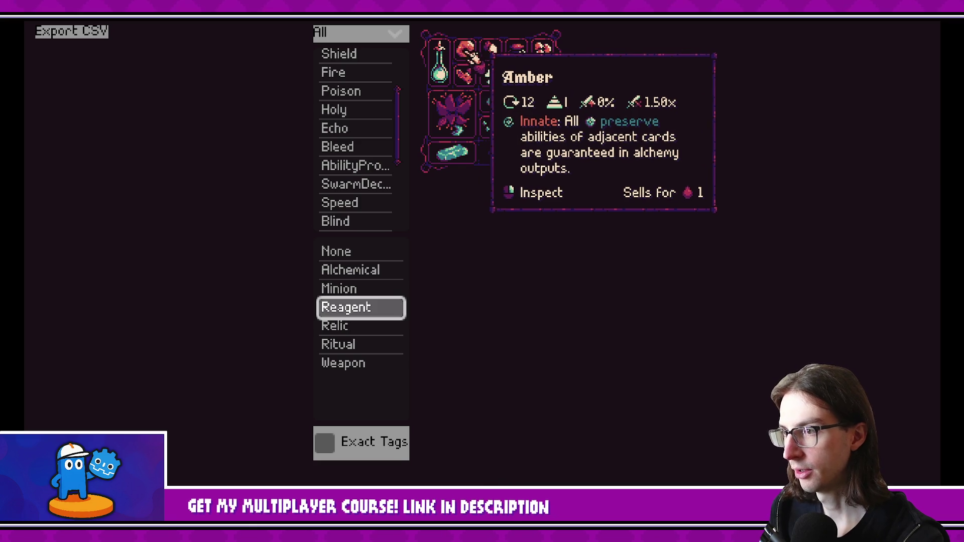
mouse_move(497, 78)
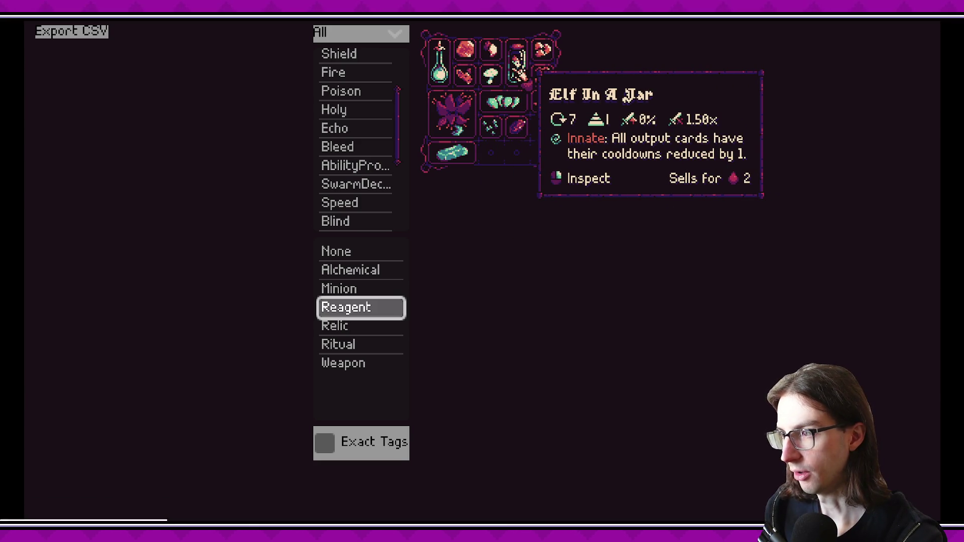
mouse_move(553, 94)
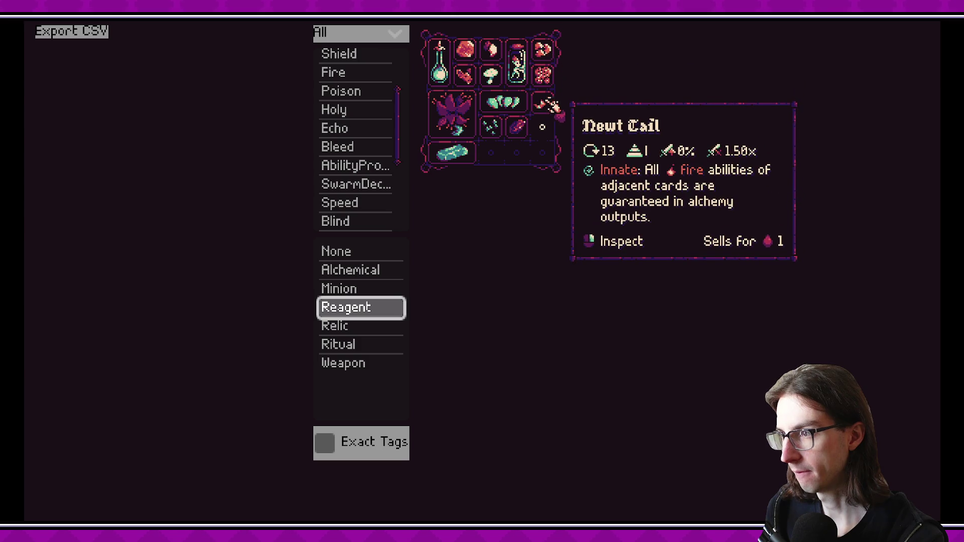
mouse_move(523, 135)
mouse_move(469, 133)
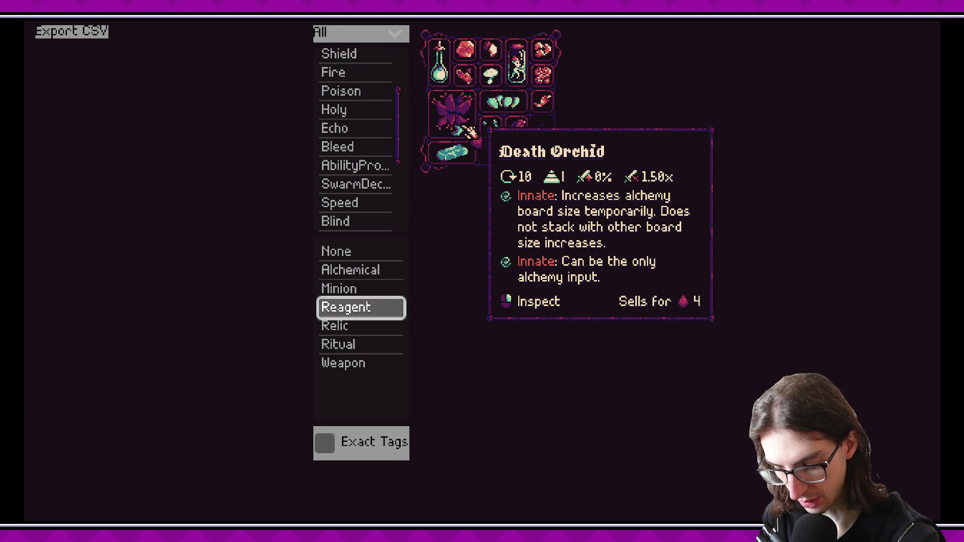
- Inspect Death Orchid, Lead Ingot and Fungus Giganticus Spore in detail, then return to VS Code
right_click(469, 131)
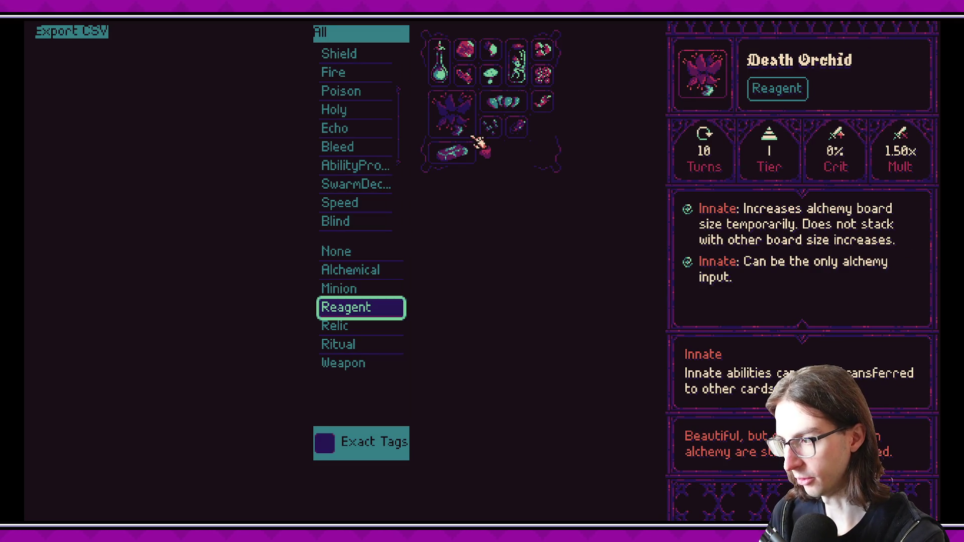
right_click(459, 145)
right_click(472, 155)
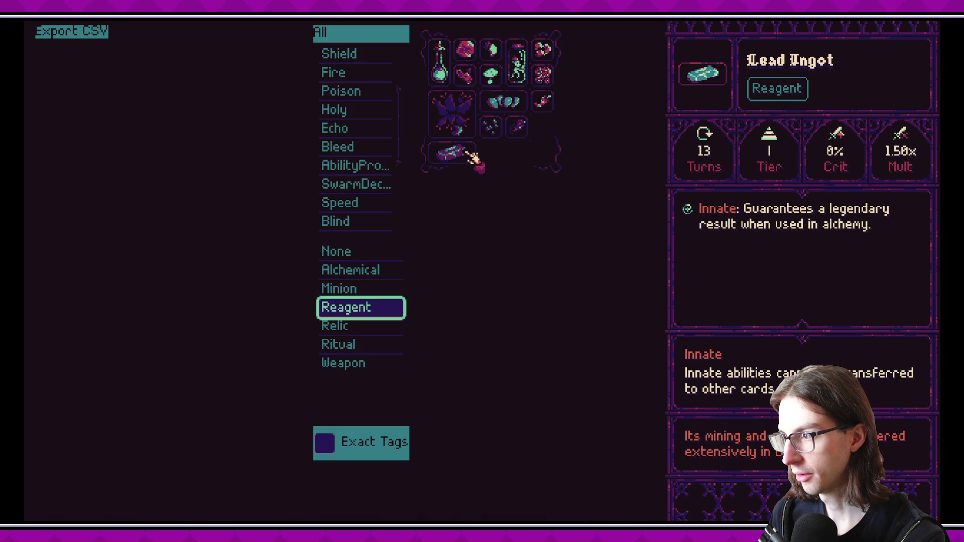
right_click(475, 163)
right_click(472, 158)
right_click(454, 151)
right_click(456, 151)
right_click(469, 154)
right_click(472, 156)
right_click(474, 161)
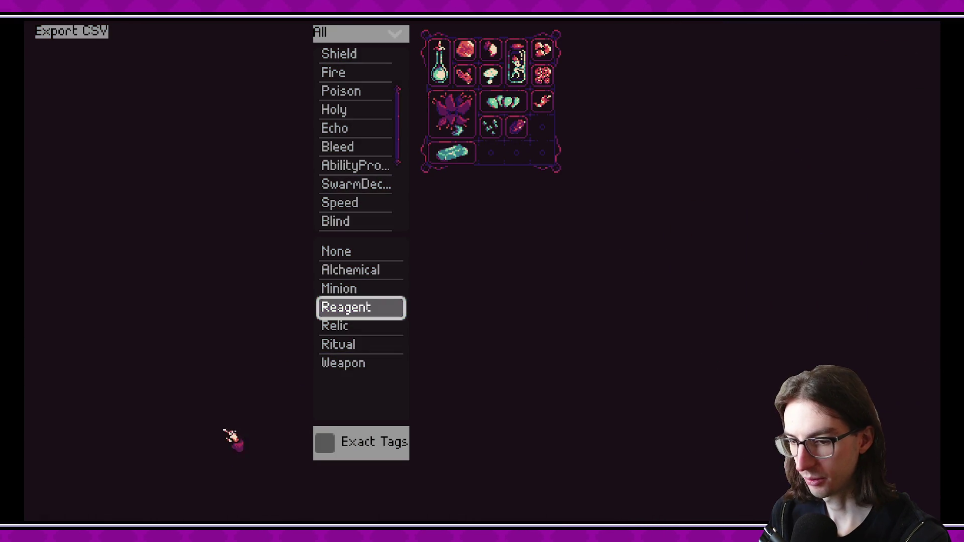
key("alt+Tab")
scroll(891, 286, "down", 15)
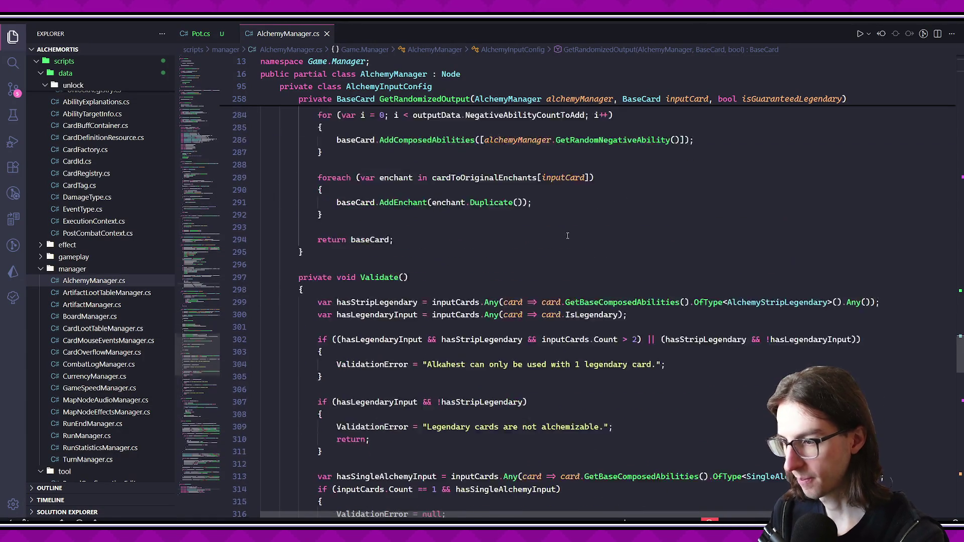
- Search AlchemyManager.cs for 'guaranteedlegendary'
scroll(891, 286, "down", 3)
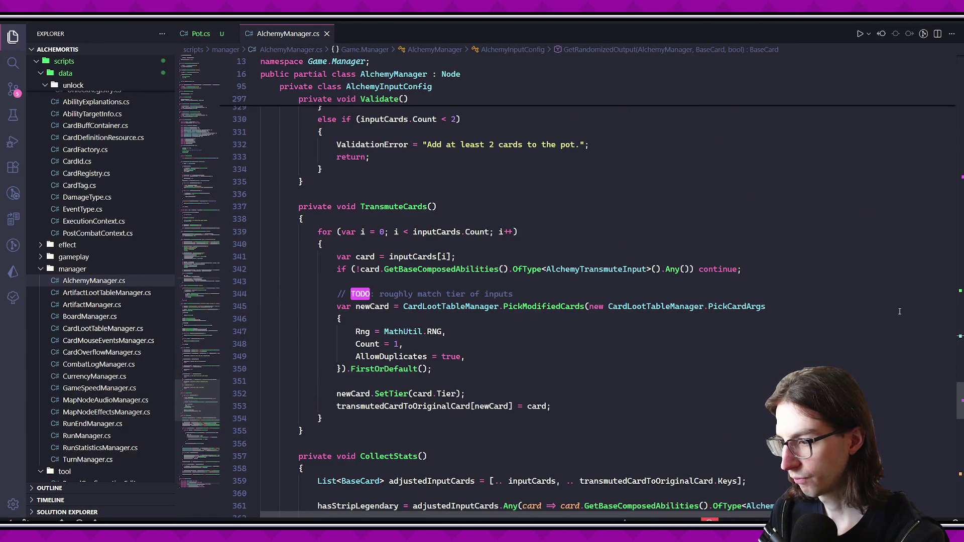
mouse_move(960, 399)
left_mouse_down()
mouse_move(960, 271)
mouse_move(960, 280)
left_mouse_up()
left_click(818, 239)
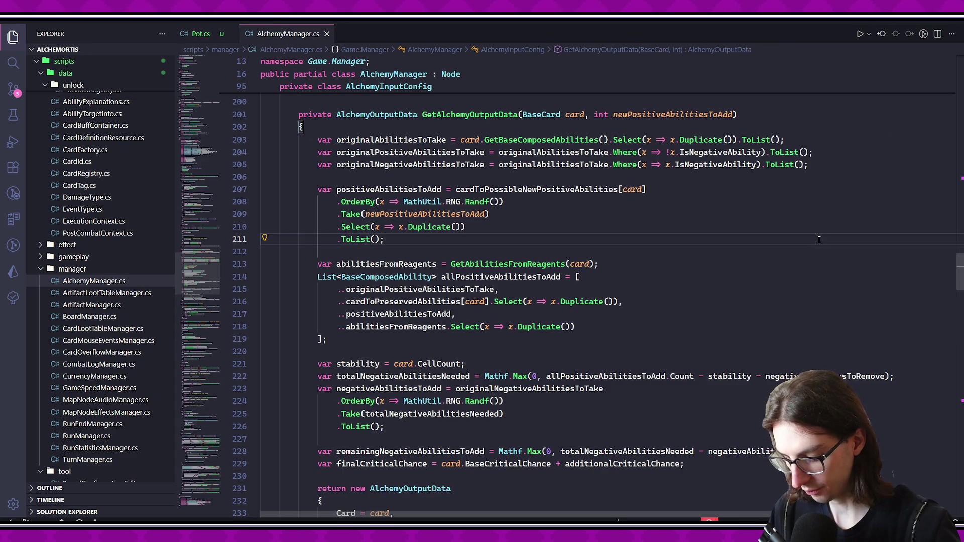
key("ctrl+f")
type("guaranteedlege")
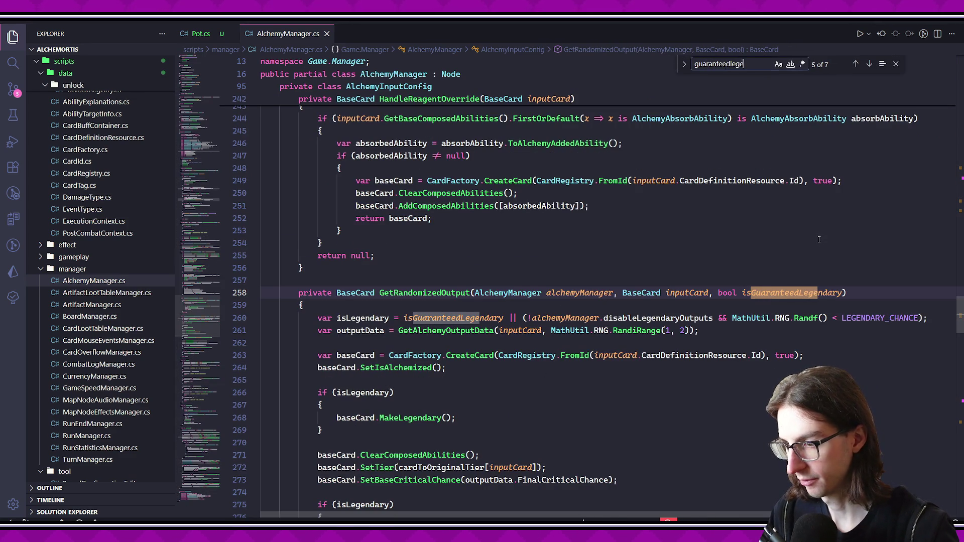
type("ndary")
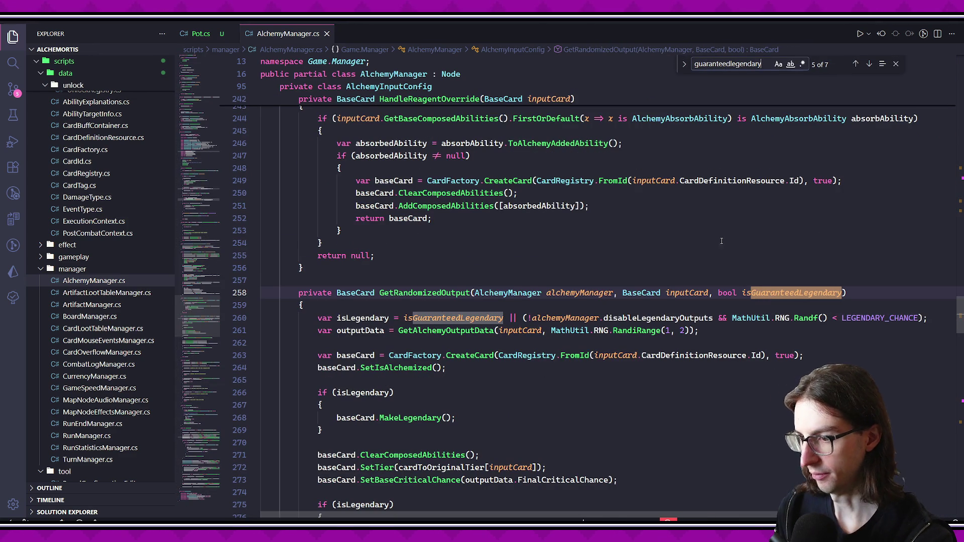
- Highlight uses of isLegendary, disableLegendaryOutputs, GetRandomizedOutput and guaranteedLegendaryOutputs in GetOutputs
scroll(747, 245, "down", 2)
left_click(360, 242)
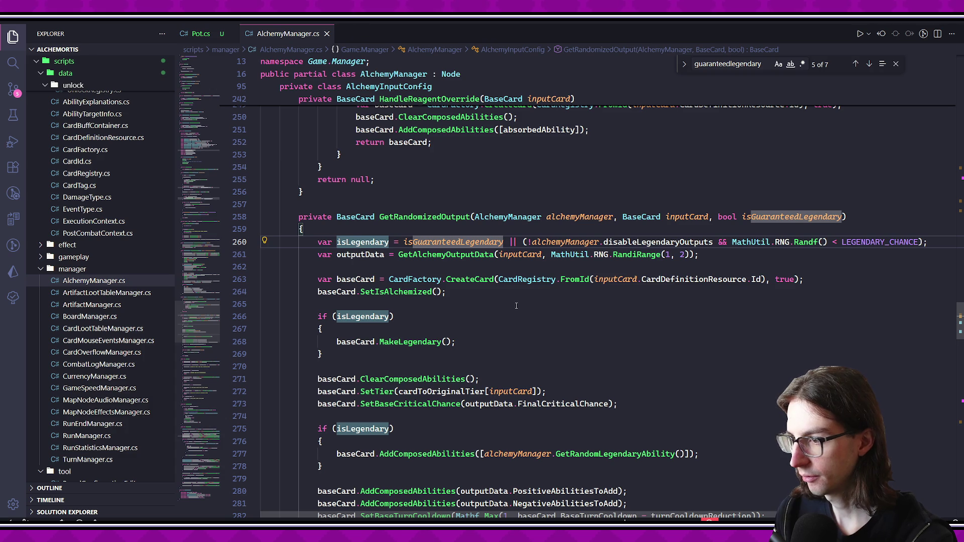
left_click(646, 242)
left_click(471, 217)
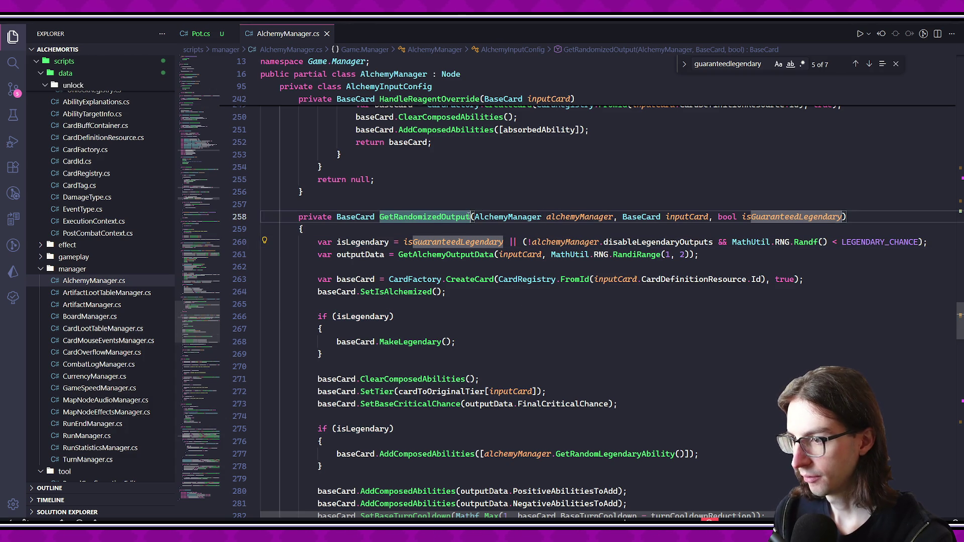
left_click_drag(959, 332, 959, 229)
left_click(586, 232)
scroll(586, 232, "up", 2)
left_click(582, 350)
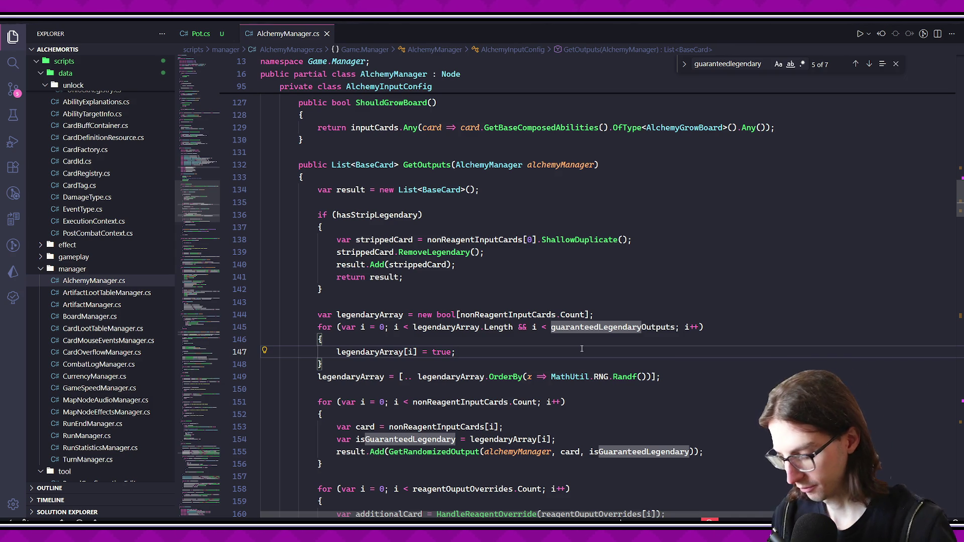
- Open Alkahest.cs, go to the AlchemyStripLegendary class definition, then return to AlchemyManager.cs
key("ctrl+p")
type("al")
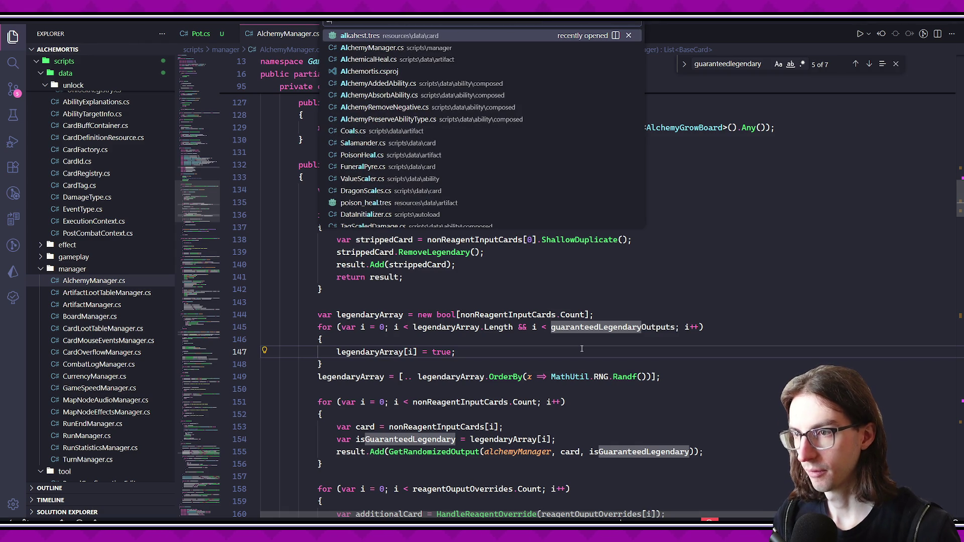
type("kahest")
key("Return")
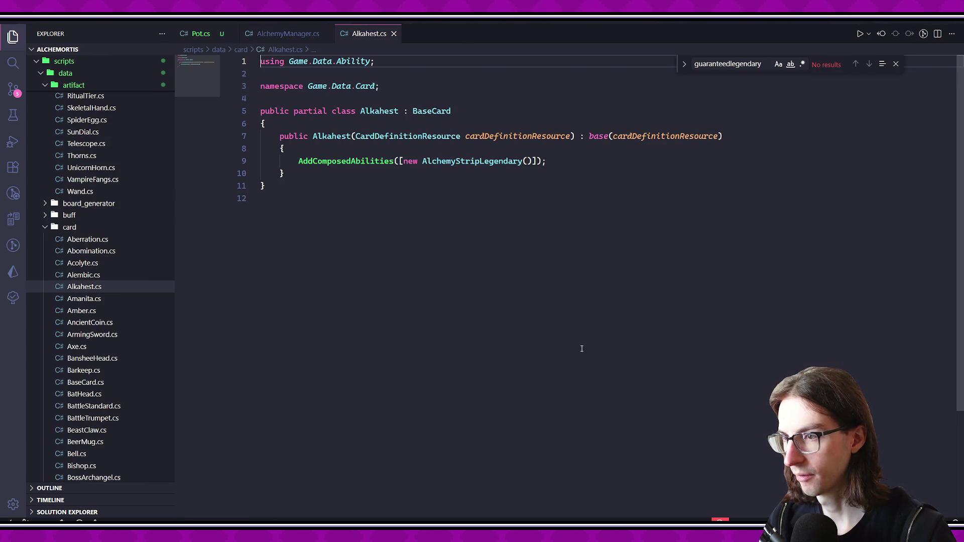
left_click(476, 166, "ctrl")
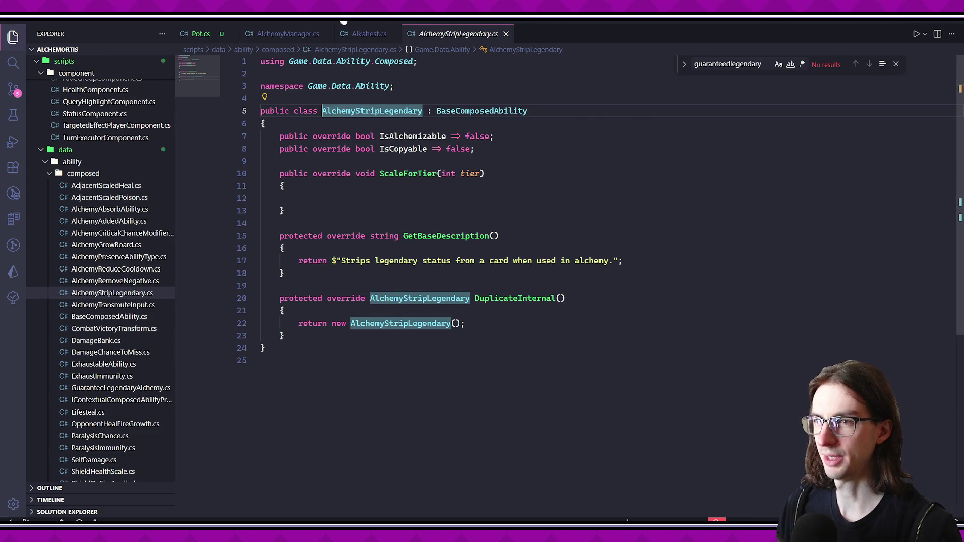
left_click(294, 35)
type("alc")
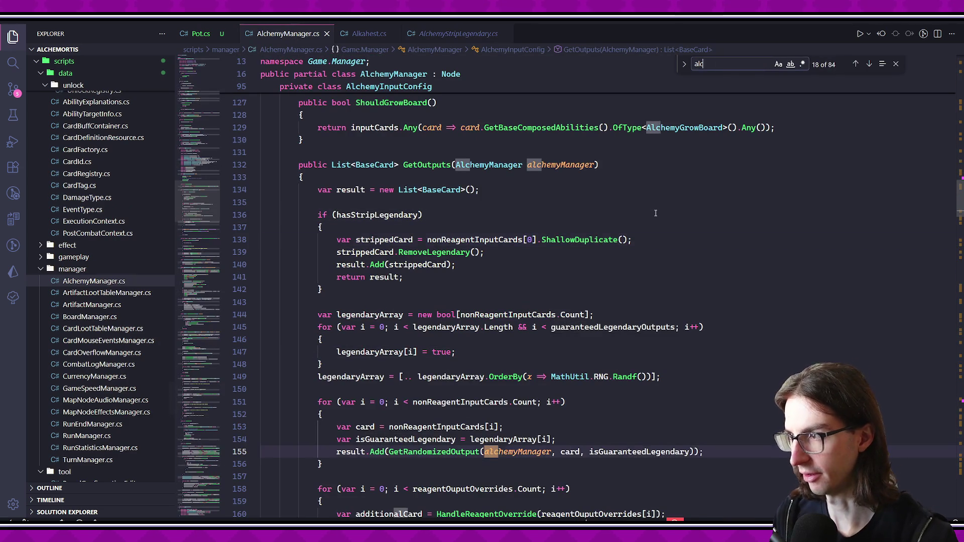
type("hemystrip")
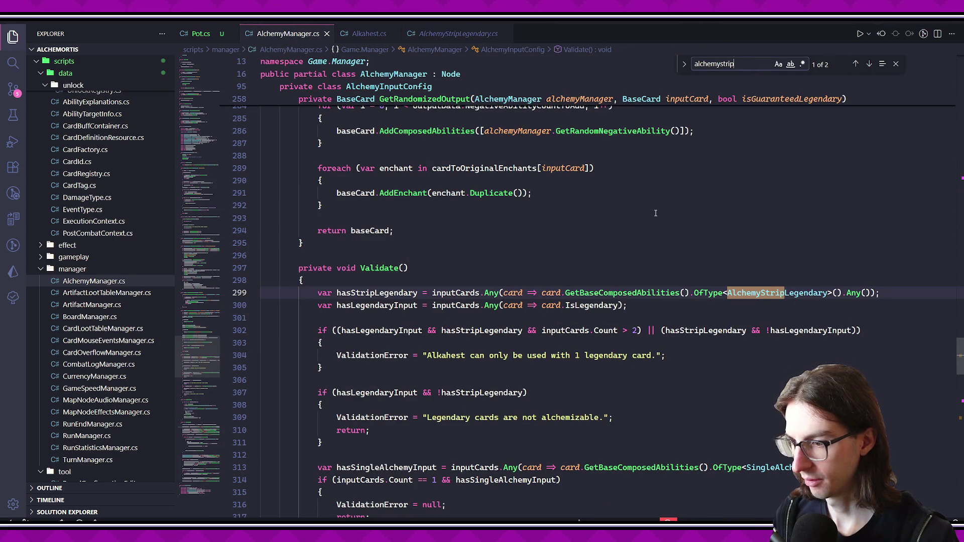
key("Escape")
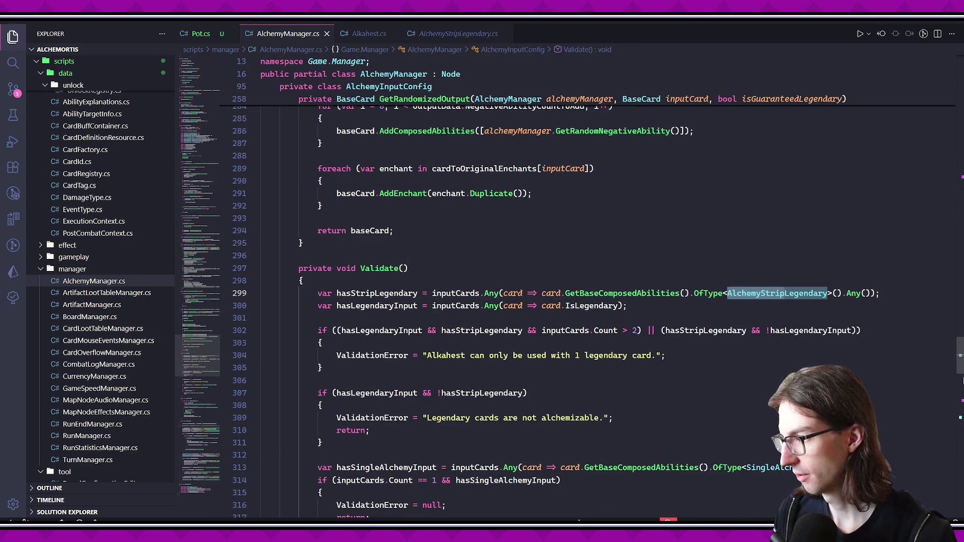
scroll(656, 213, "up", 20)
scroll(502, 302, "down", 12)
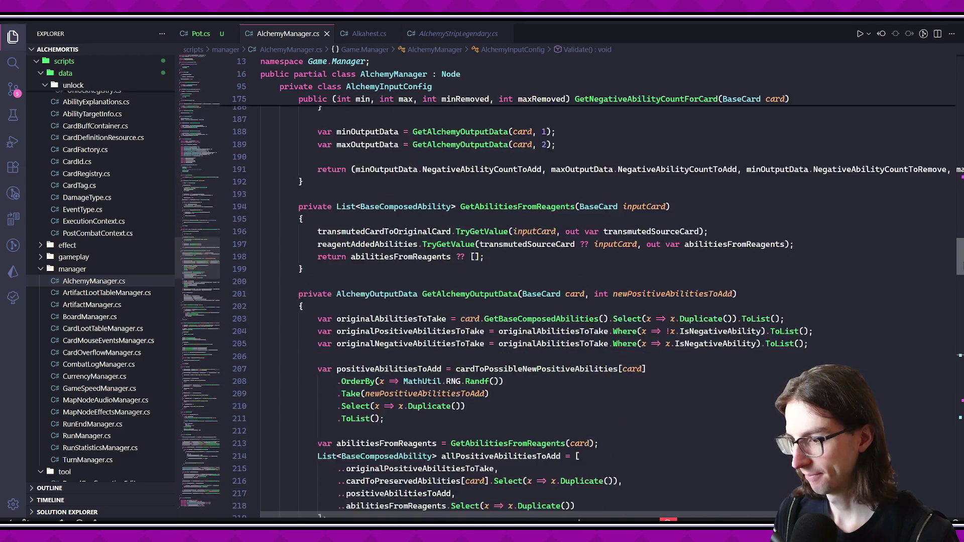
scroll(502, 301, "up", 10)
scroll(586, 257, "down", 6)
scroll(586, 257, "up", 2)
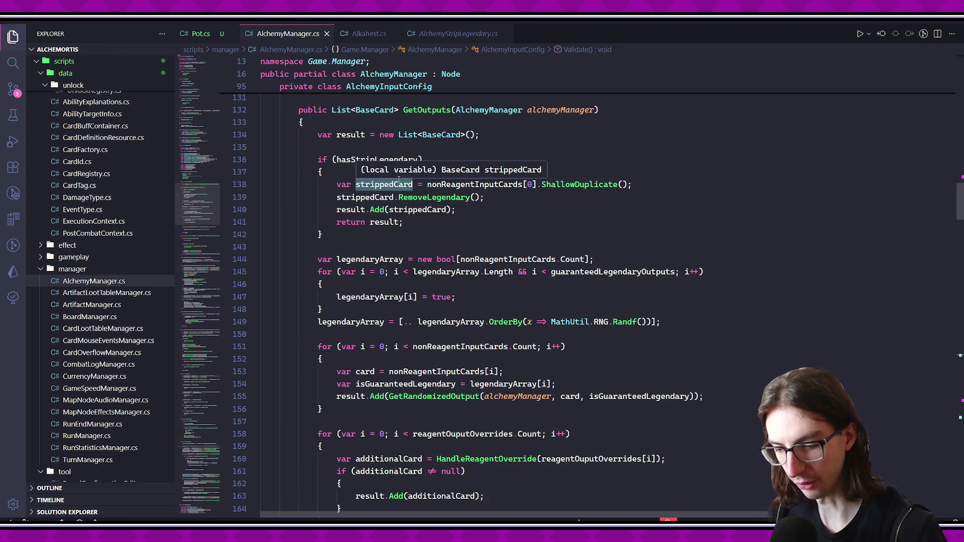
left_click(452, 232)
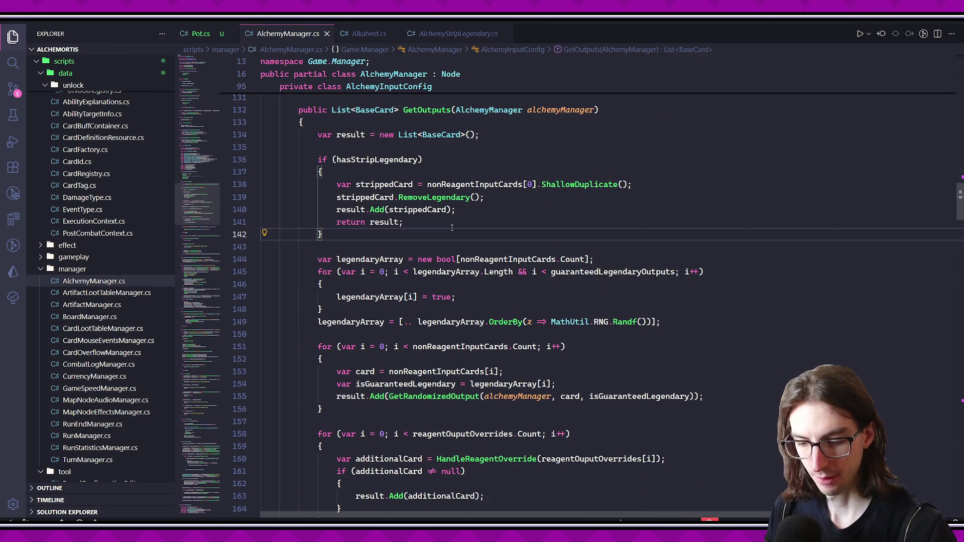
scroll(486, 263, "down", 3)
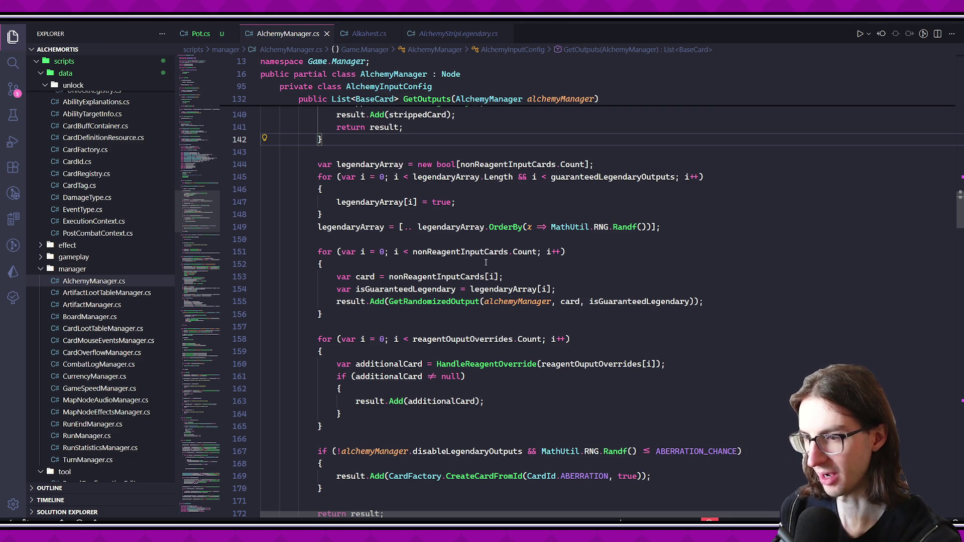
scroll(460, 215, "down", 1)
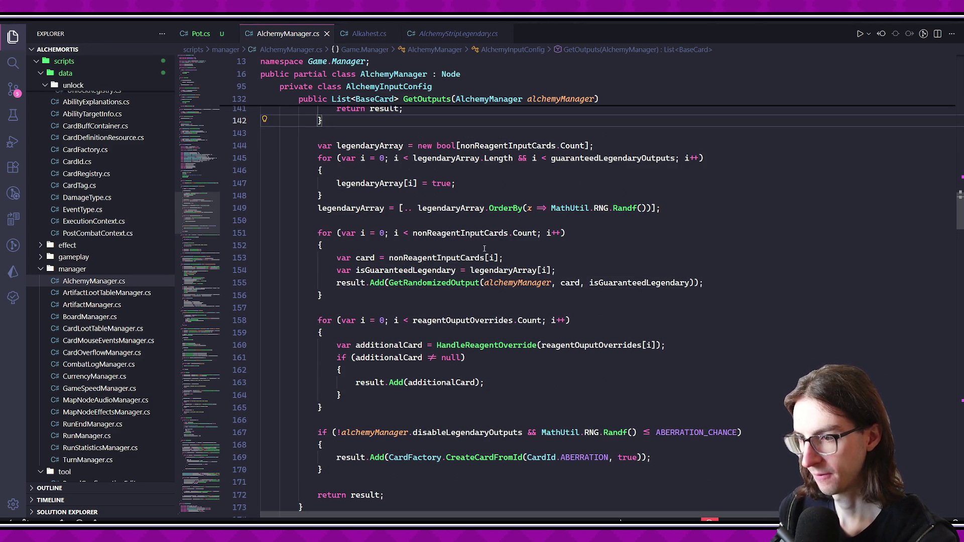
left_click(578, 345)
left_click(461, 345)
left_click(468, 359)
scroll(459, 342, "up", 3)
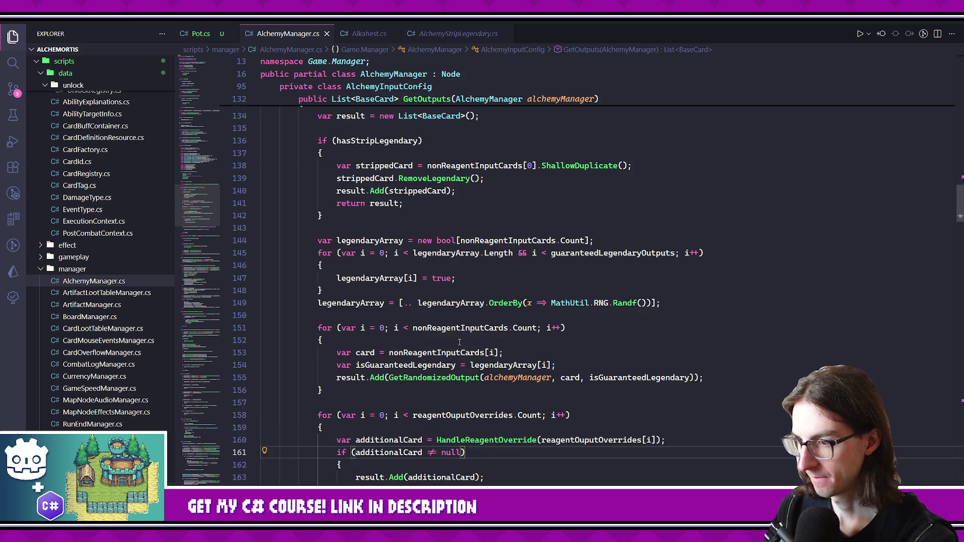
scroll(459, 343, "up", 2)
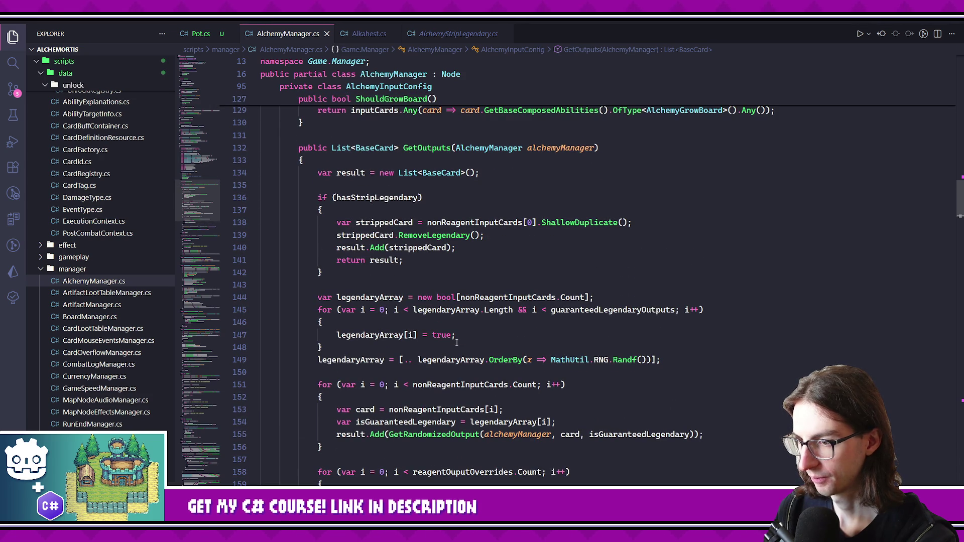
mouse_move(455, 337)
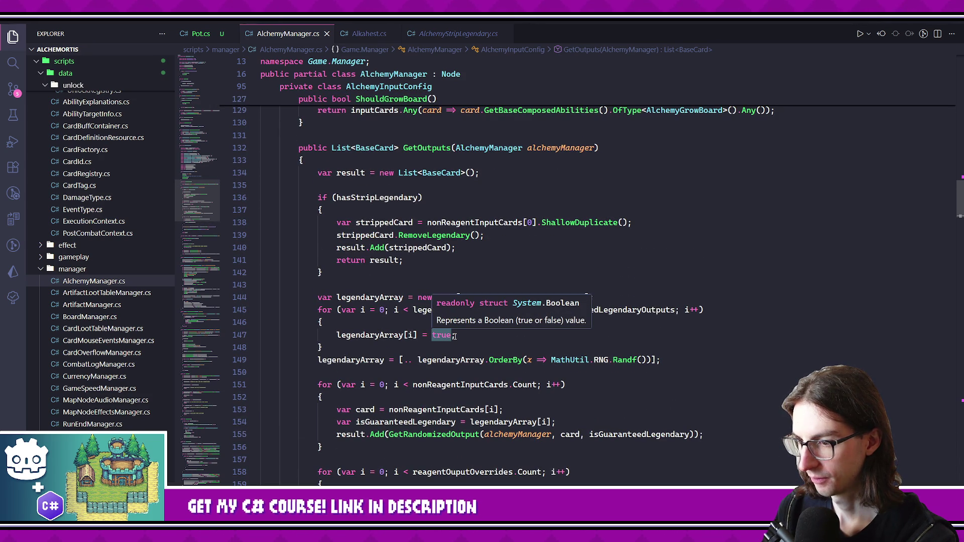
left_click(471, 273)
scroll(471, 283, "up", 1)
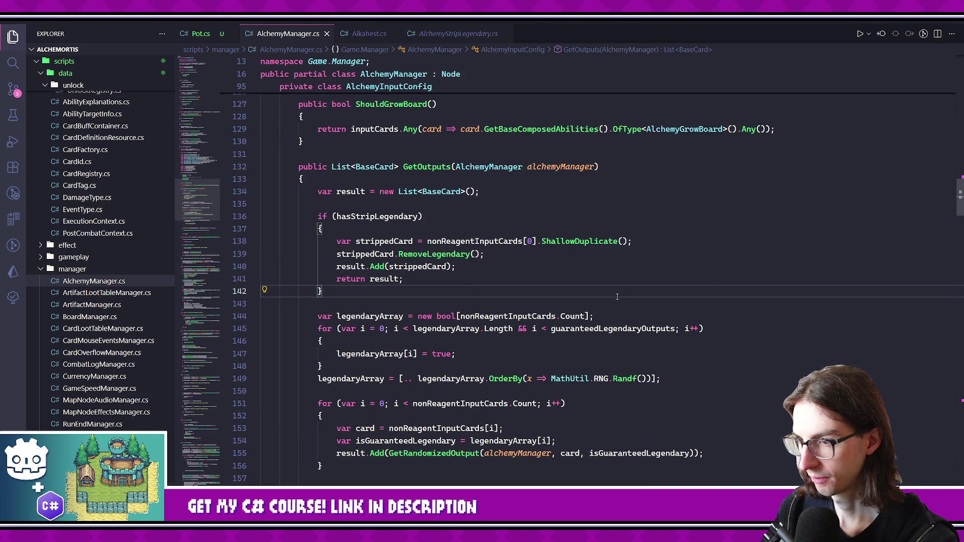
left_click(418, 169)
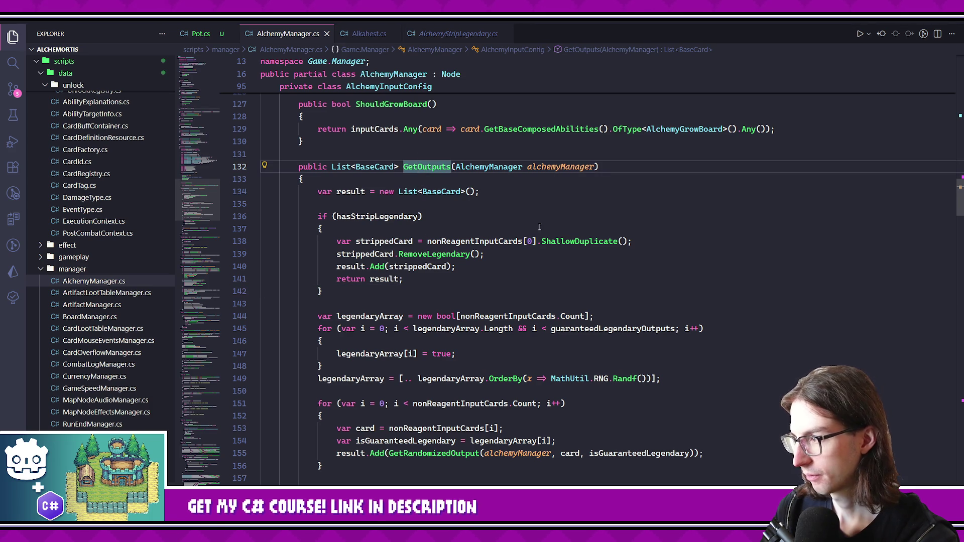
key("F12")
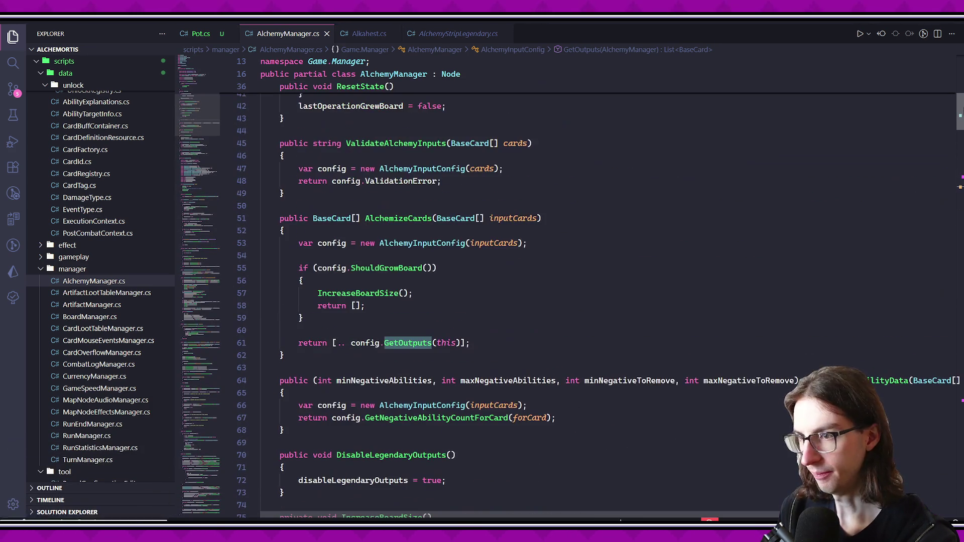
left_click_drag(959, 112, 955, 399)
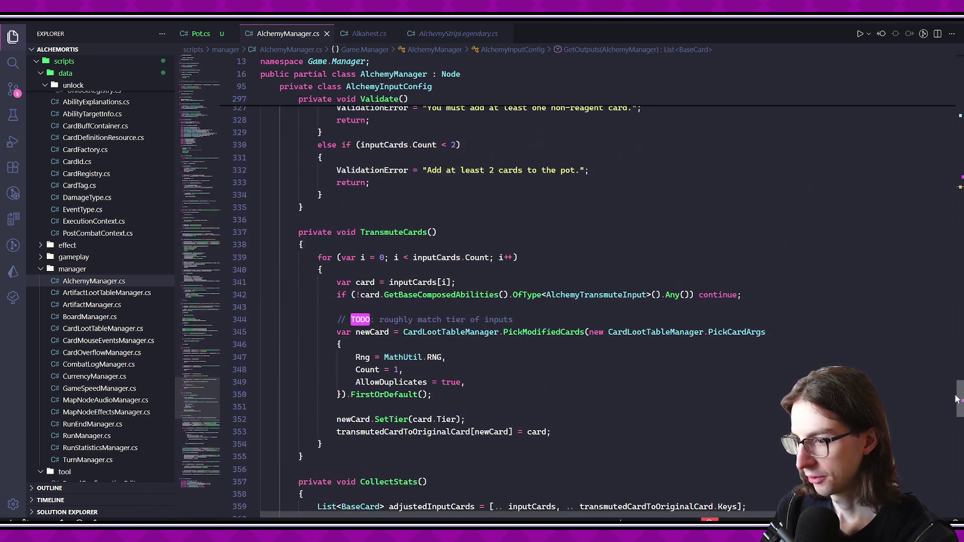
scroll(553, 301, "down", 9)
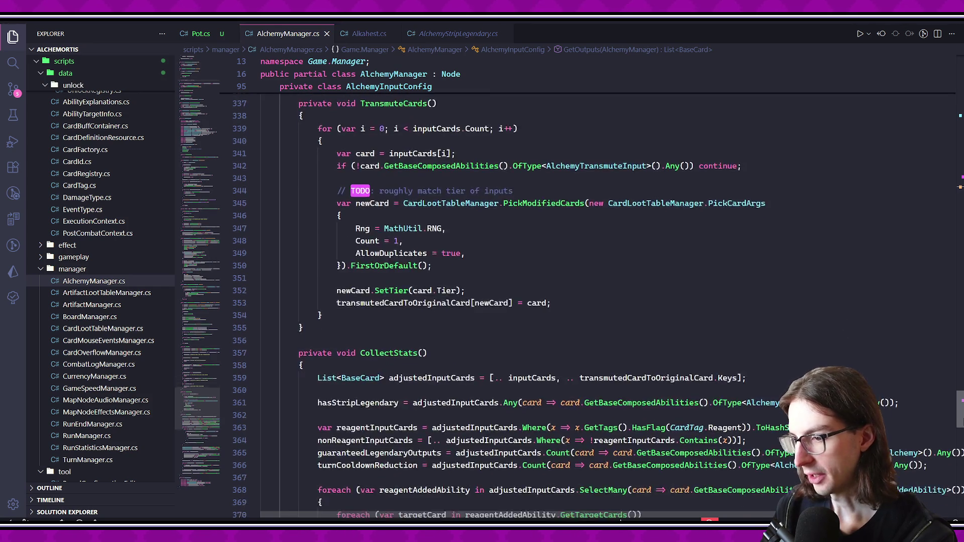
scroll(552, 301, "down", 10)
scroll(552, 302, "up", 20)
scroll(961, 345, "up", 17)
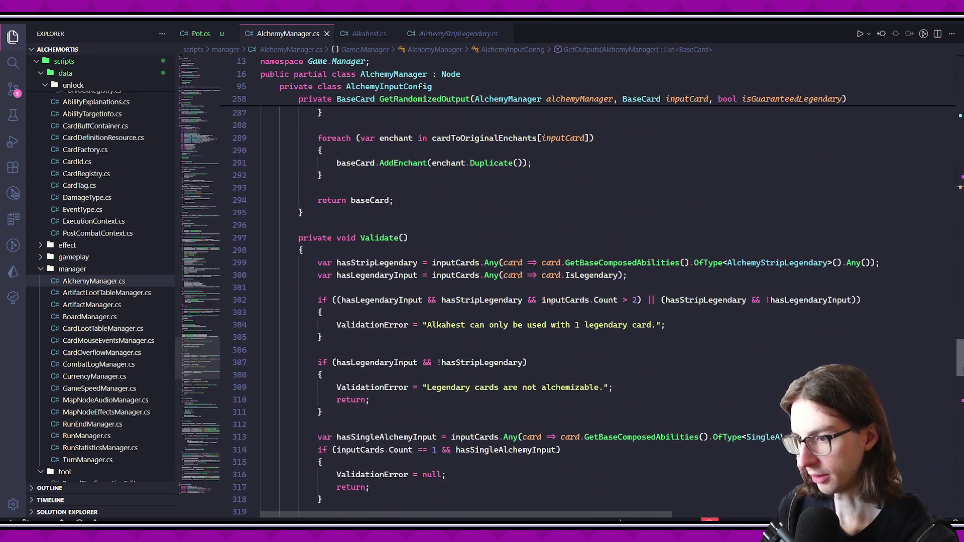
left_click_drag(961, 345, 961, 329)
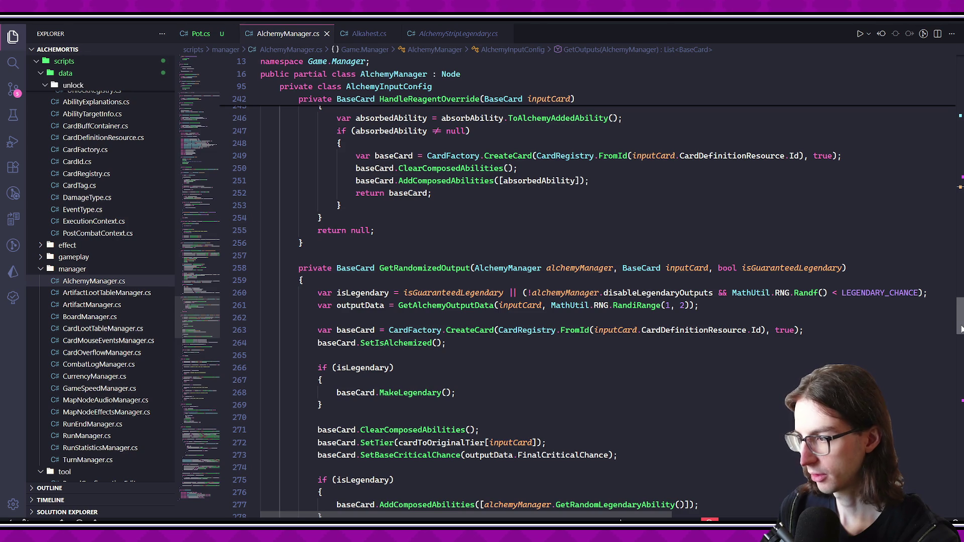
scroll(858, 303, "down", 3)
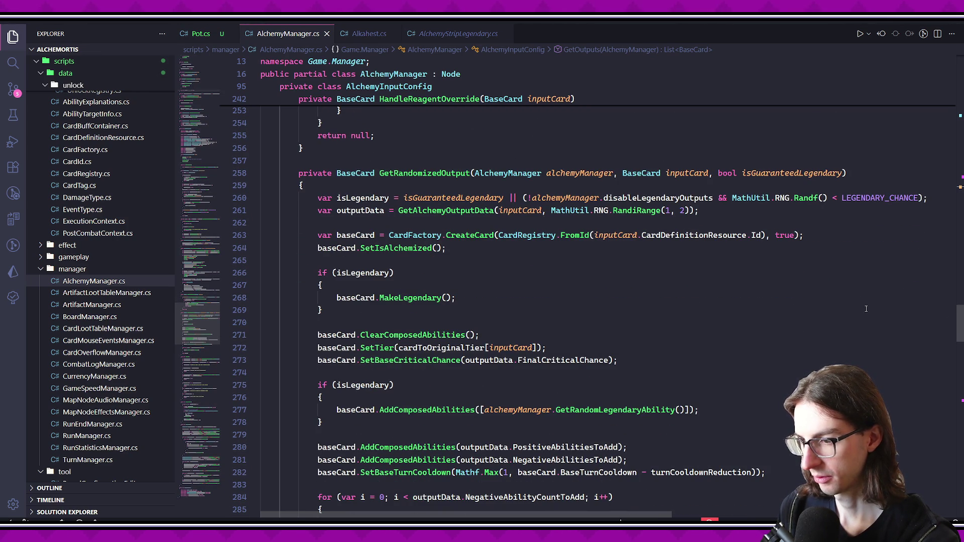
mouse_move(960, 324)
left_mouse_down()
mouse_move(960, 193)
mouse_move(961, 212)
left_mouse_up()
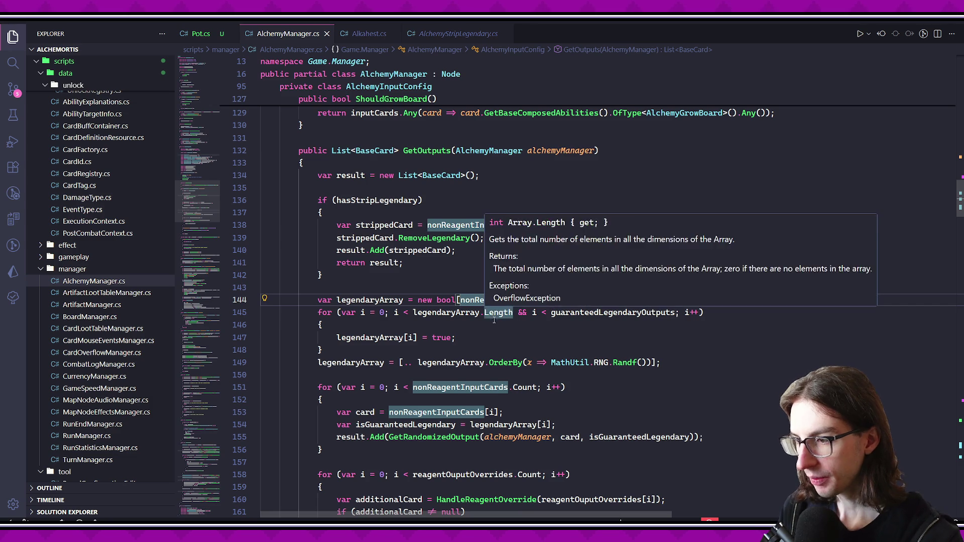
left_click(450, 326)
scroll(450, 329, "down", 1)
left_click(454, 320)
key("shift+Home")
double_click(667, 293)
key("shift+End")
mouse_move(548, 298)
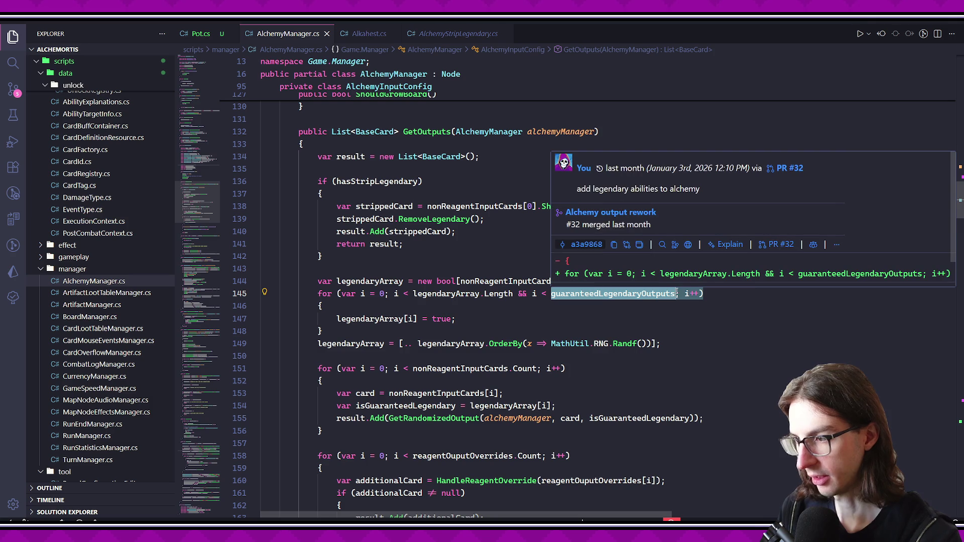
key("shift+Left")
key("shift+Left")
key("shift+Left")
scroll(960, 203, "down", 1)
left_click_drag(960, 202, 960, 417)
scroll(569, 312, "down", 1)
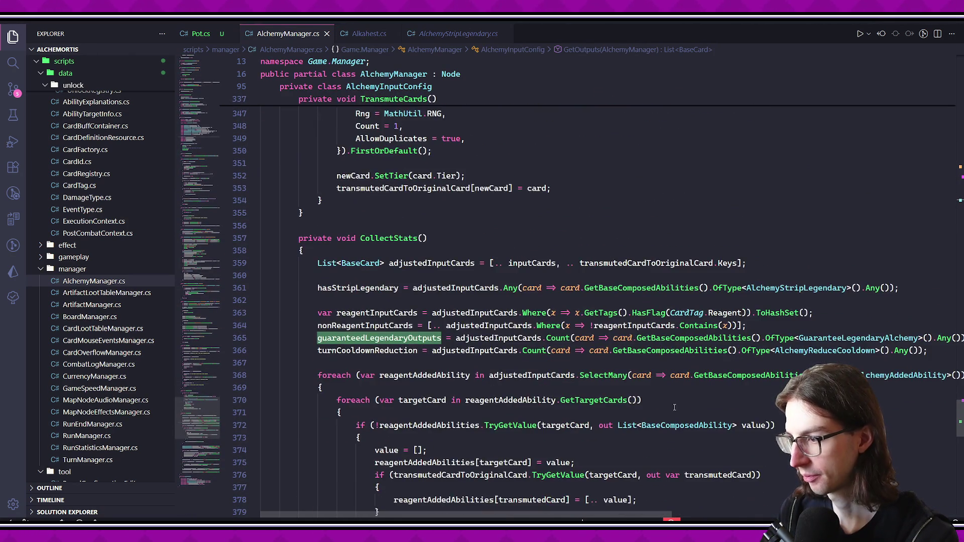
scroll(569, 311, "right", 2)
scroll(697, 346, "left", 2)
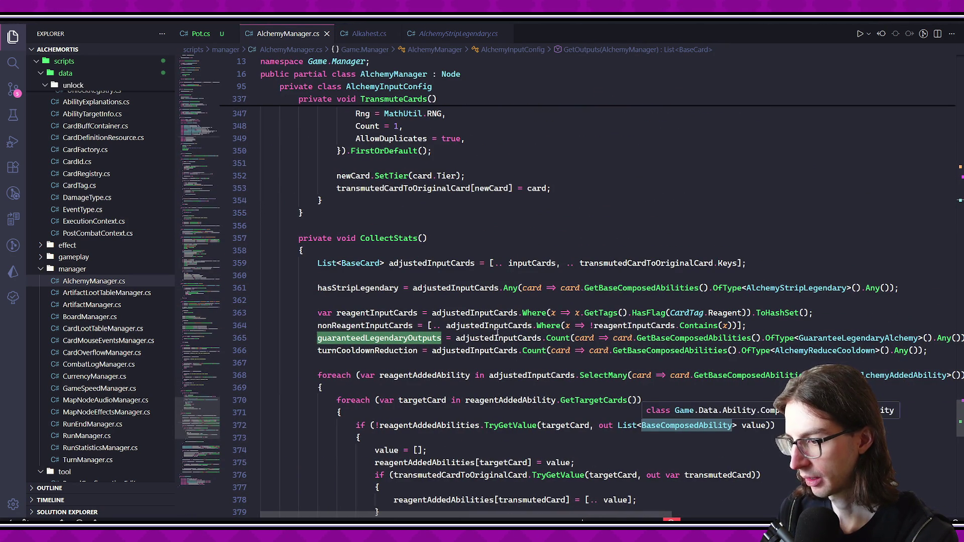
key("End")
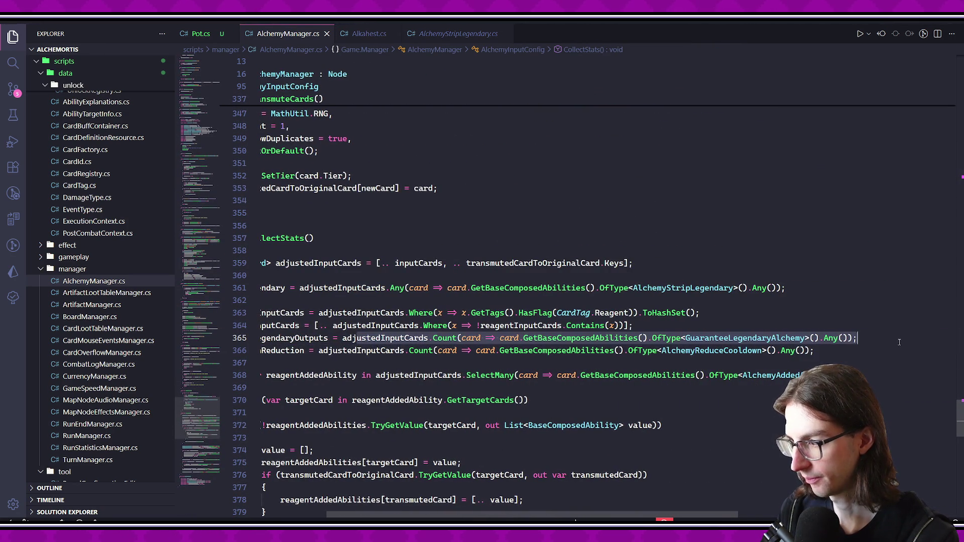
key("Down")
key("Down")
key("Down")
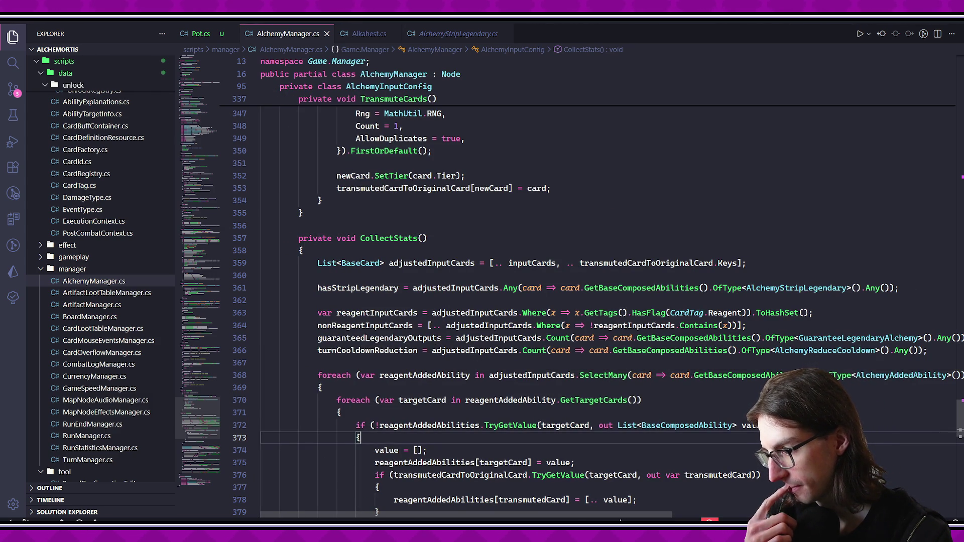
scroll(669, 413, "down", 3)
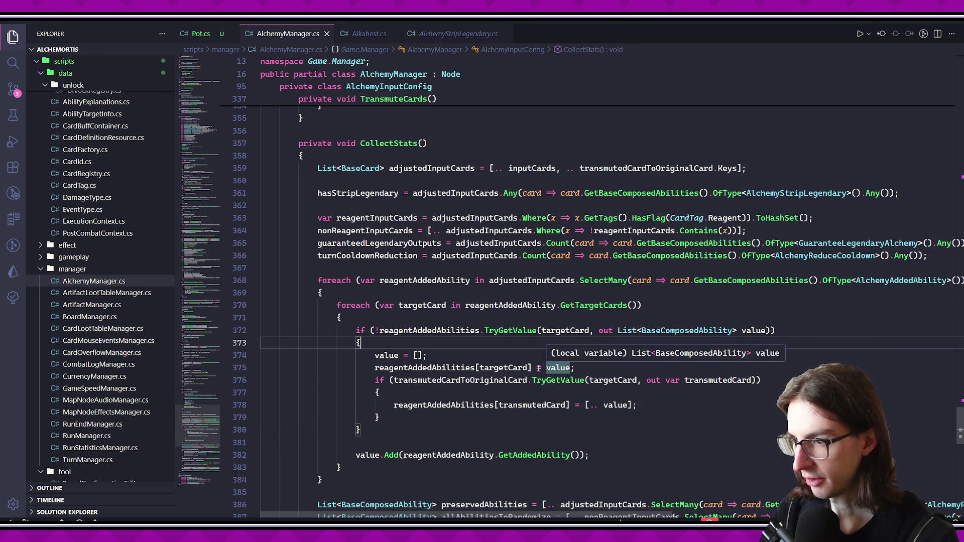
scroll(564, 377, "down", 6)
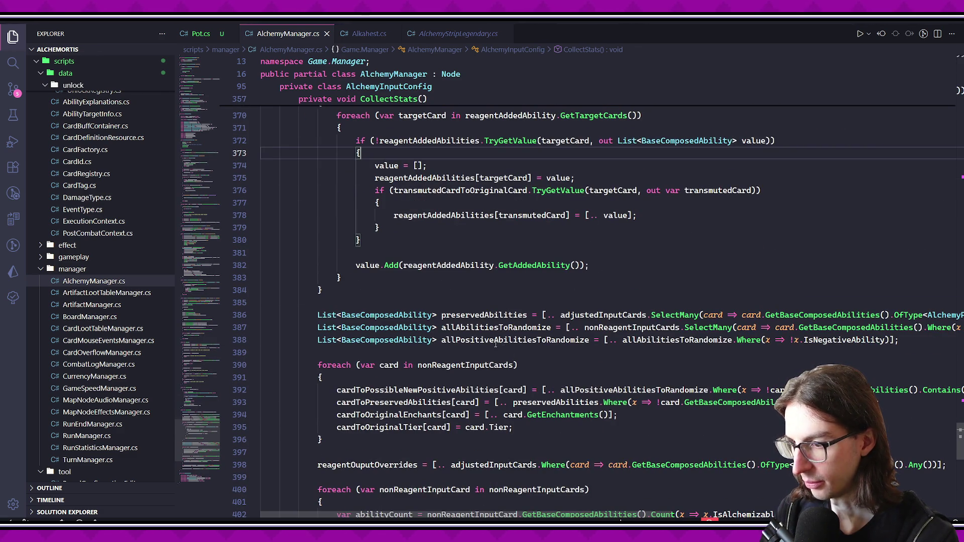
scroll(497, 345, "down", 5)
left_click(382, 299)
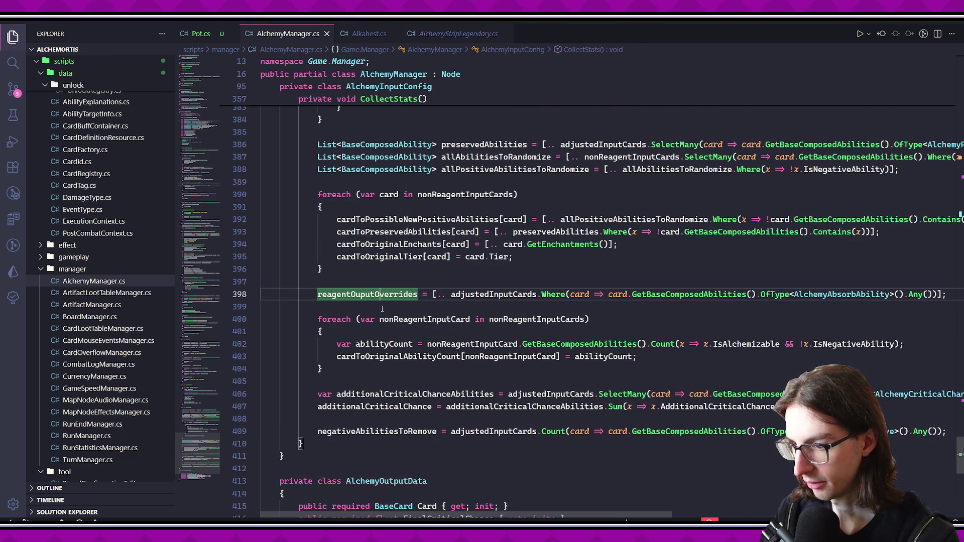
double_click(413, 357)
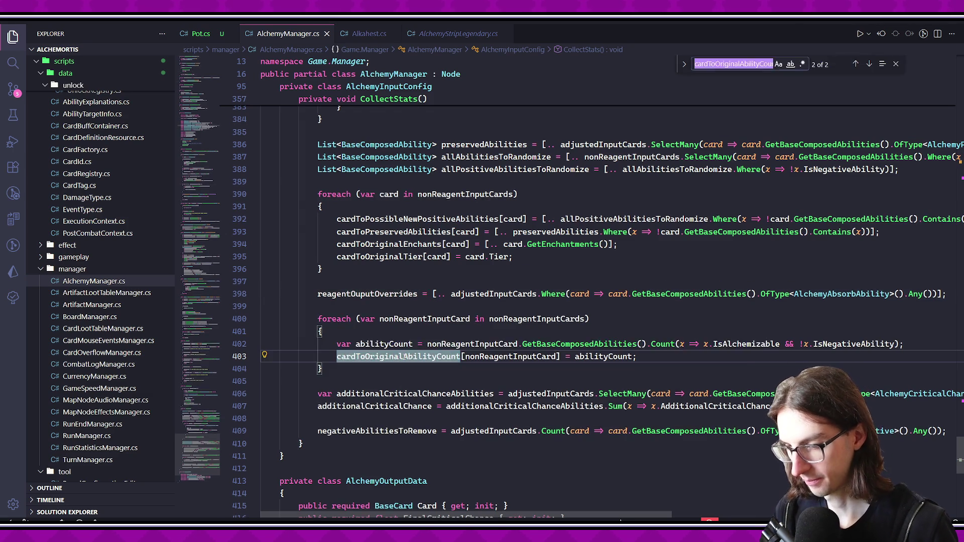
- Search the file for 'reagentAdded' to find the reagentAddedAbilities field declaration
key("ctrl+f")
type("reagentAdded")
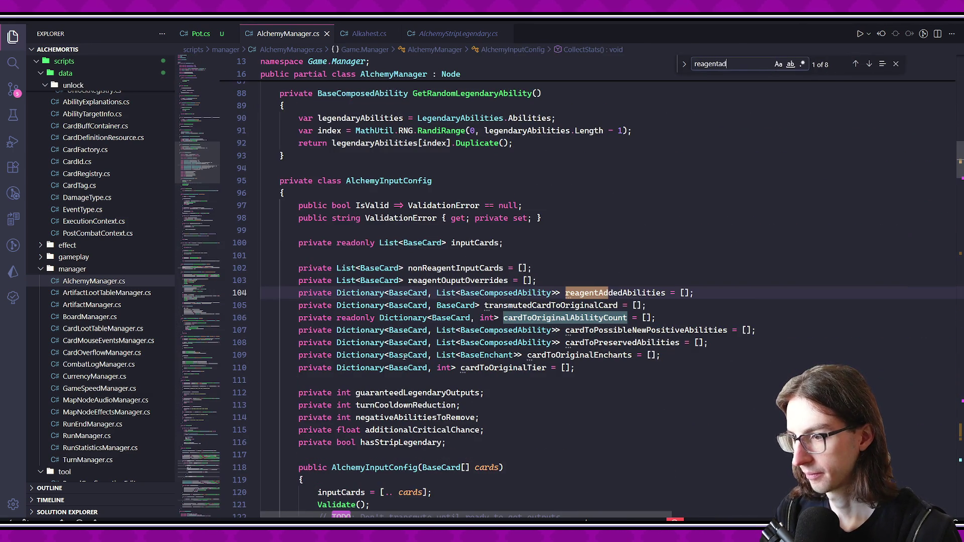
key("Escape")
key("Down")
key("Up")
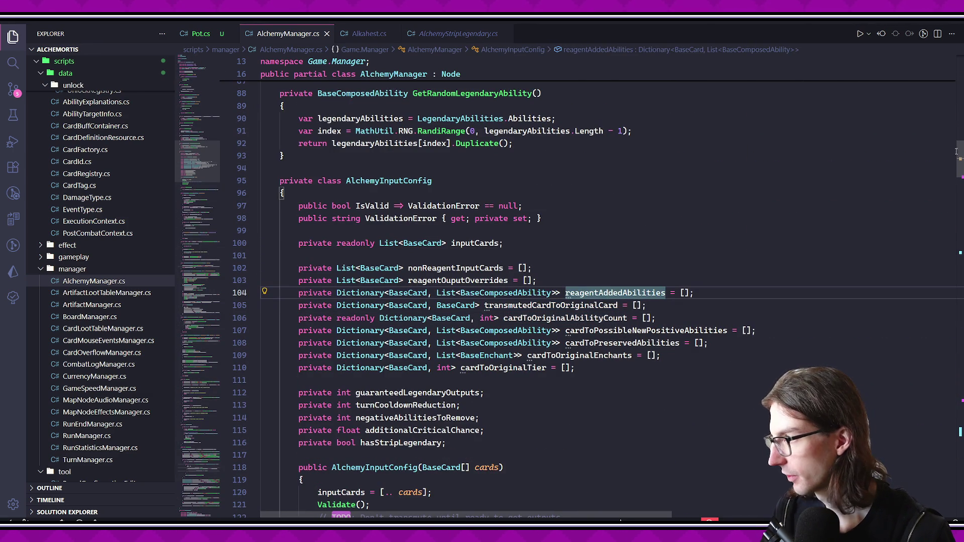
scroll(421, 339, "down", 20)
scroll(553, 302, "up", 3)
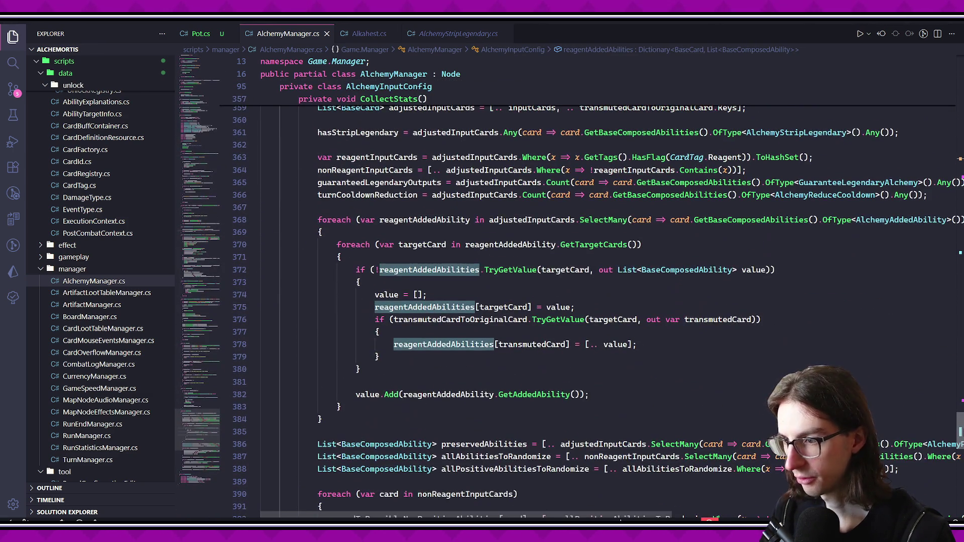
scroll(552, 301, "up", 1)
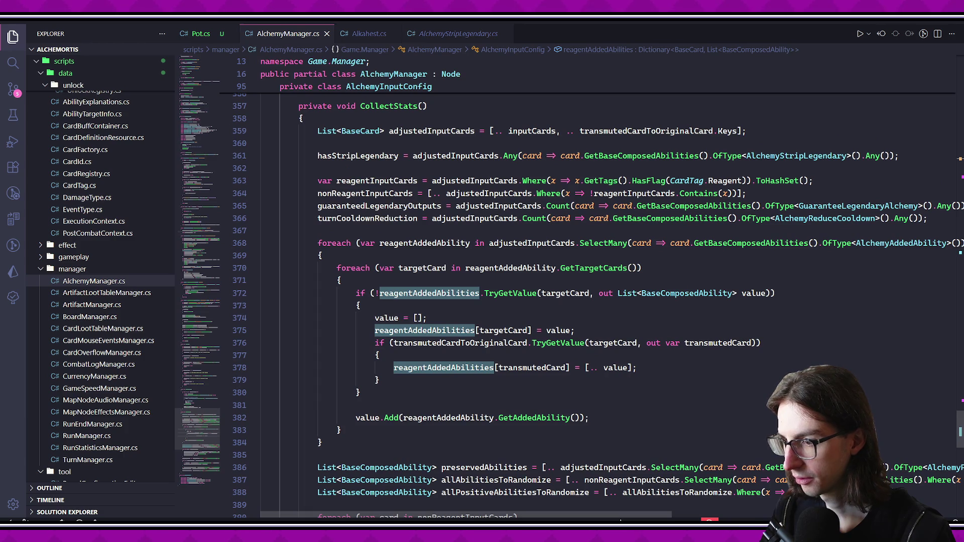
scroll(472, 302, "up", 1)
- Step through CollectStats' reagent-ability loop and highlight every use of reagentAddedAbilities
left_click(508, 286)
left_click(426, 312)
left_click(472, 335)
key("Down")
key("Down")
key("Down")
key("Up")
key("Down")
key("Up")
key("Down")
key("Up")
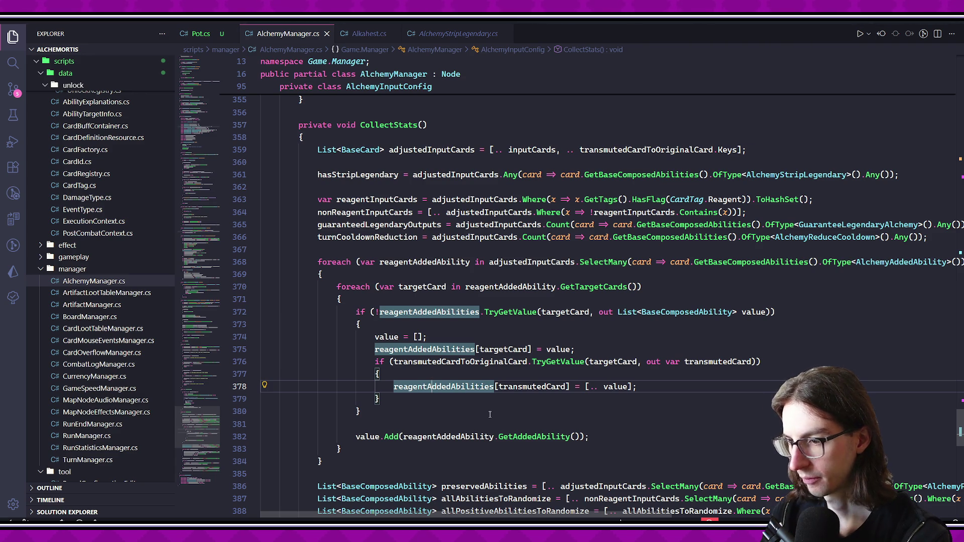
scroll(489, 415, "up", 3)
- Jump to the transmutedCardToOriginalCard declaration and look over AlchemyInputConfig's dictionary fields
key("F12")
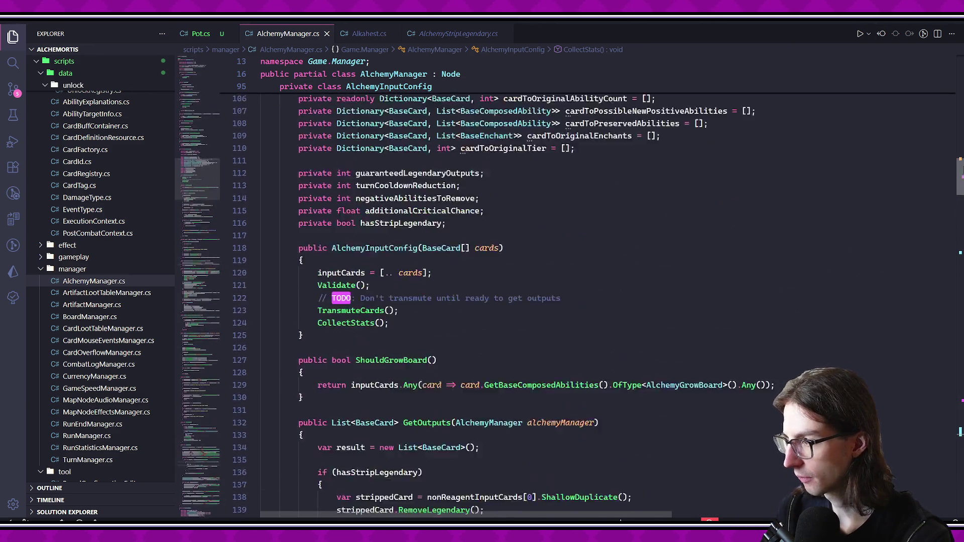
left_click(573, 199)
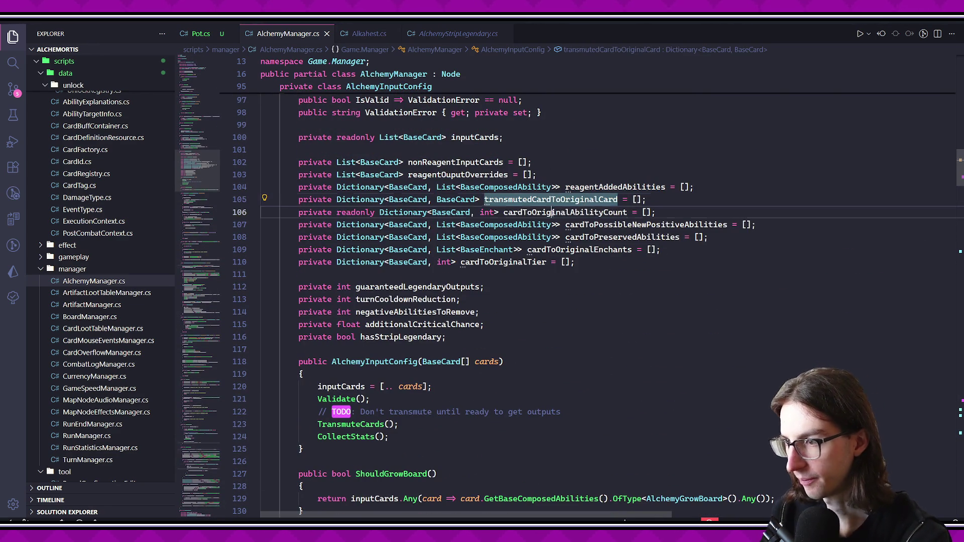
key("Up")
left_click(566, 211)
left_click(602, 224)
left_click(578, 249)
left_click_drag(575, 262, 581, 249)
left_click(580, 250)
- Review the cardToOriginalTier, reagentOuputOverrides and reagentAddedAbilities fields, then bring up the running game
left_click(502, 262)
left_click(578, 250)
left_click(465, 174)
key("Up")
key("Down")
key("Up")
left_click(519, 175)
left_click(603, 186)
scroll(246, 406, "up", 1)
key("Up")
key("Up")
key("Up")
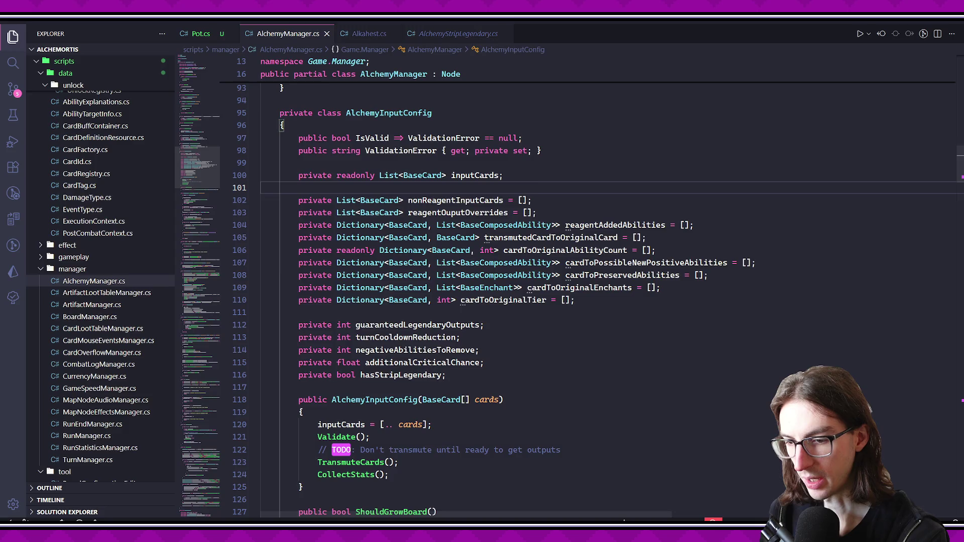
key("alt+Tab")
- Read the reagent card tooltips in the debug grid, ending on Elf In A Jar's cooldown reduction
mouse_move(524, 128)
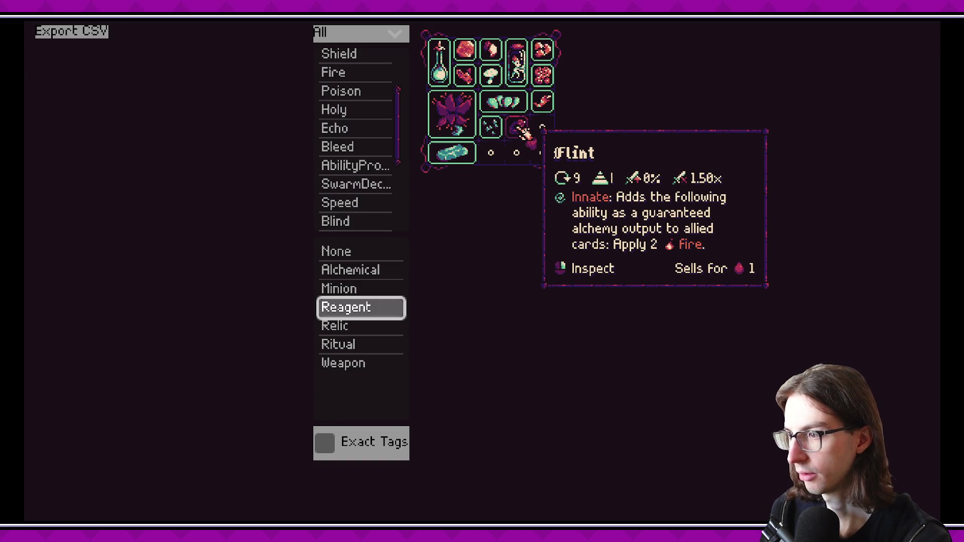
mouse_move(524, 110)
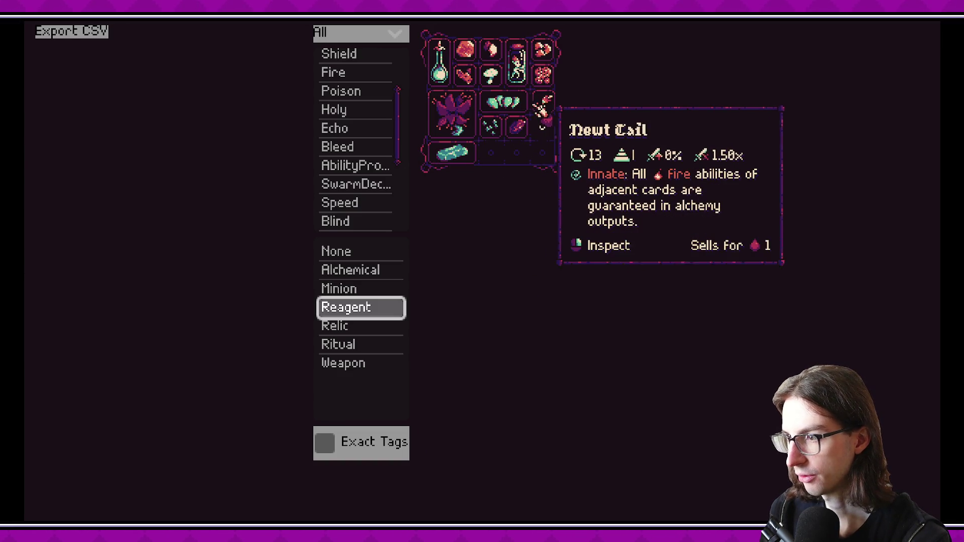
mouse_move(549, 86)
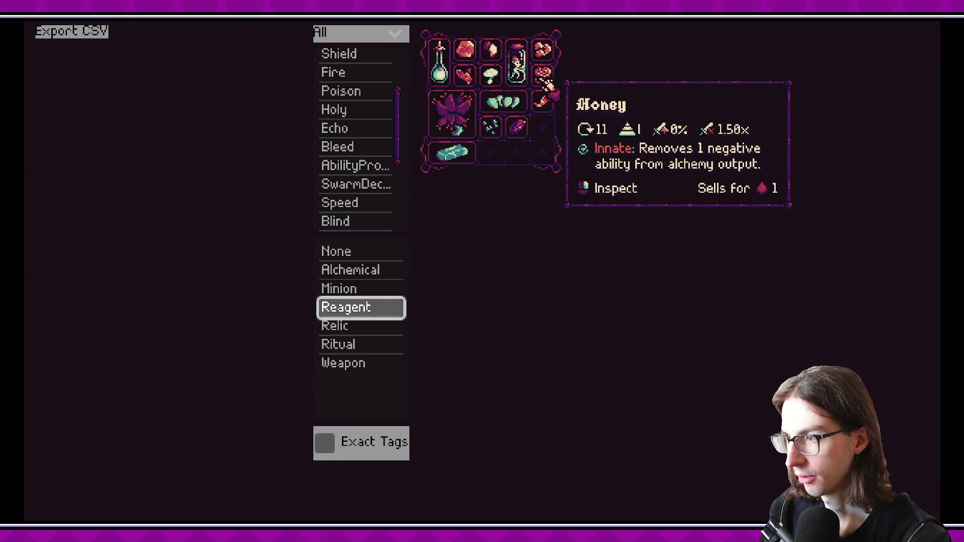
mouse_move(527, 70)
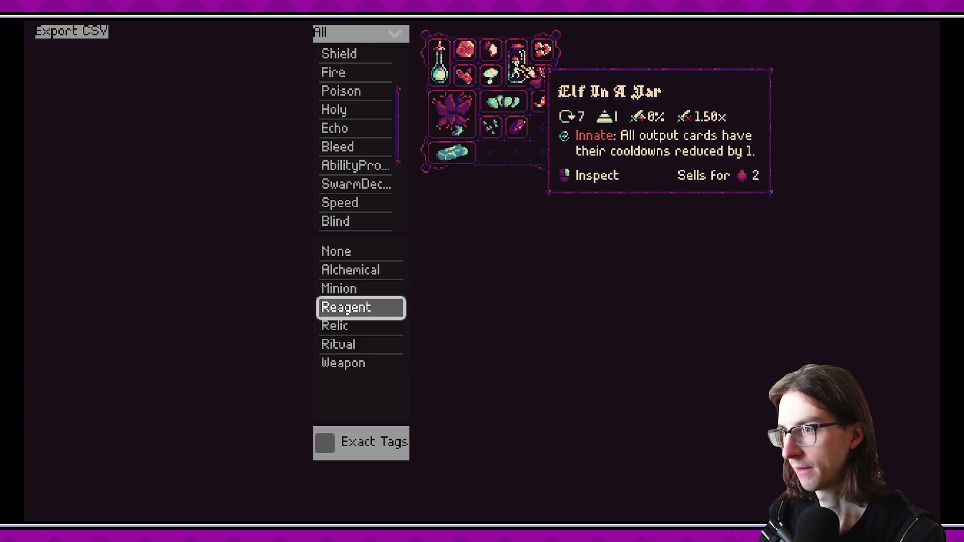
key("alt+Tab")
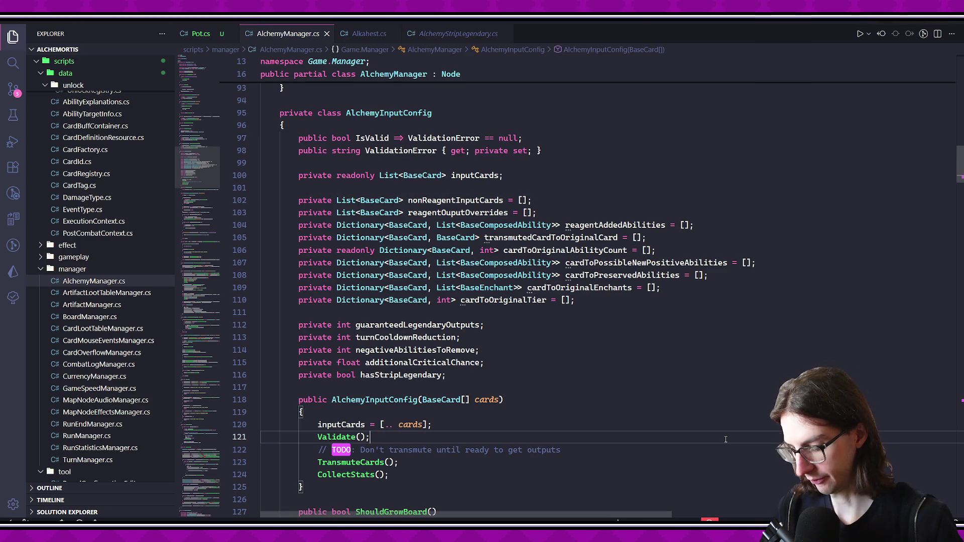
- From ElfInAJar.cs, list AlchemyReduceCooldown's references and open its use in AlchemyManager.cs
key("ctrl+p")
type("elfinajar")
key("Return")
left_click(472, 162, "ctrl")
right_click(405, 86)
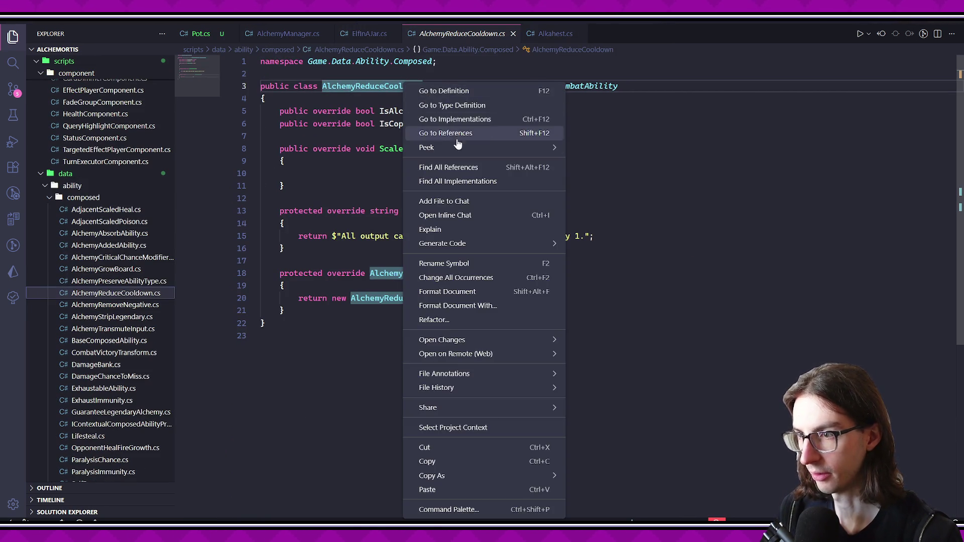
left_click(448, 168)
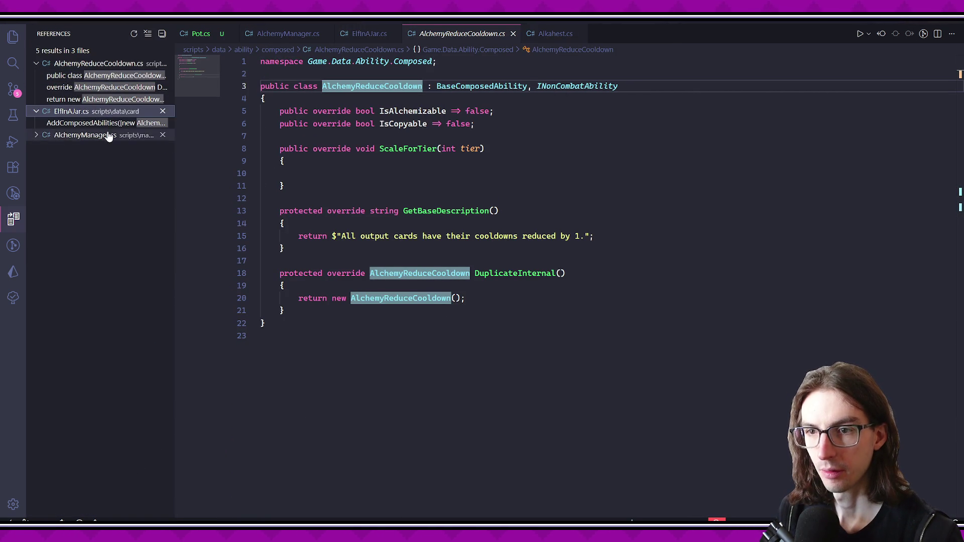
left_click(108, 136)
left_click(107, 147)
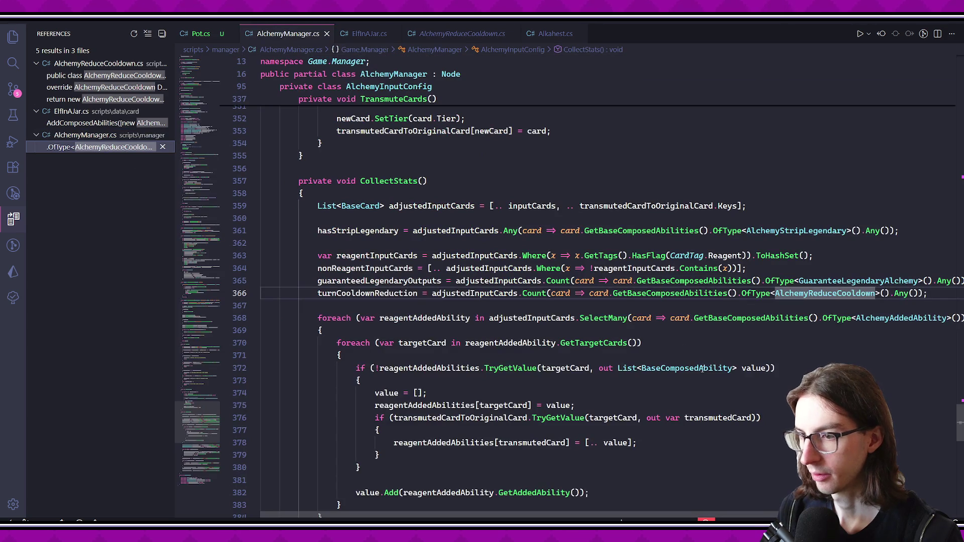
- Examine the turnCooldownReduction and guaranteedLegendaryOutputs counting lines inside CollectStats
left_click(366, 293)
scroll(402, 321, "right", 1)
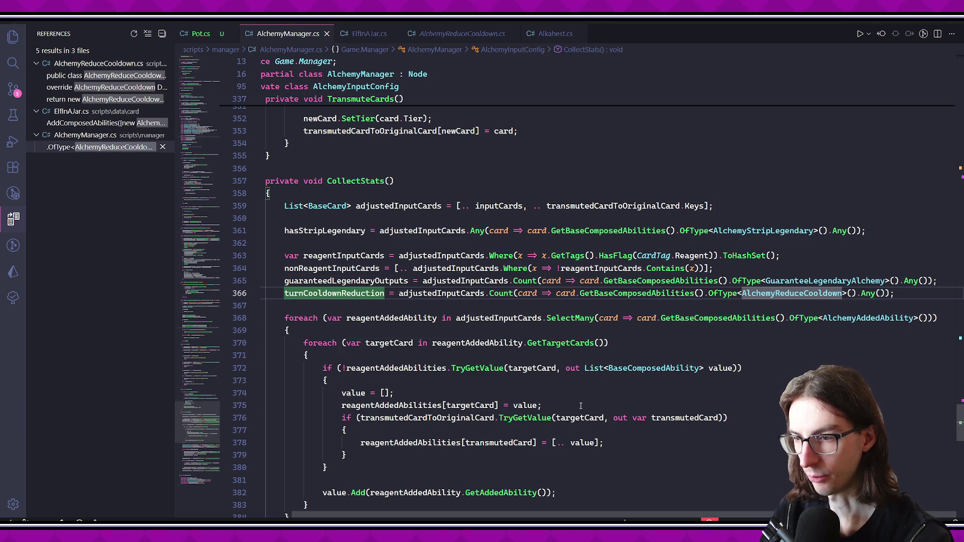
left_click(302, 281)
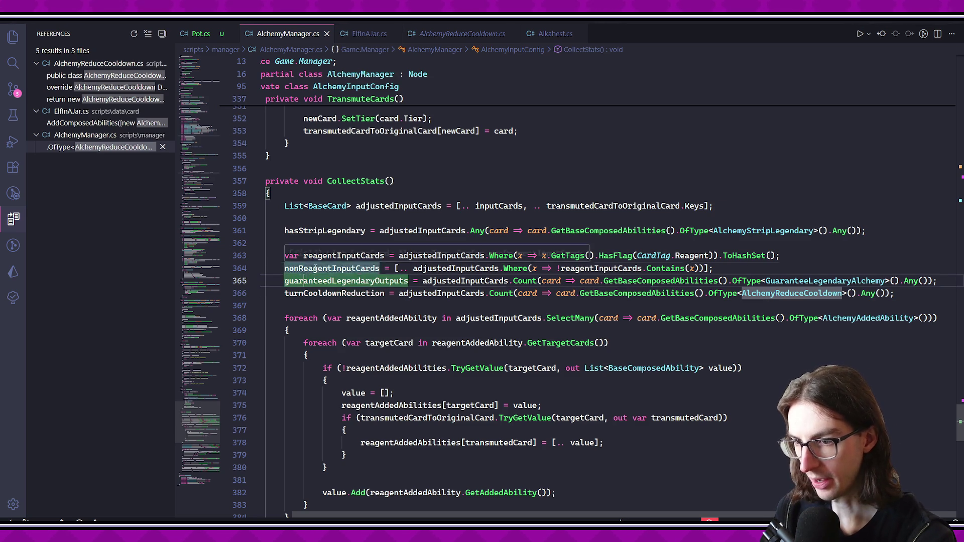
left_click(352, 293)
left_click(402, 300)
left_click_drag(432, 293, 920, 293)
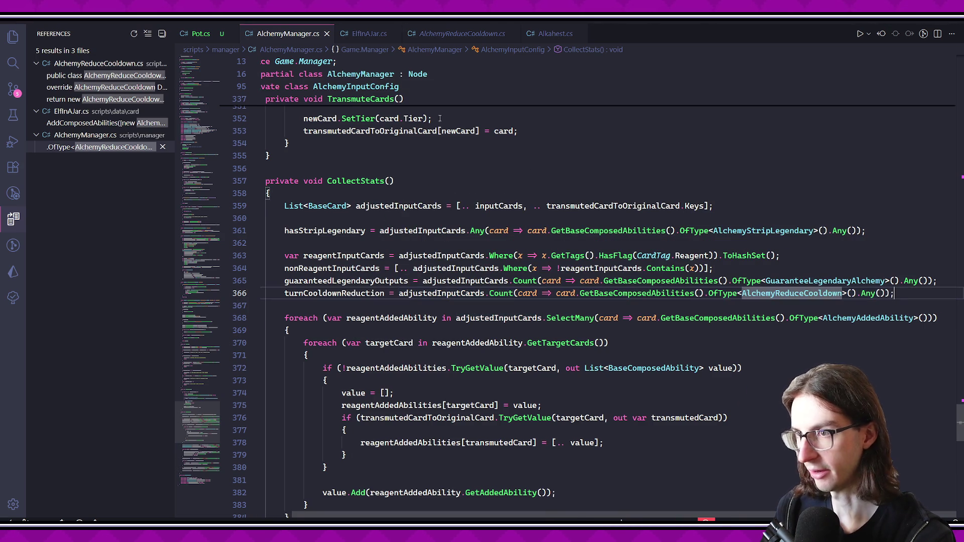
left_click(577, 293)
left_click_drag(575, 280, 577, 293)
left_click(562, 305)
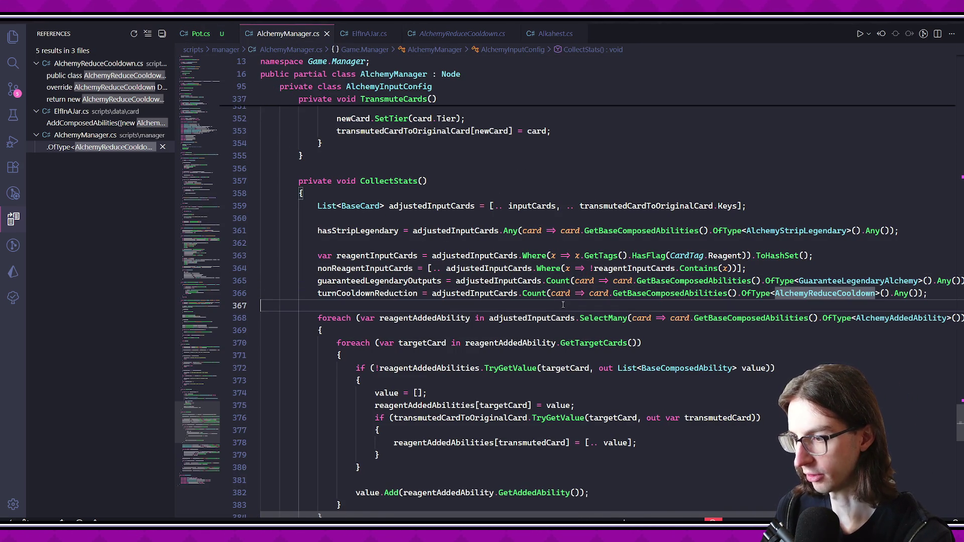
scroll(541, 305, "right", 1)
left_click(551, 309)
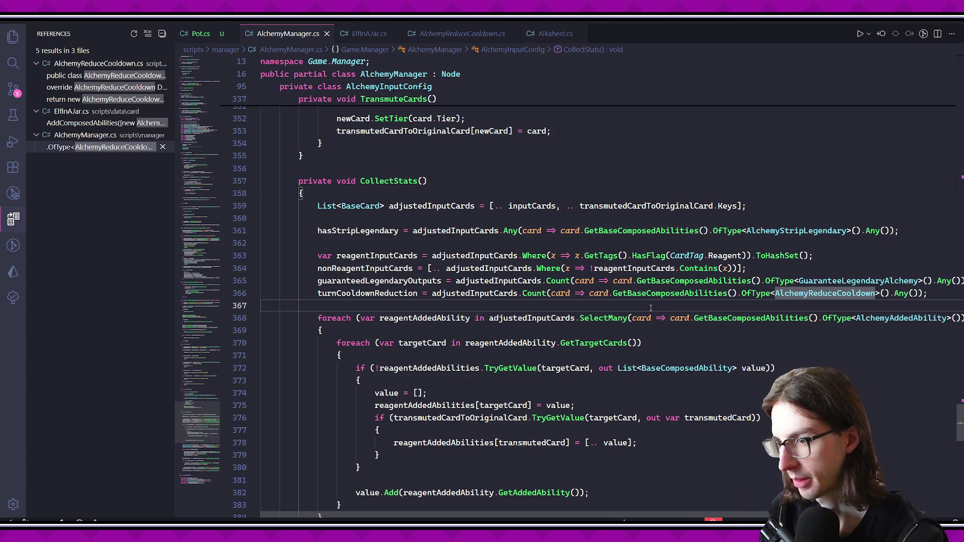
left_click(382, 181)
left_click_drag(960, 422, 962, 174)
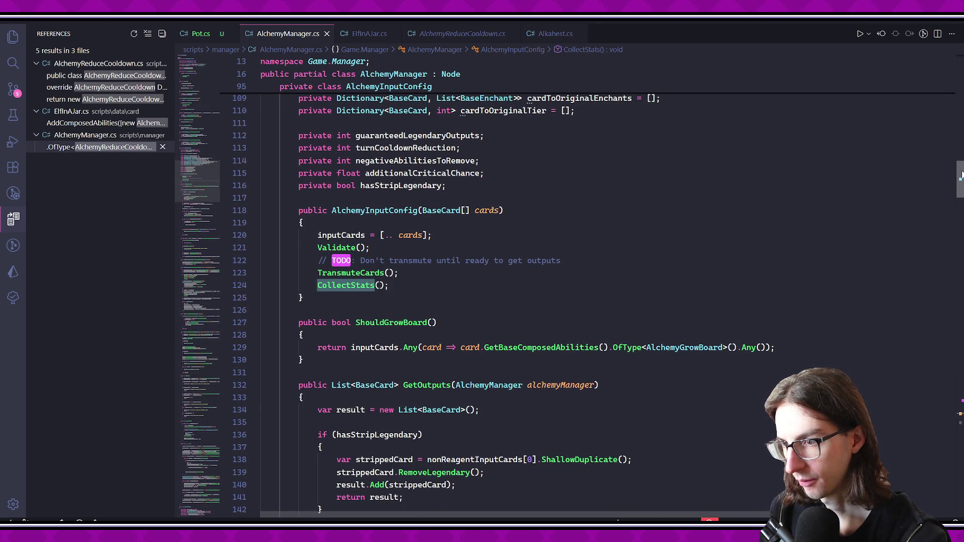
left_click_drag(962, 174, 962, 406)
scroll(803, 272, "down", 2)
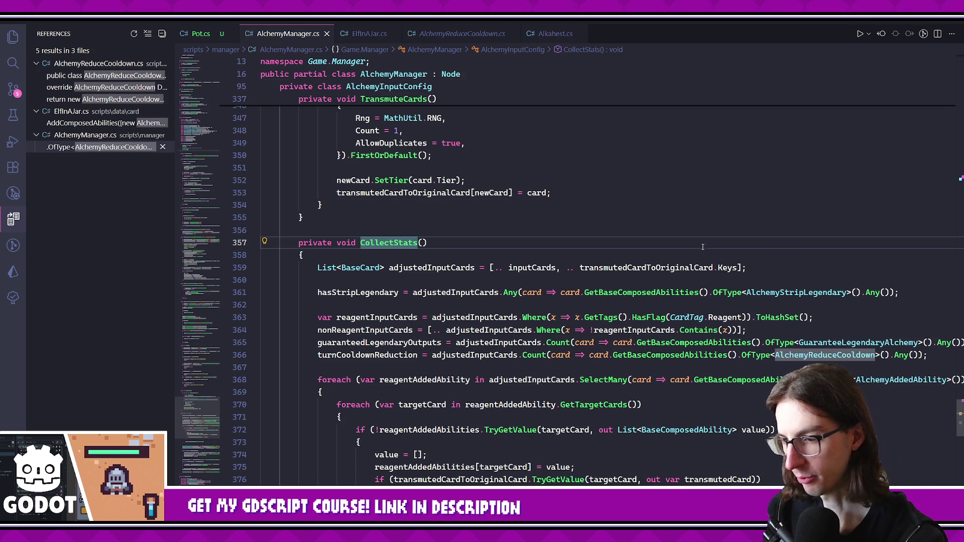
scroll(757, 252, "down", 3)
left_click(378, 338)
scroll(377, 337, "down", 1)
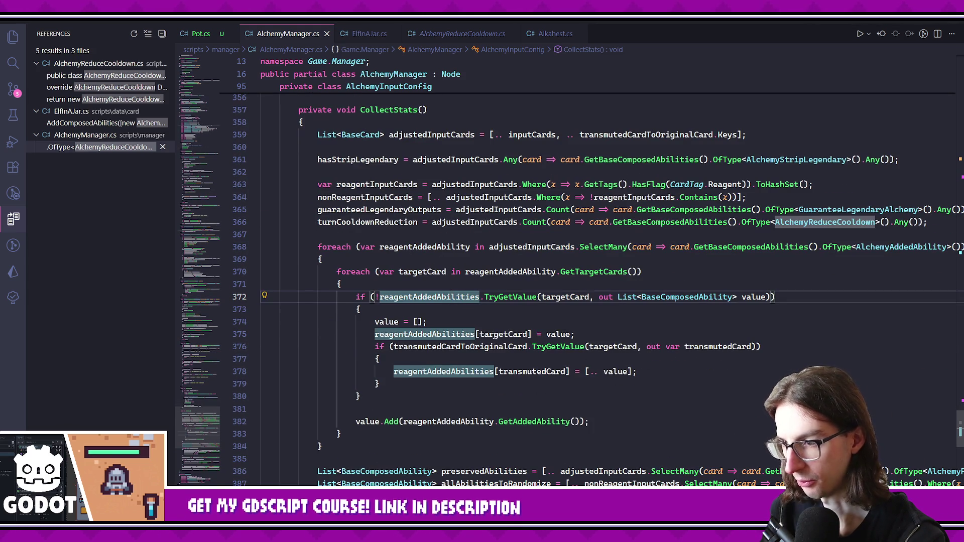
left_click(444, 347)
key("Up")
key("Up")
key("Down")
key("Down")
key("Down")
key("Up")
key("Down")
key("Up")
key("Down")
key("Up")
key("Down")
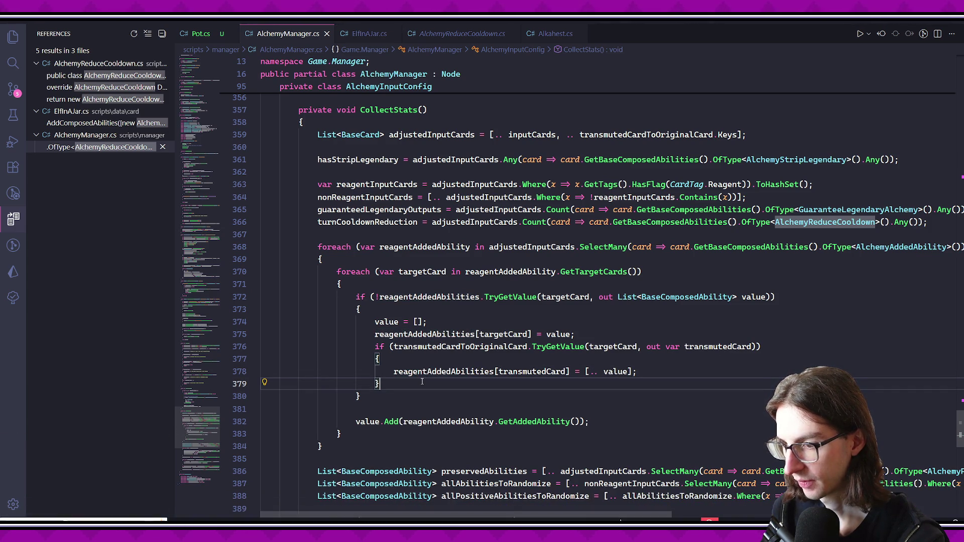
scroll(397, 331, "down", 1)
left_click(471, 353)
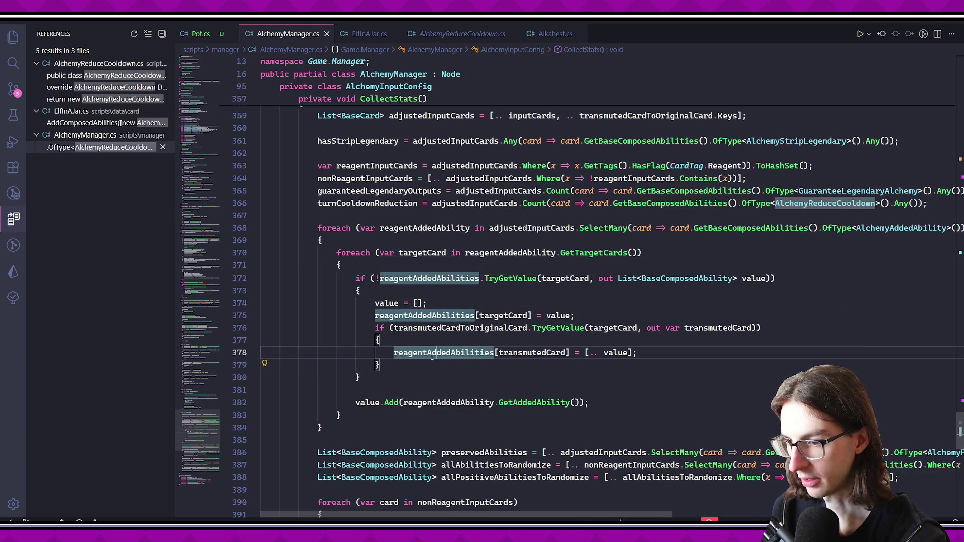
left_click(459, 374)
left_click_drag(637, 353, 394, 353)
left_click(395, 362)
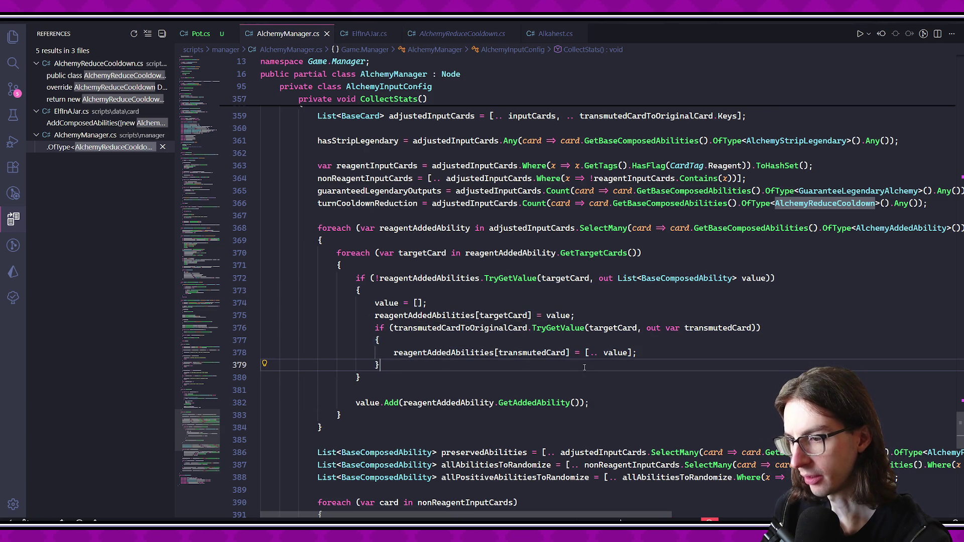
key("Up")
key("Up")
key("Up")
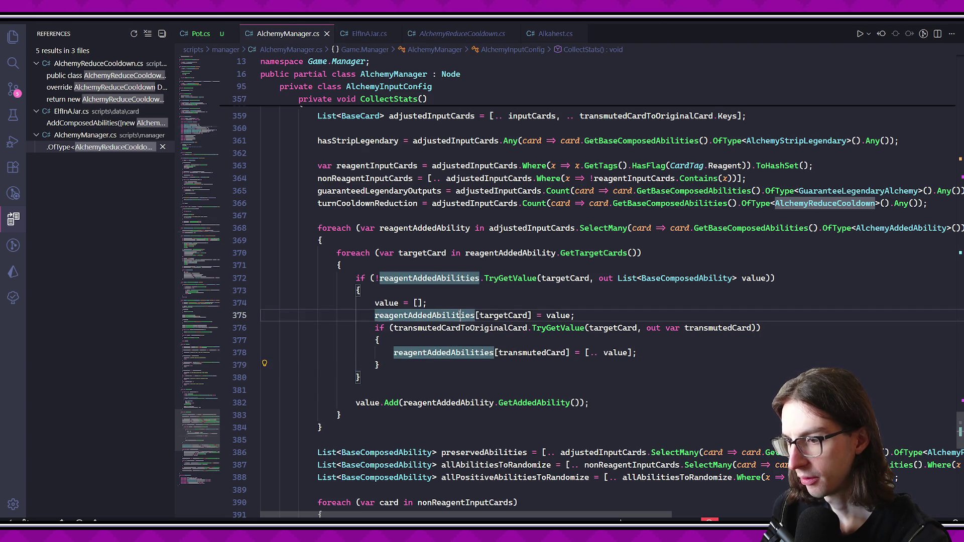
scroll(536, 317, "up", 3)
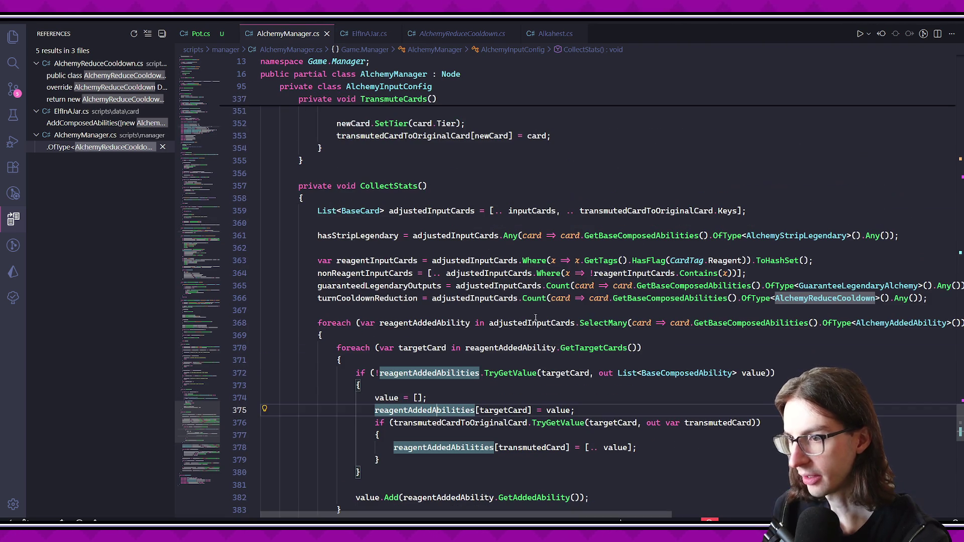
left_click(437, 372)
scroll(518, 380, "down", 1)
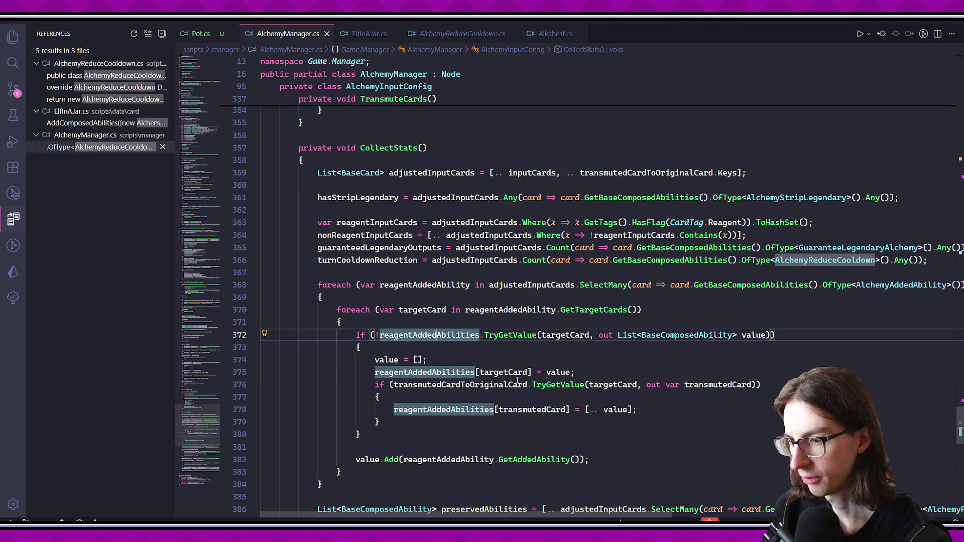
left_click(461, 284)
scroll(479, 293, "right", 2)
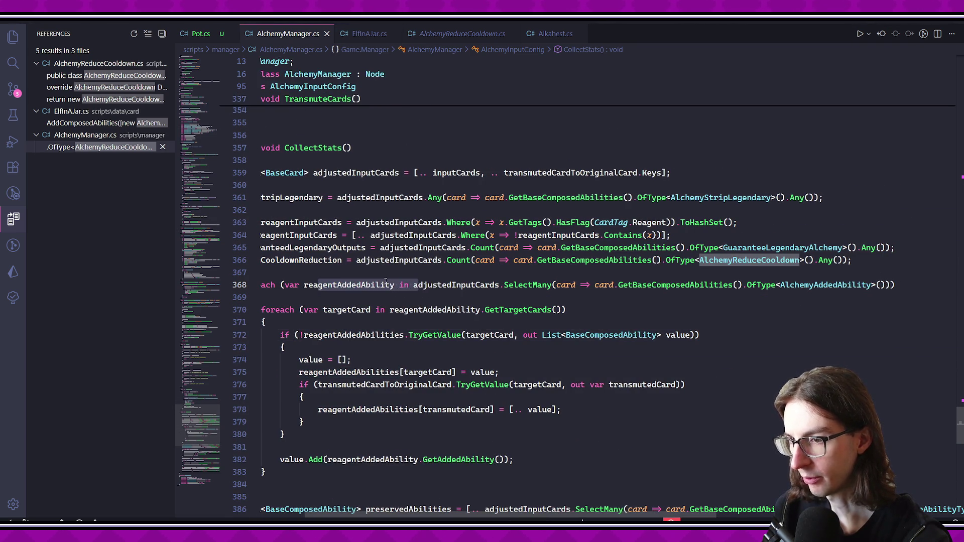
left_click(477, 286)
scroll(479, 294, "right", 3)
left_click(427, 284)
left_click(511, 285)
left_click(573, 285)
scroll(573, 291, "left", 3)
left_click(574, 298)
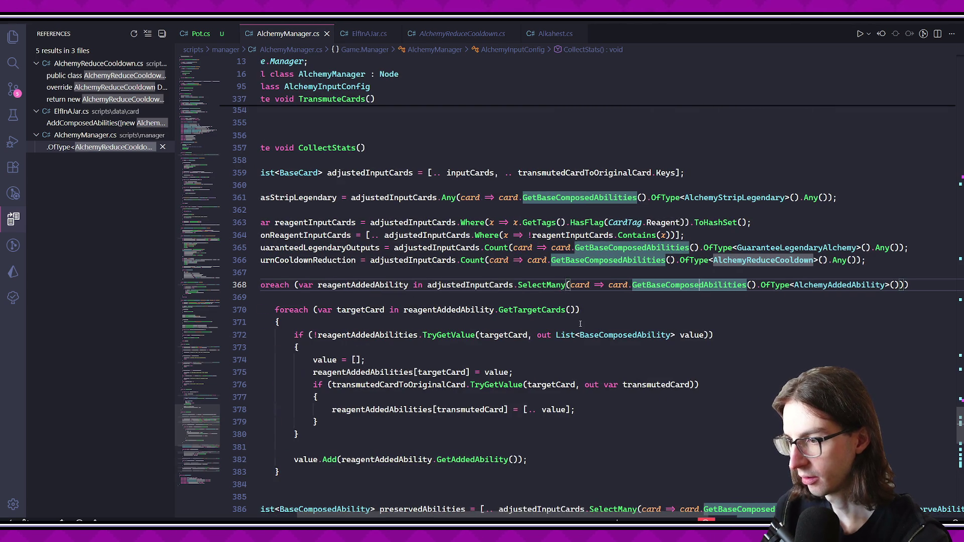
left_click(542, 285)
left_click(542, 292)
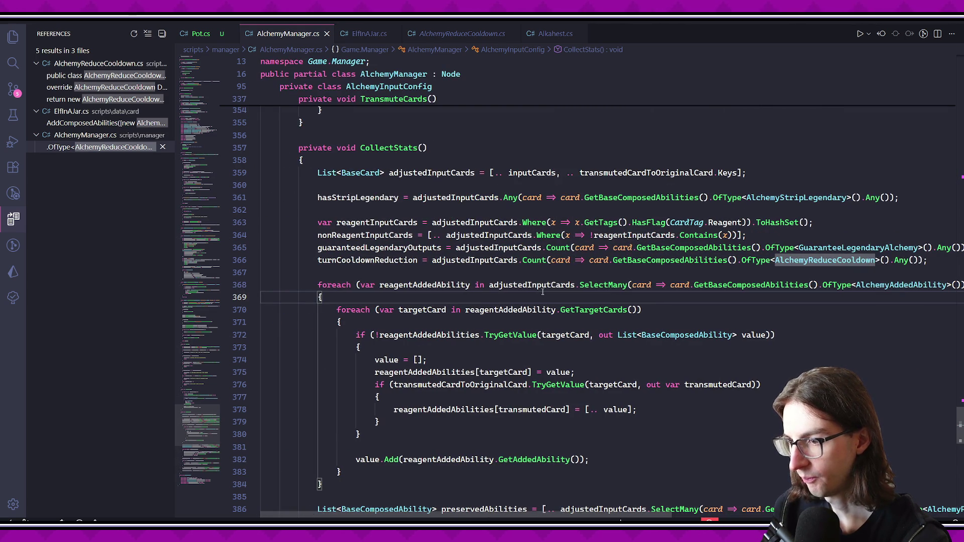
left_click(542, 287)
left_click(539, 300)
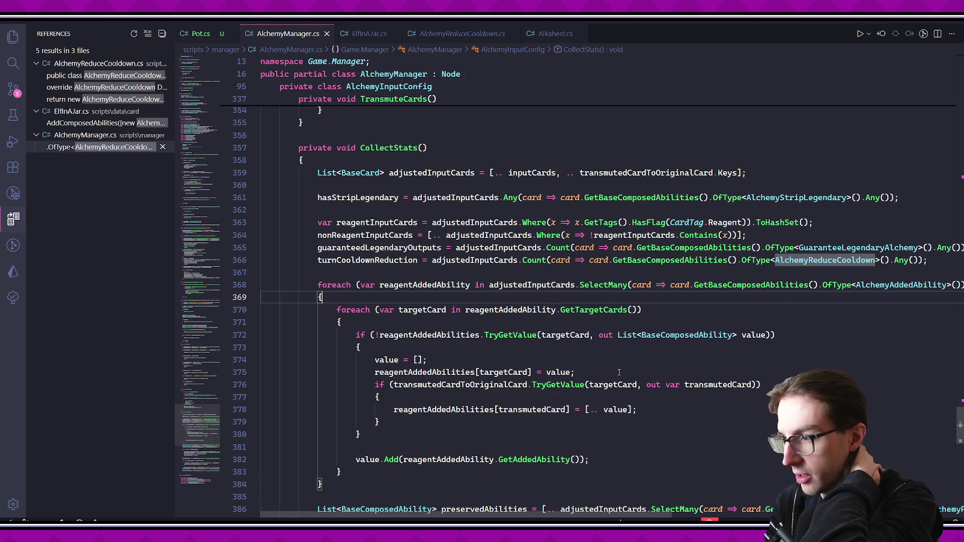
scroll(579, 367, "right", 2)
scroll(578, 367, "up", 1)
scroll(579, 367, "left", 2)
left_click(512, 304)
scroll(681, 373, "right", 4)
scroll(682, 373, "left", 4)
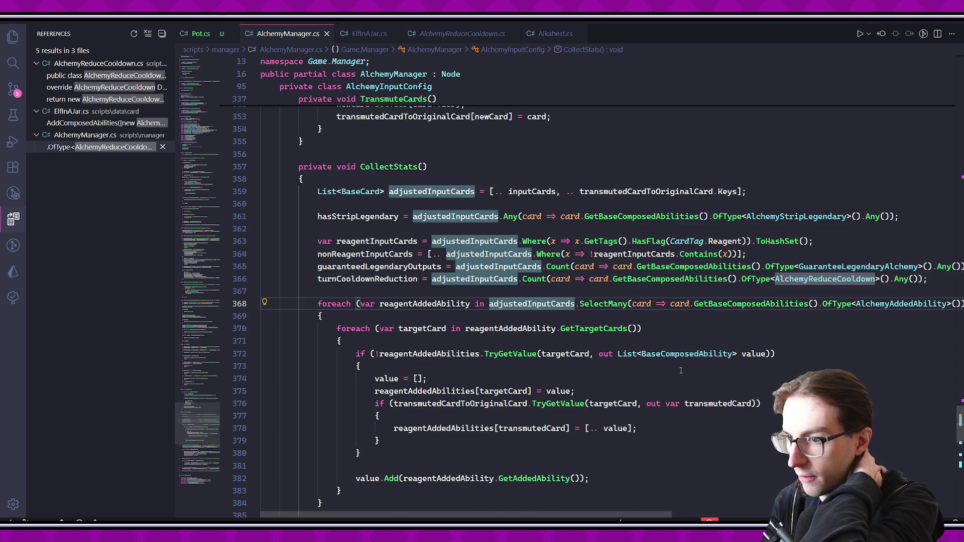
left_click(377, 241)
left_click(466, 267)
left_click(376, 241)
left_click(424, 304)
left_click(542, 304)
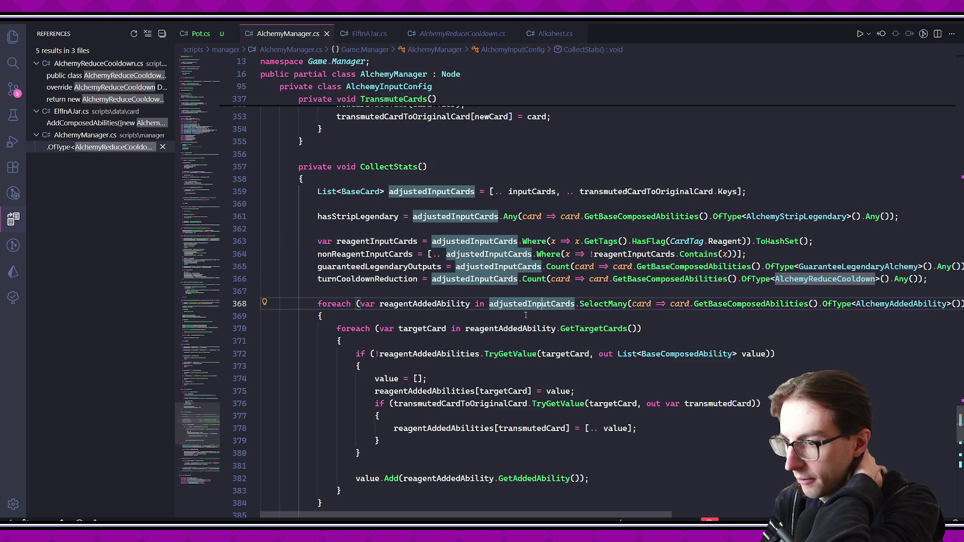
left_click(367, 242)
left_click(475, 241)
scroll(540, 312, "down", 1)
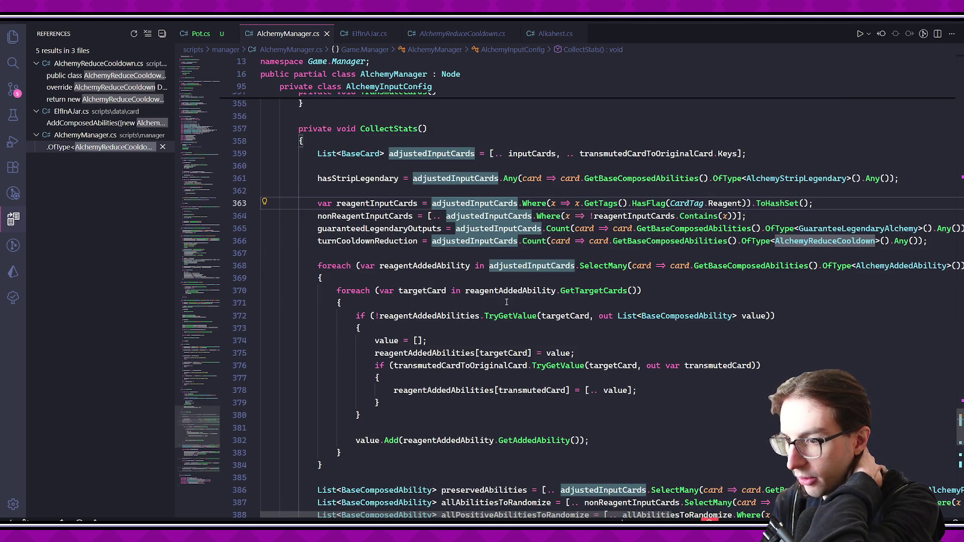
left_click(331, 258)
key("shift+alt+Right")
key("shift+alt+Right")
key("Right")
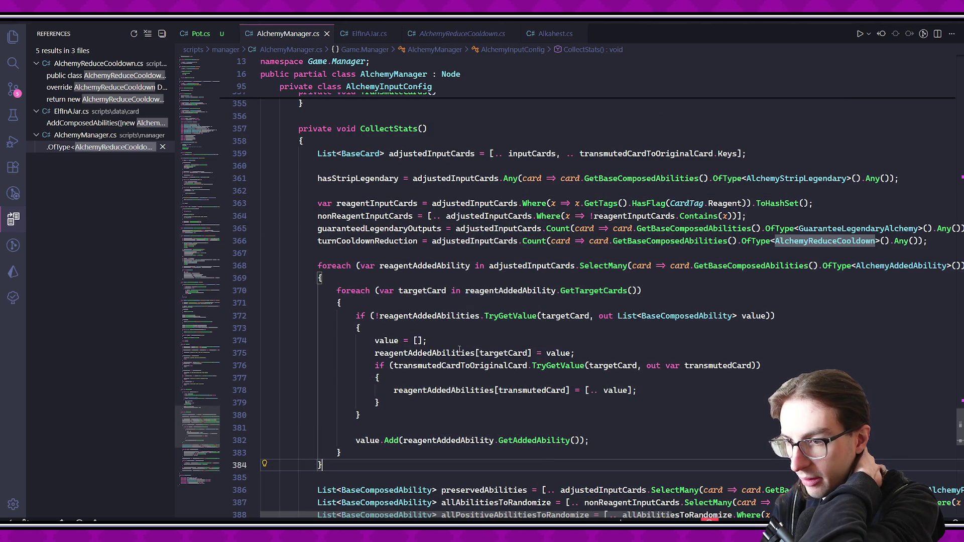
left_click_drag(334, 257, 499, 469)
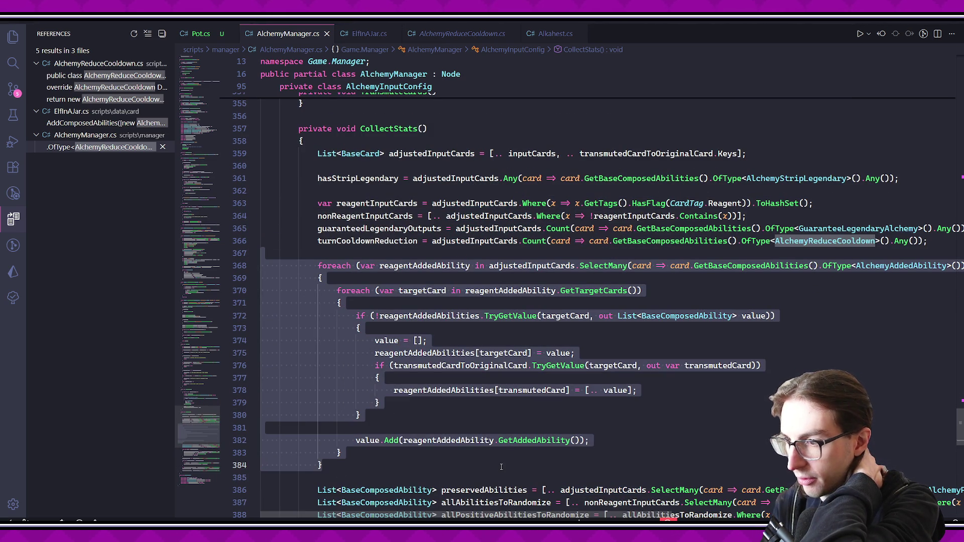
scroll(516, 414, "right", 3)
left_click(581, 316)
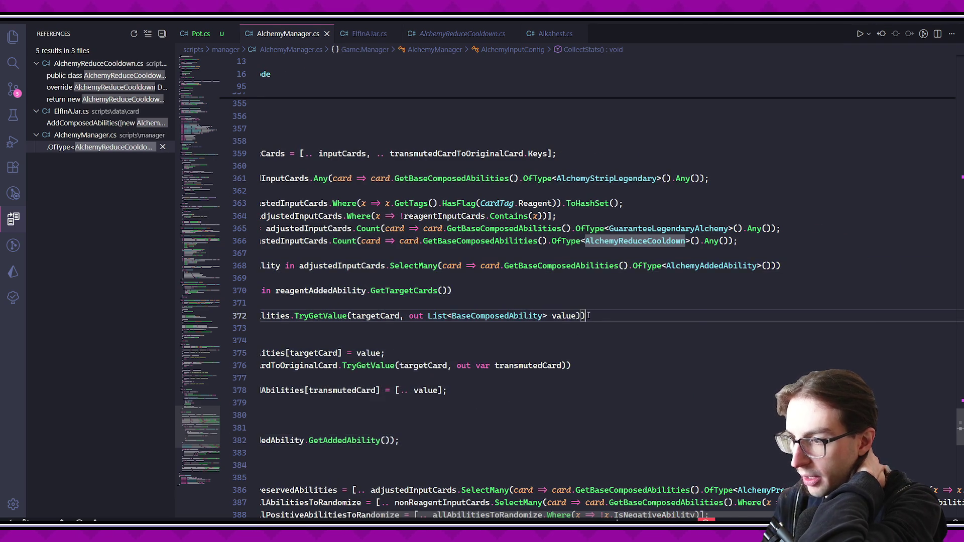
scroll(505, 246, "left", 2)
left_click_drag(413, 266, 895, 267)
scroll(824, 339, "left", 1)
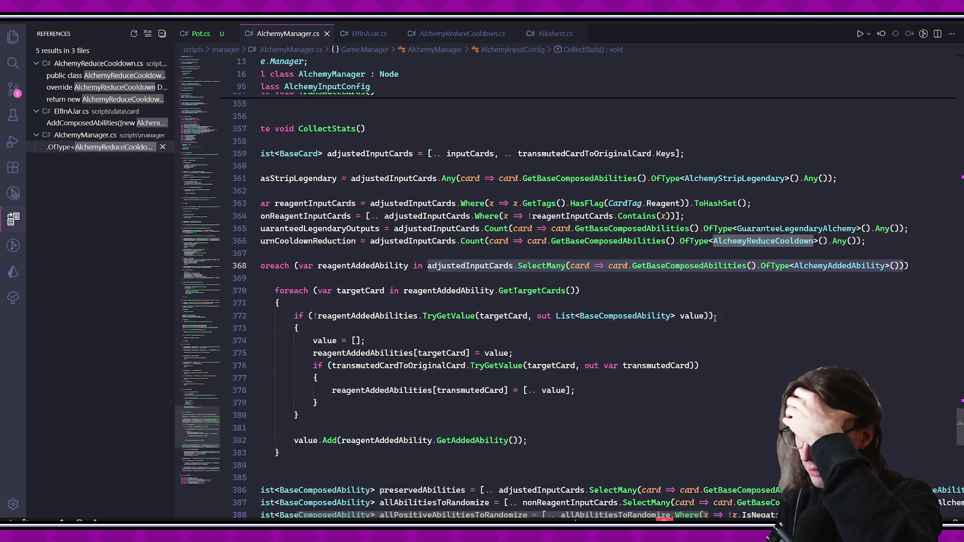
scroll(580, 300, "left", 3)
scroll(580, 300, "down", 1)
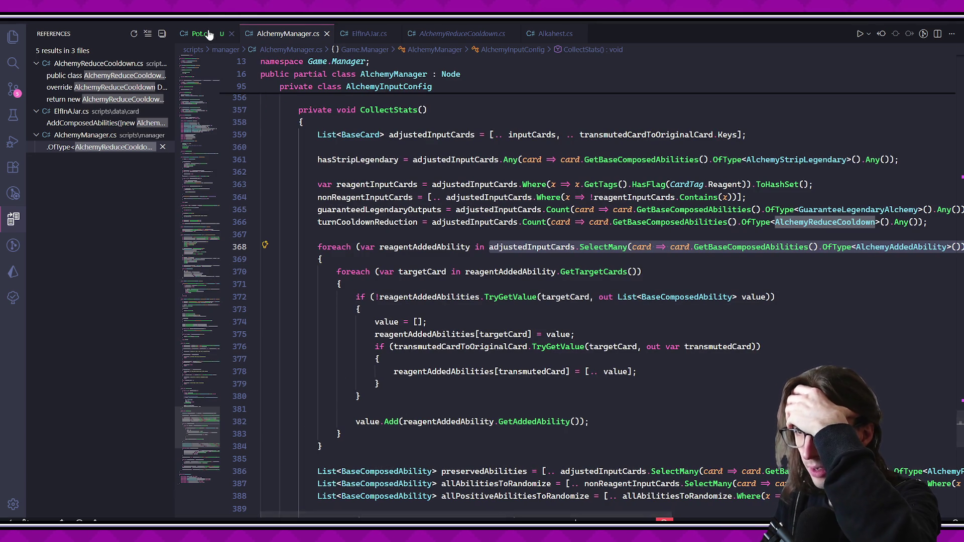
left_click(201, 34)
key("ctrl+a")
left_click(396, 144)
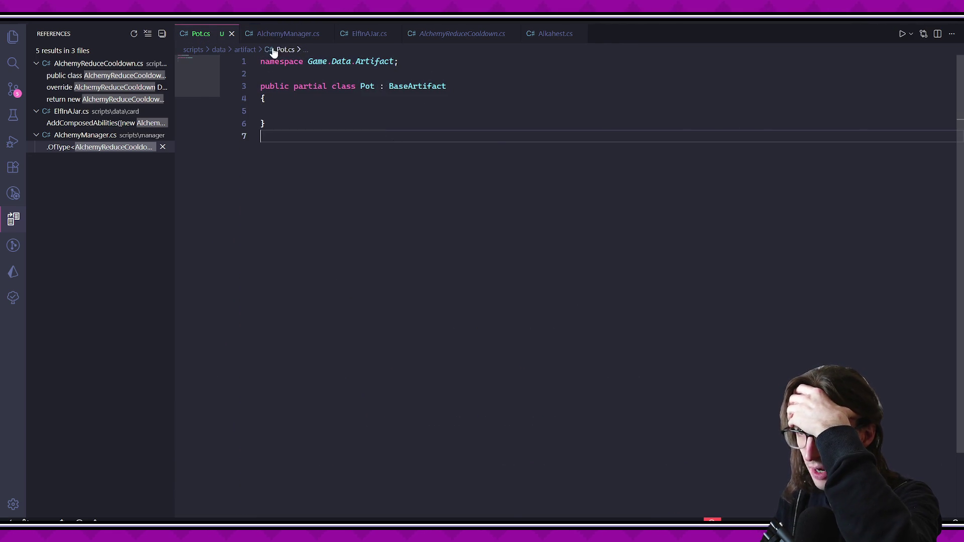
key("ctrl+Tab")
left_click(422, 271)
mouse_move(352, 259)
left_mouse_down()
mouse_move(577, 422)
mouse_move(554, 432)
left_mouse_up()
left_click(920, 250)
key("End")
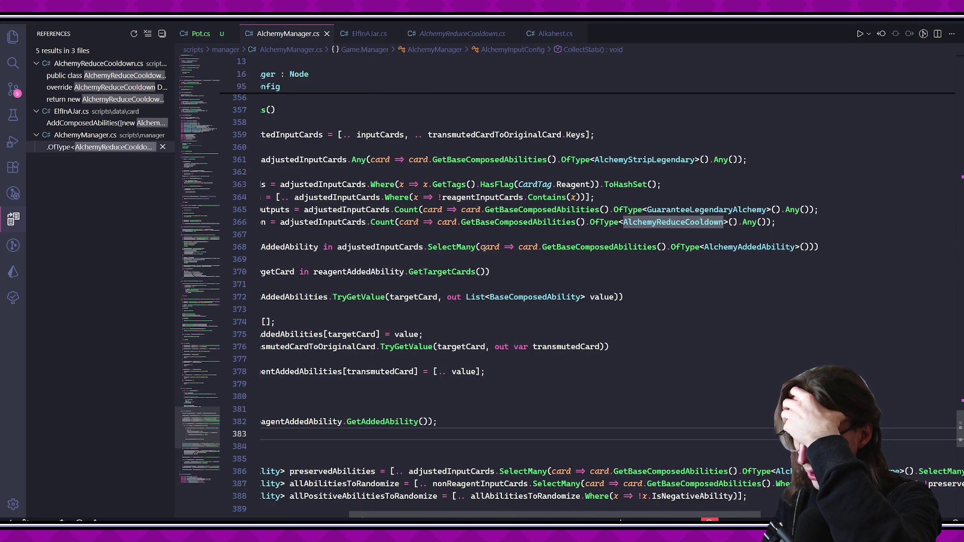
scroll(854, 276, "left", 2)
scroll(804, 292, "down", 5)
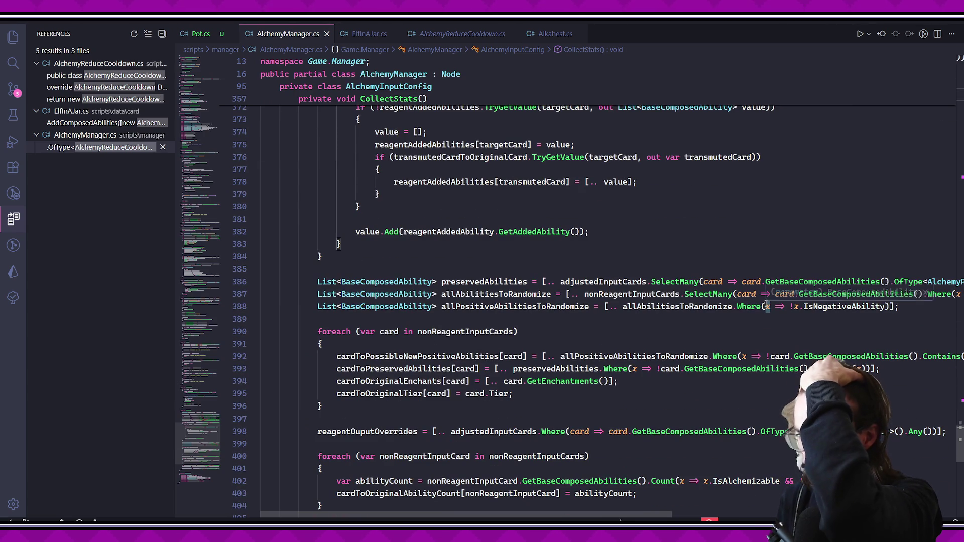
scroll(766, 303, "down", 3)
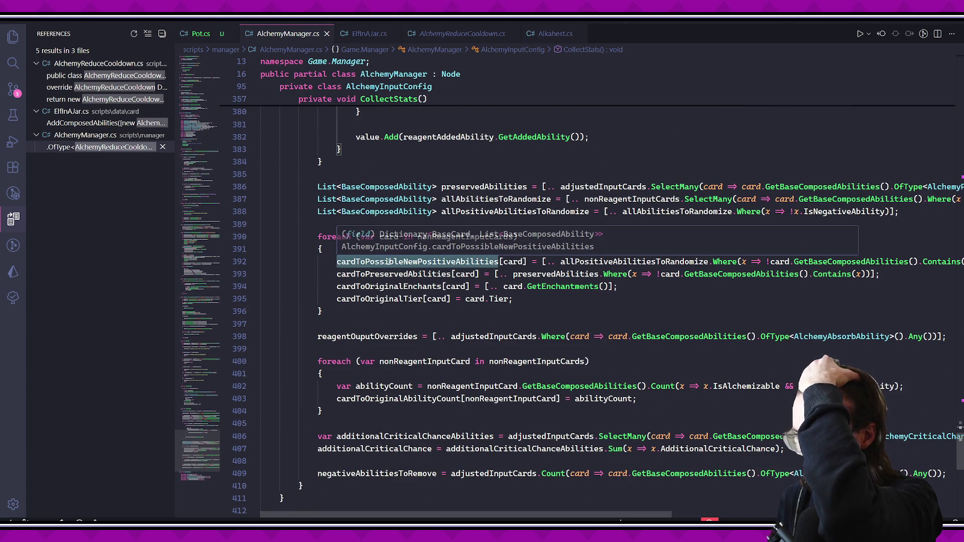
left_click(381, 337)
left_click(392, 388)
left_click(395, 409)
left_click(392, 388)
left_click(395, 409)
left_click(395, 409)
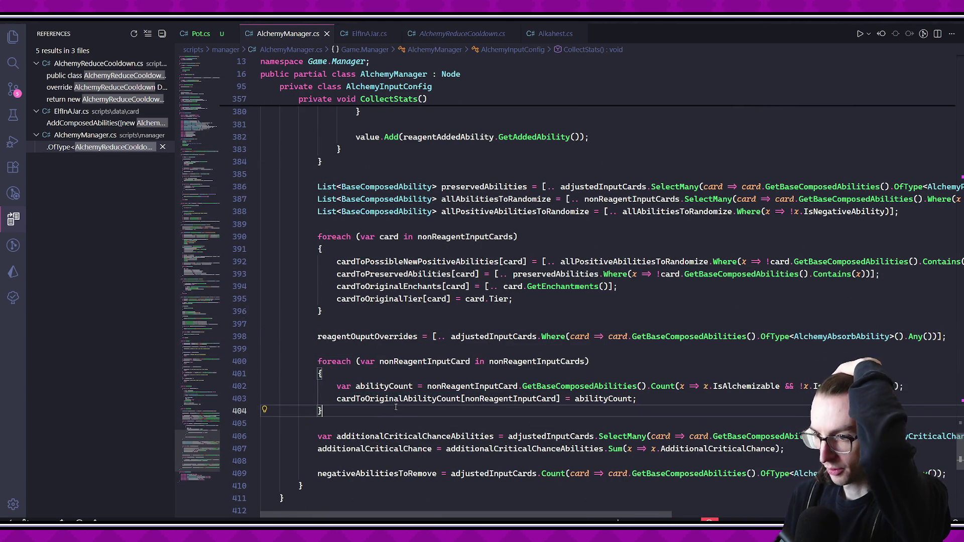
scroll(439, 327, "up", 9)
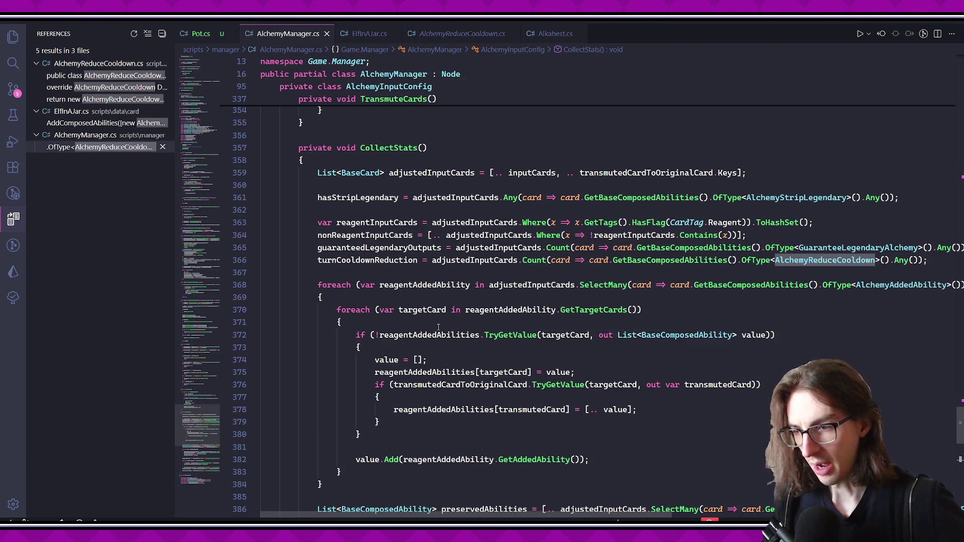
scroll(381, 278, "up", 2)
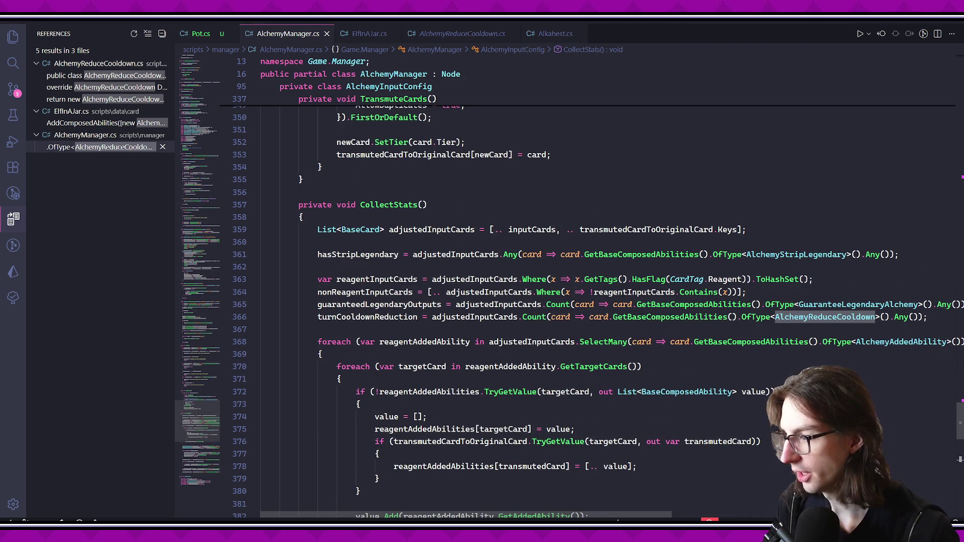
scroll(502, 301, "up", 15)
scroll(502, 302, "down", 16)
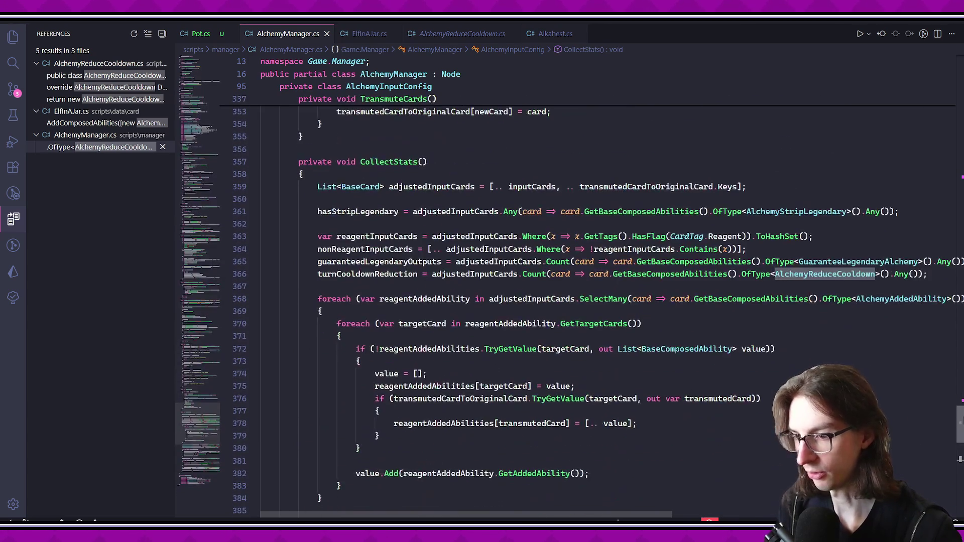
left_click_drag(959, 425, 953, 172)
mouse_move(266, 136)
left_mouse_down()
mouse_move(502, 137)
mouse_move(655, 281)
mouse_move(502, 467)
mouse_move(452, 472)
mouse_move(402, 452)
left_mouse_up()
left_click(322, 437)
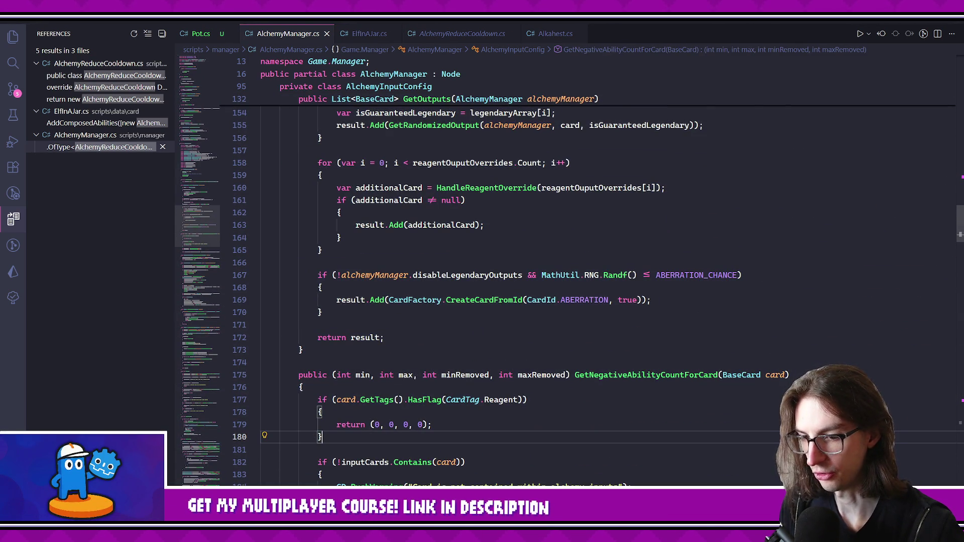
key("alt+Tab")
key("alt+Tab")
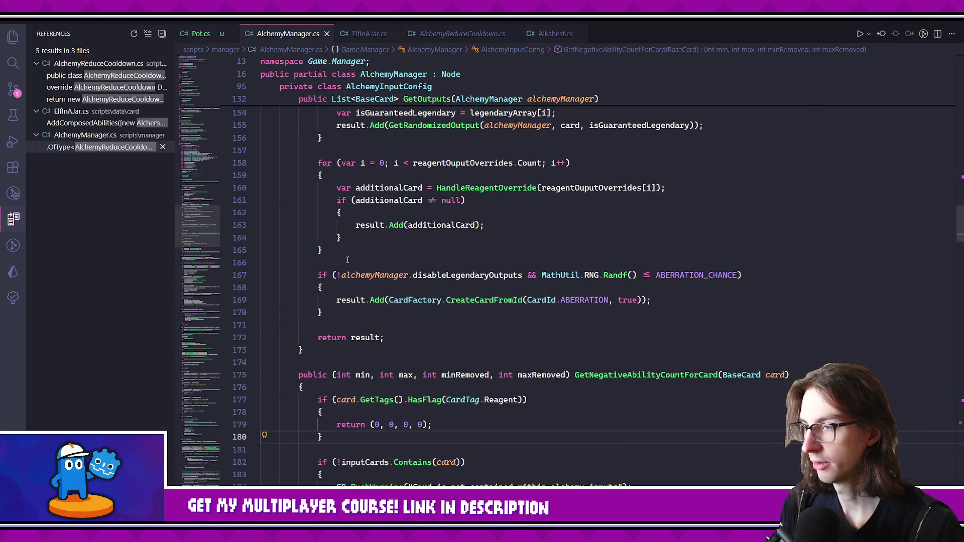
key("alt+Tab")
left_click(785, 27)
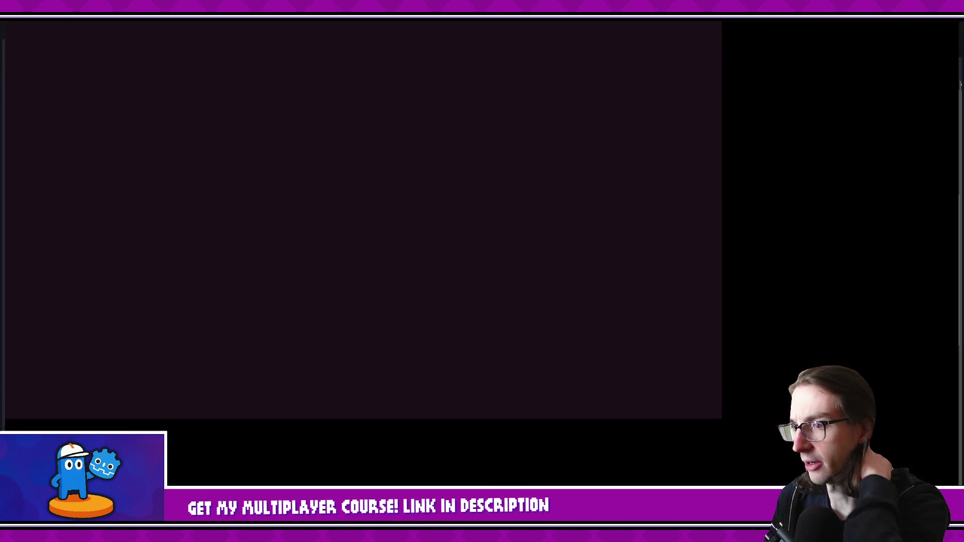
- Close the game, delete the UnlockMenu node from the RunManager scene, and rerun the project
left_click(817, 59)
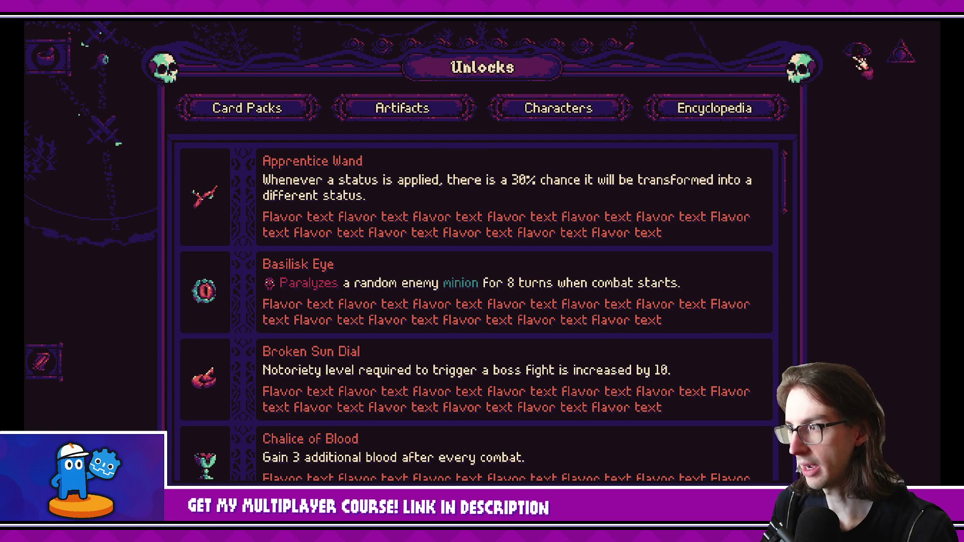
key("F8")
key("ctrl+shift+o")
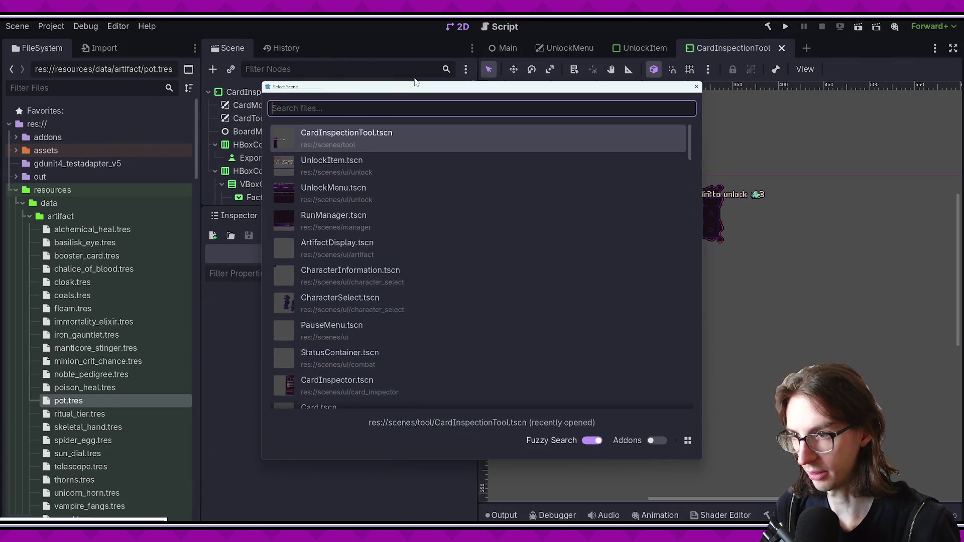
type("runman")
key("Return")
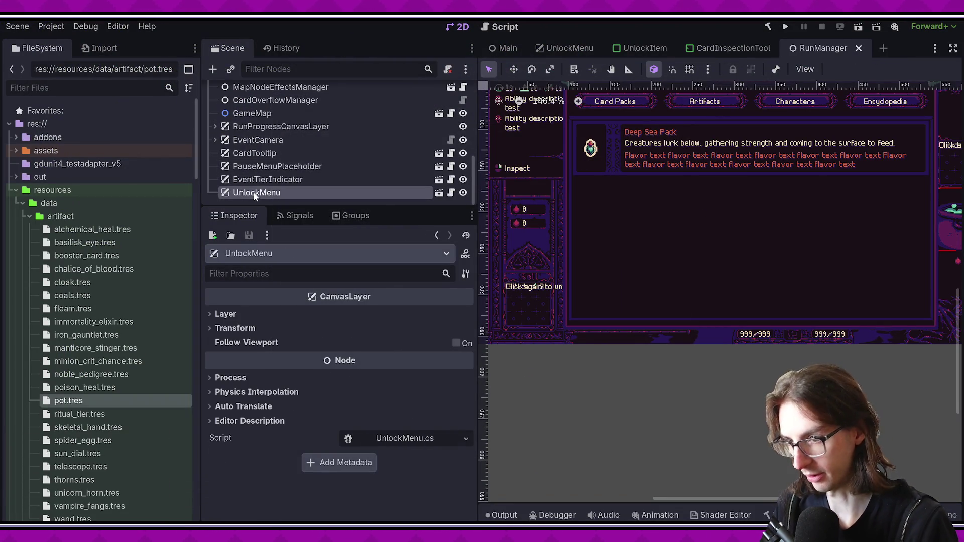
key("Delete")
key("Return")
left_click(785, 27)
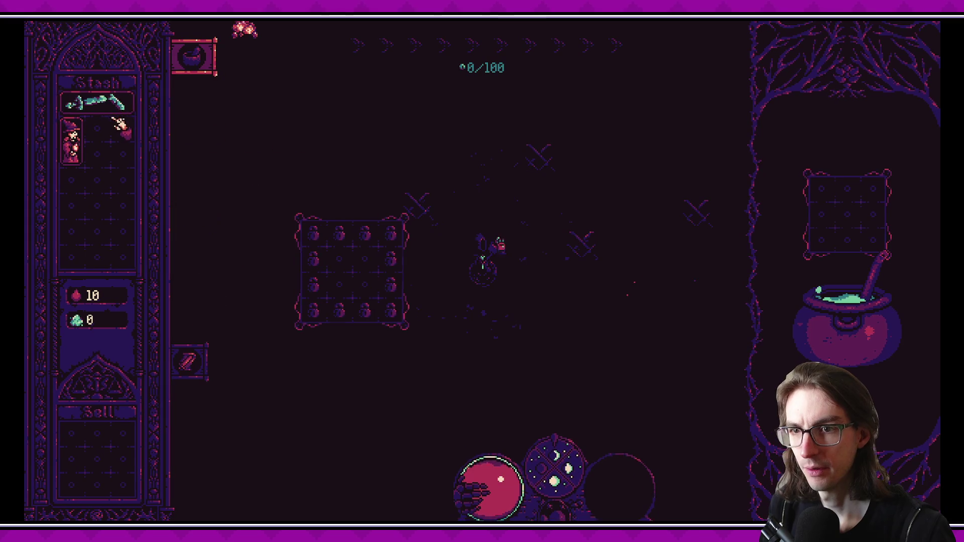
- Drag the Skeleton Mage card from the stash into the ingredient slot above the cauldron
left_click_drag(71, 140, 823, 234)
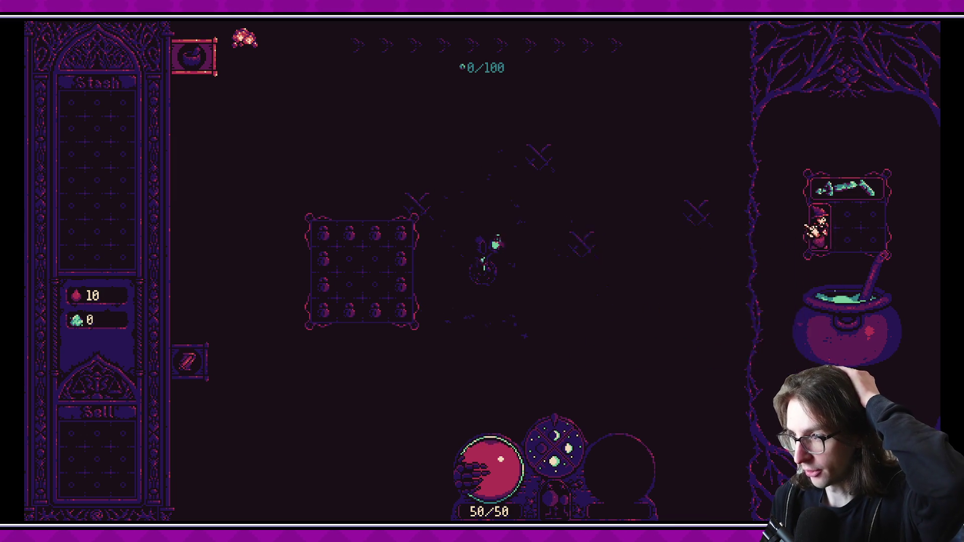
mouse_move(835, 236)
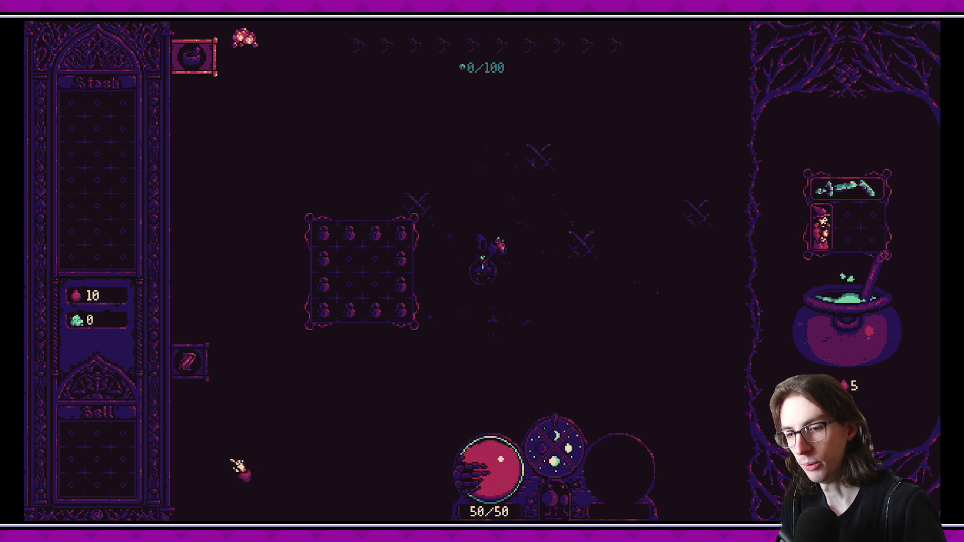
key("alt+Tab")
scroll(411, 356, "down", 13)
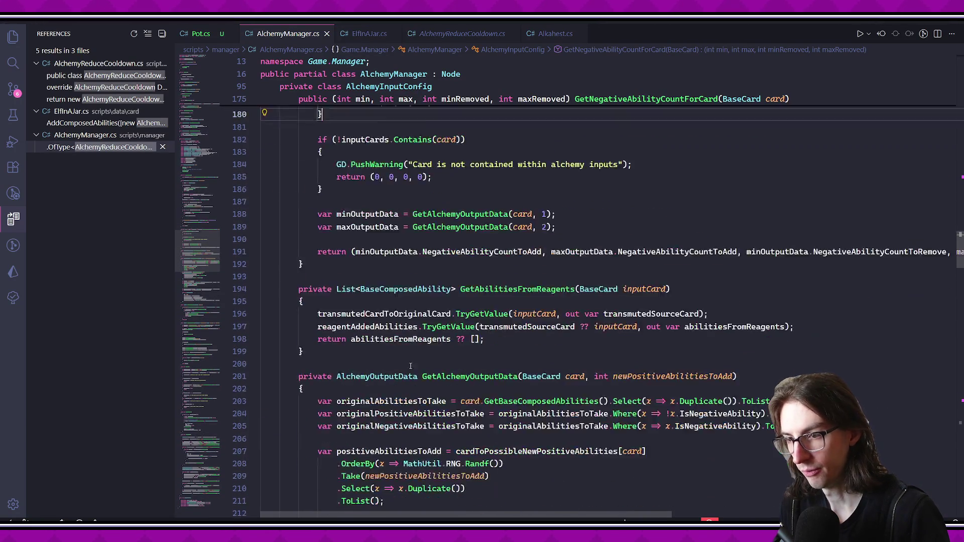
left_click_drag(328, 194, 332, 432)
scroll(452, 402, "down", 6)
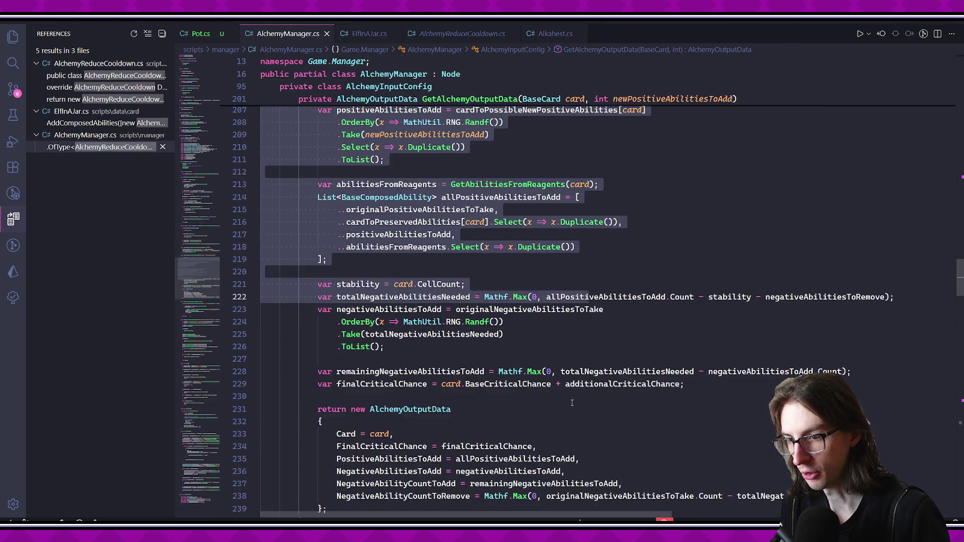
left_click(577, 451)
left_click_drag(318, 314, 876, 402)
scroll(484, 301, "up", 8)
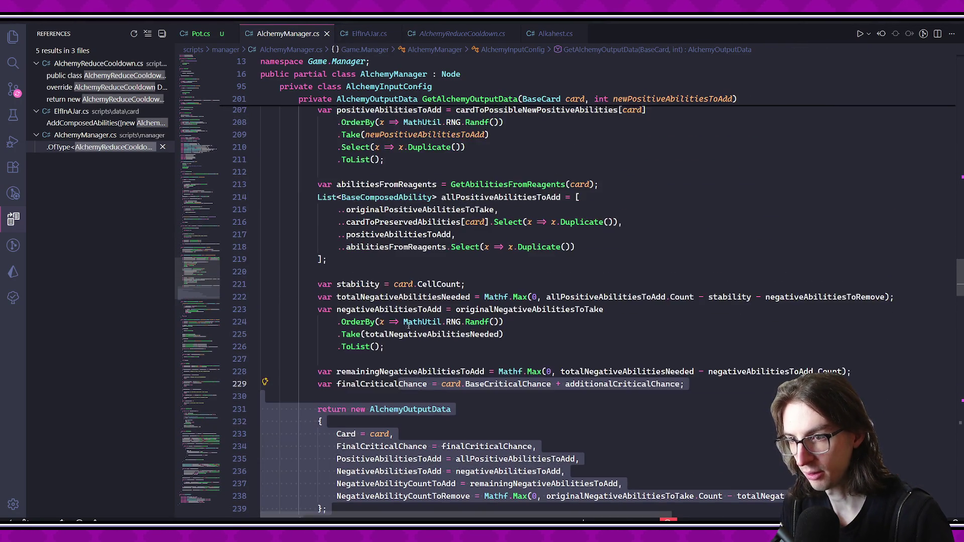
left_click(484, 243)
left_click(594, 380)
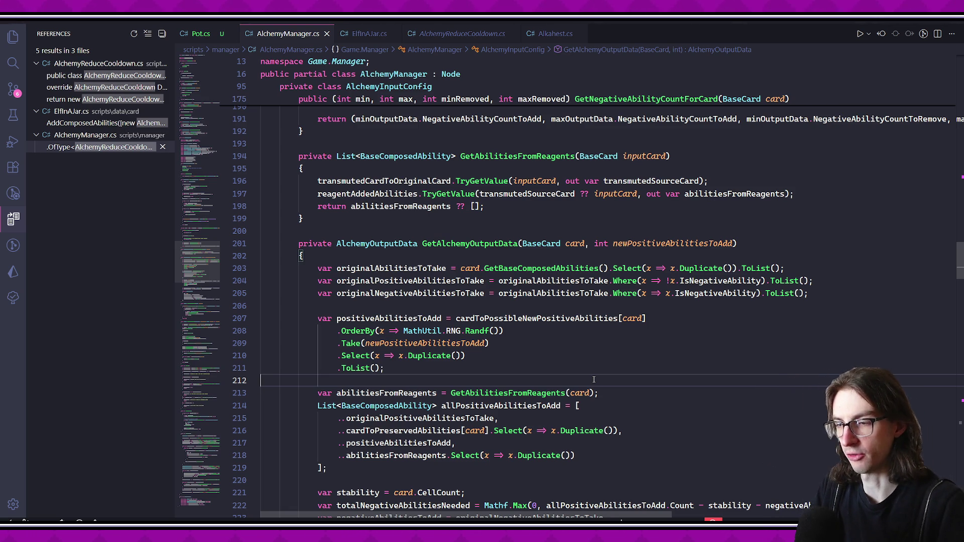
key("F5")
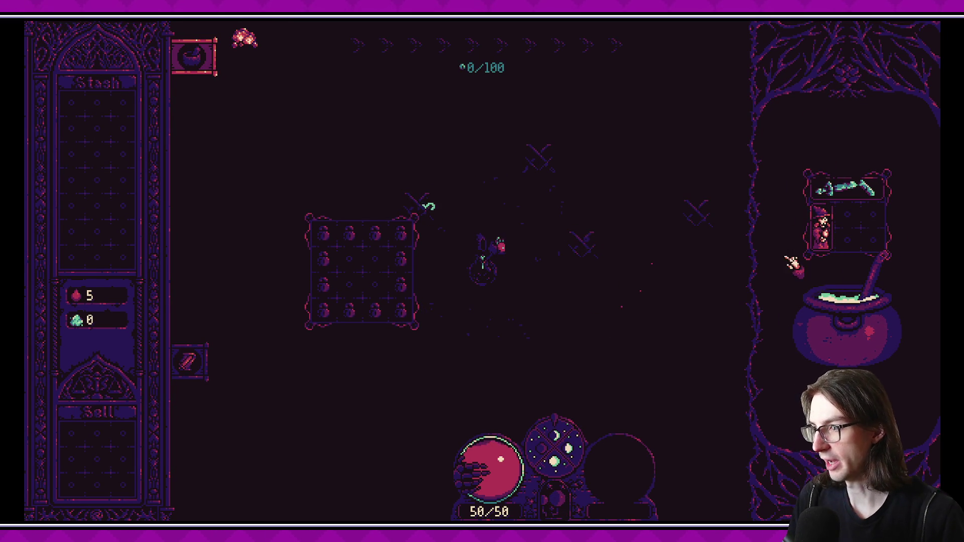
- Read the Stonehew card's tooltip stats in the running game
mouse_move(848, 204)
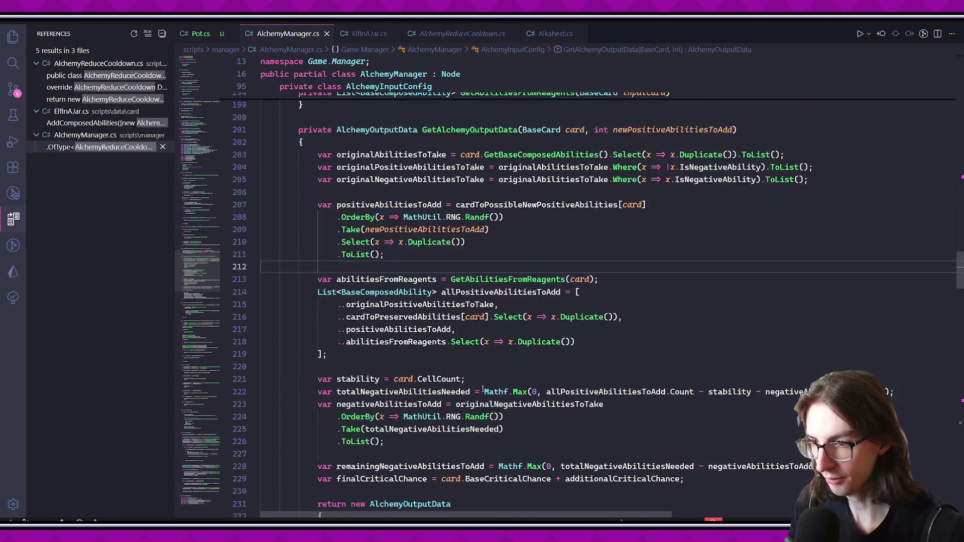
scroll(482, 390, "down", 1)
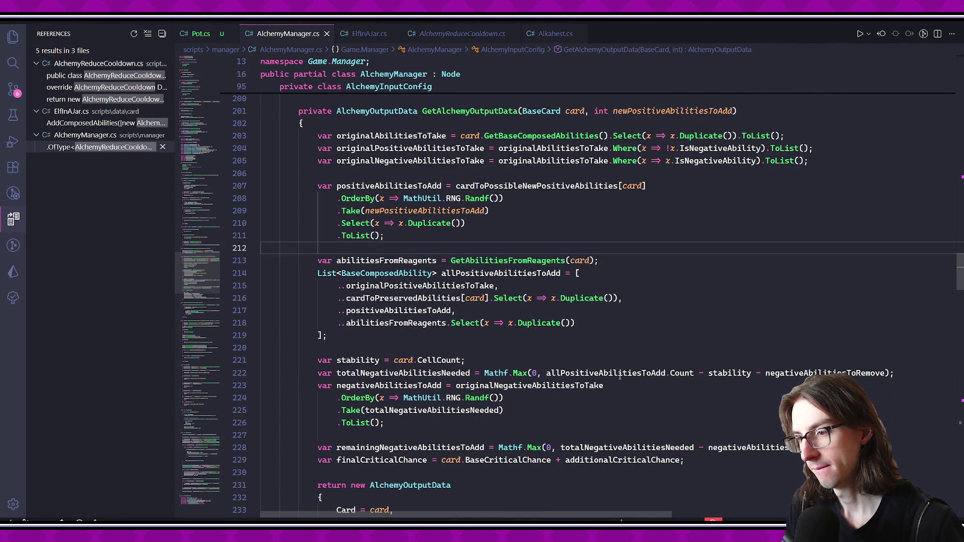
- Go to CollectStats and highlight every use of adjustedInputCards in the line 368 loop
scroll(619, 376, "down", 20)
scroll(625, 426, "down", 20)
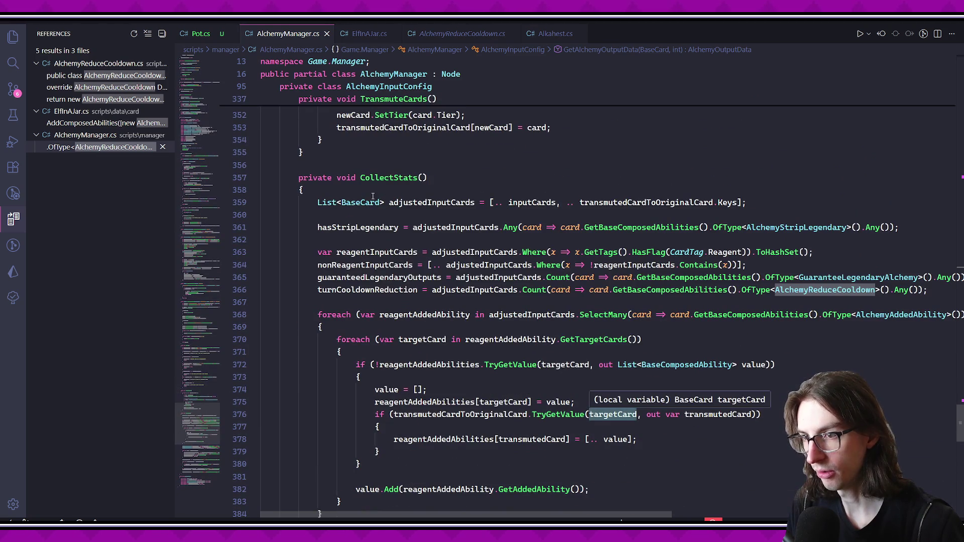
left_click(480, 203)
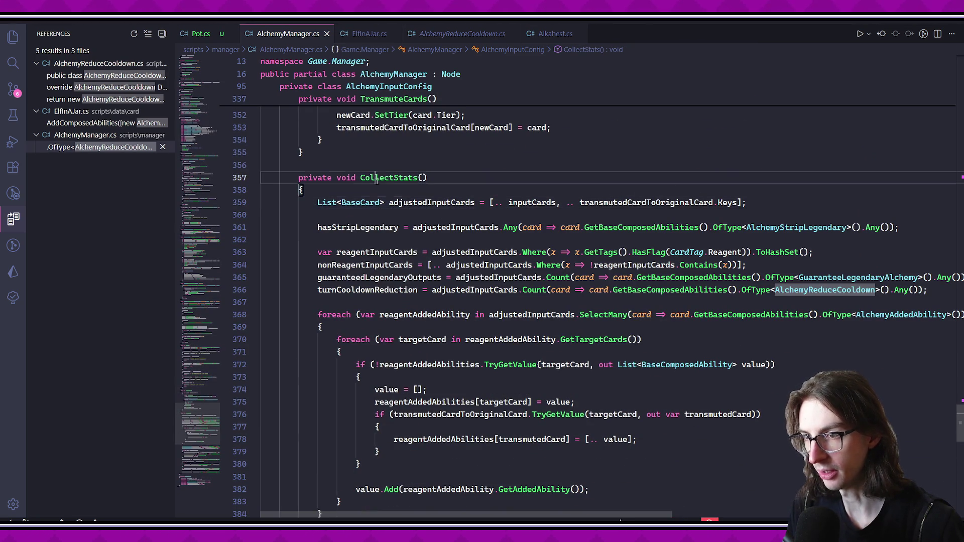
scroll(376, 181, "down", 12)
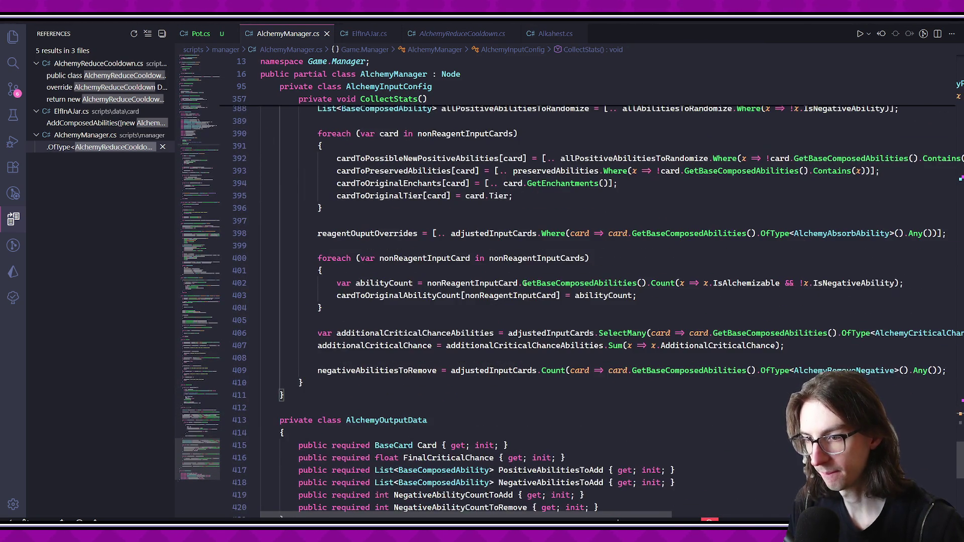
scroll(527, 277, "up", 7)
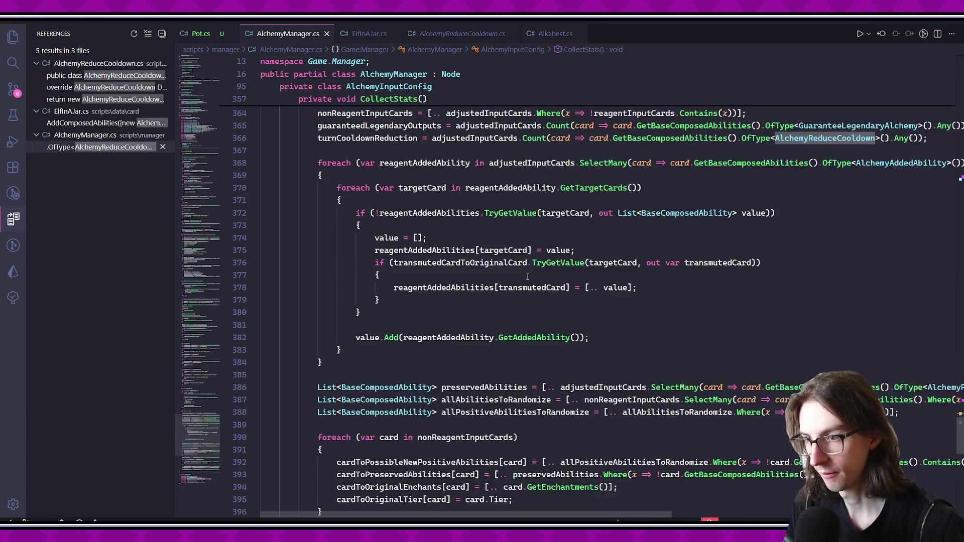
scroll(528, 277, "up", 5)
left_click(424, 296)
left_click(422, 320)
left_click(519, 296)
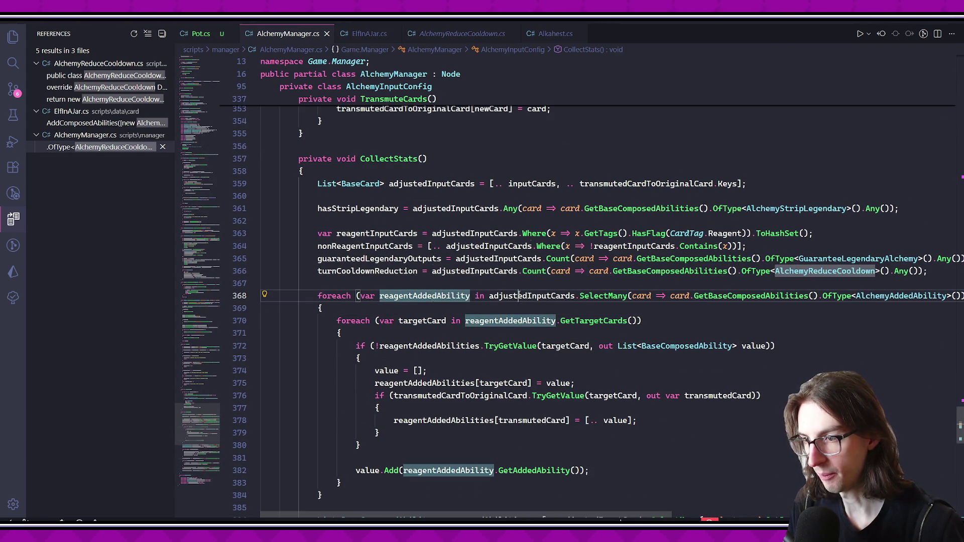
left_click(523, 298)
- Read through the rest of the loop to the target-card loop body, then move to Pot.cs
scroll(522, 301, "down", 1)
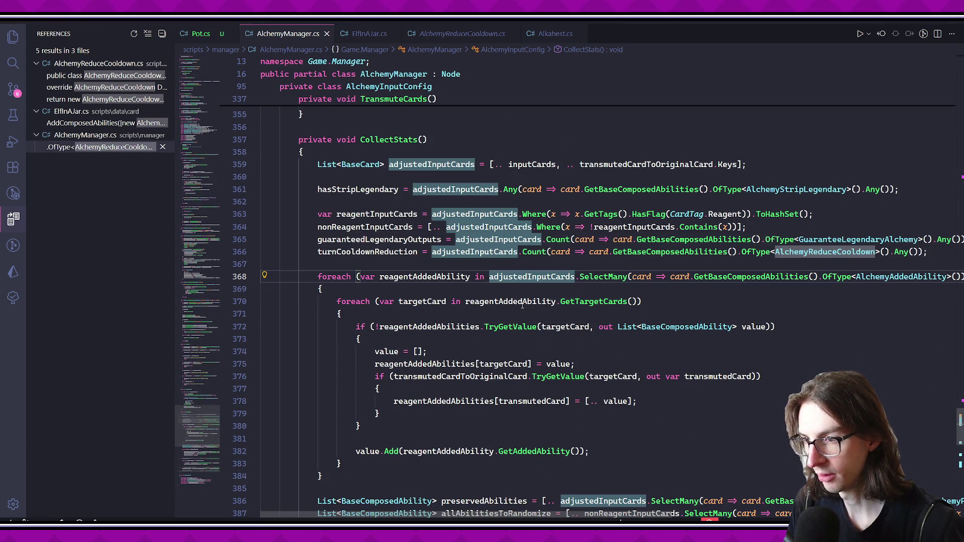
scroll(626, 415, "right", 2)
scroll(623, 422, "left", 2)
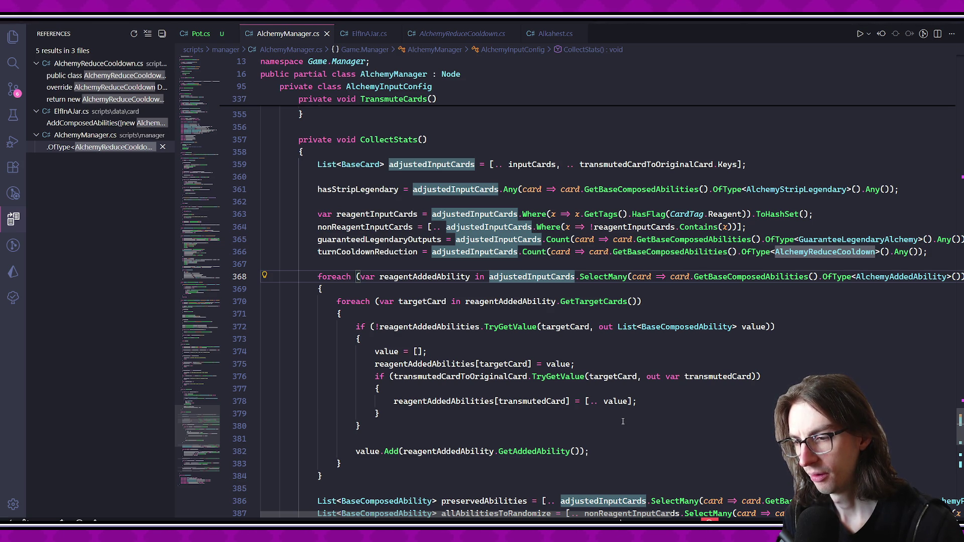
scroll(623, 421, "down", 4)
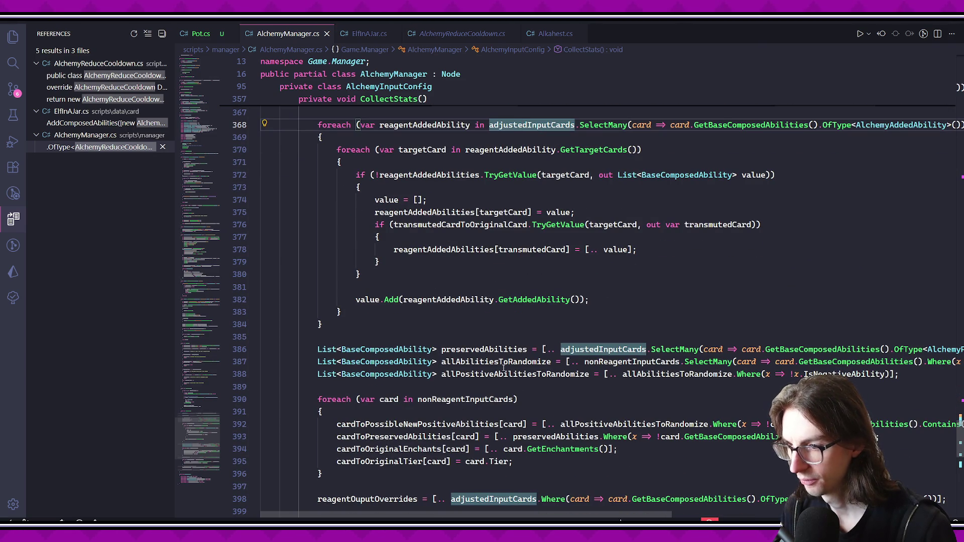
scroll(504, 369, "right", 10)
scroll(654, 417, "right", 10)
scroll(648, 426, "left", 12)
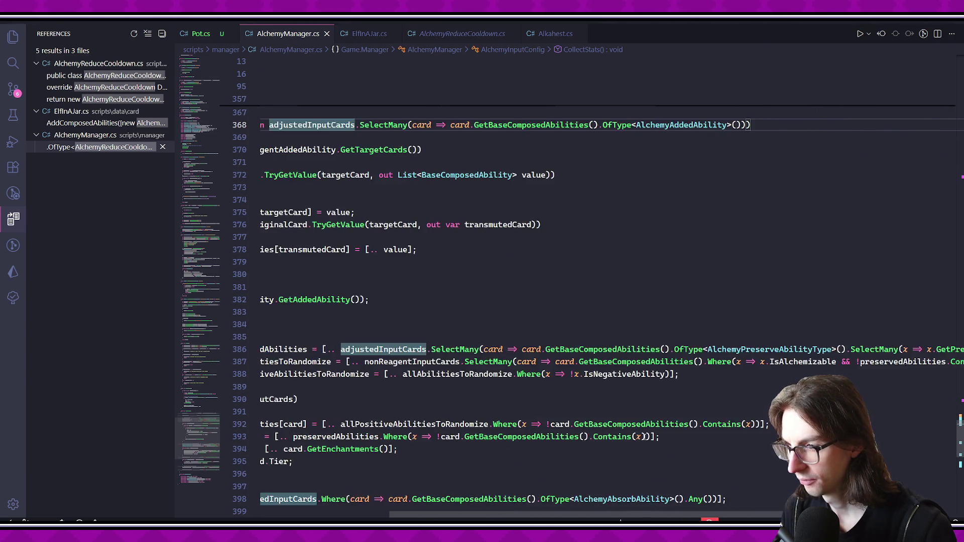
scroll(644, 436, "left", 8)
scroll(587, 353, "up", 4)
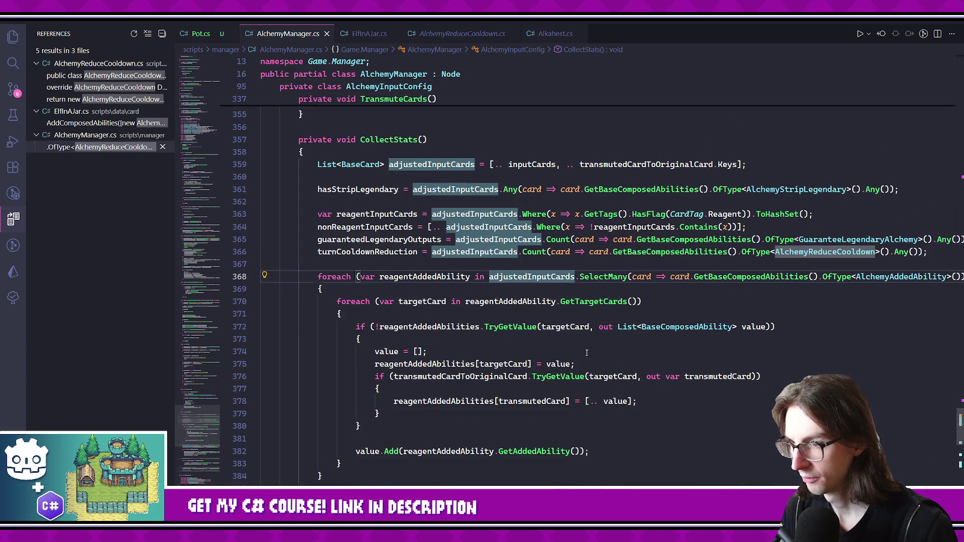
left_click(630, 315)
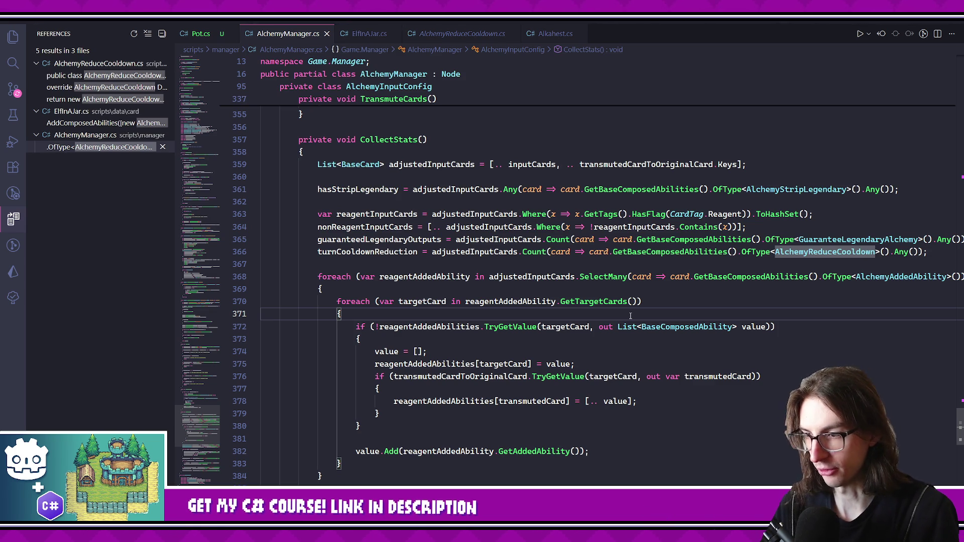
scroll(630, 316, "down", 3)
left_click(196, 32)
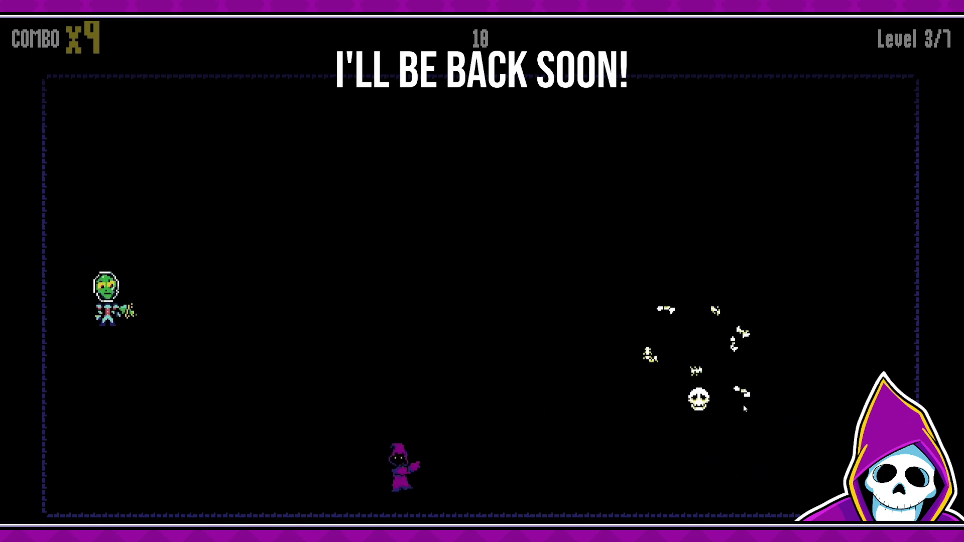
key("a")
left_click(585, 332)
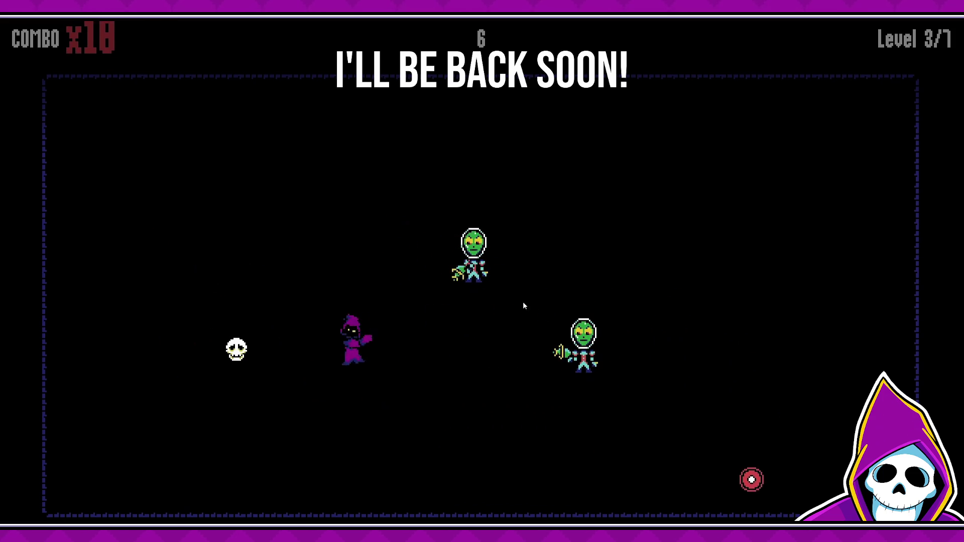
key("d")
key("w")
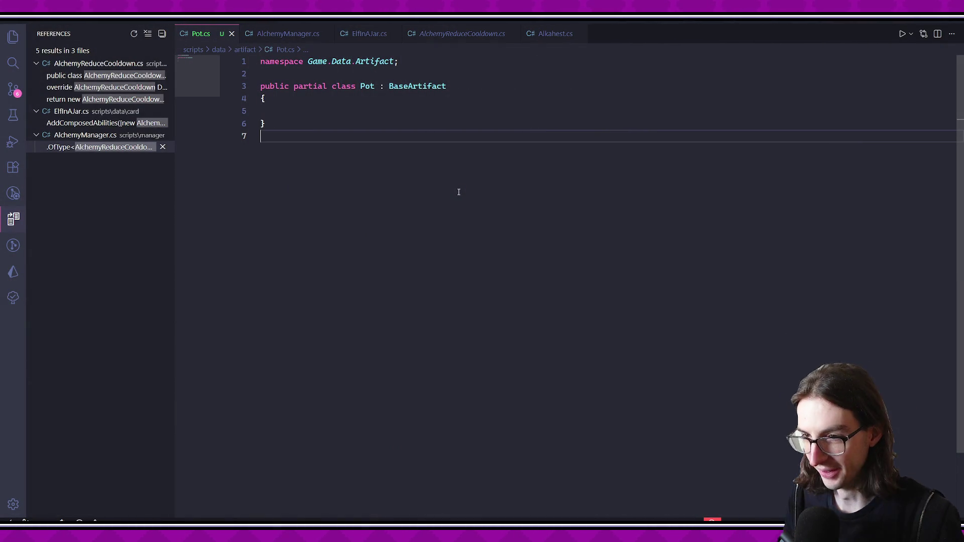
- Back in AlchemyManager.cs, review the adjustedInputCards and reagentInputCards uses on lines 363-365
key("ctrl+Tab")
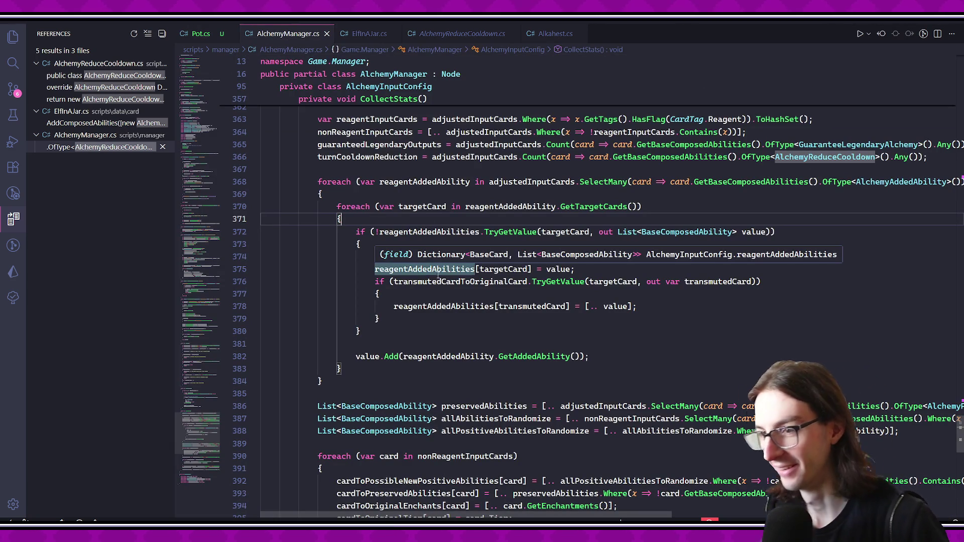
scroll(450, 278, "up", 1)
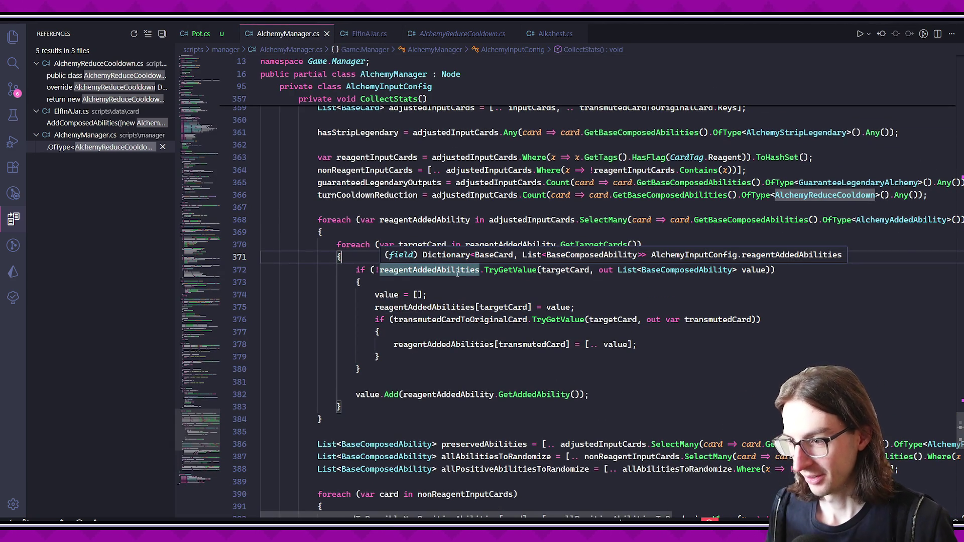
scroll(363, 244, "up", 2)
left_click(486, 214)
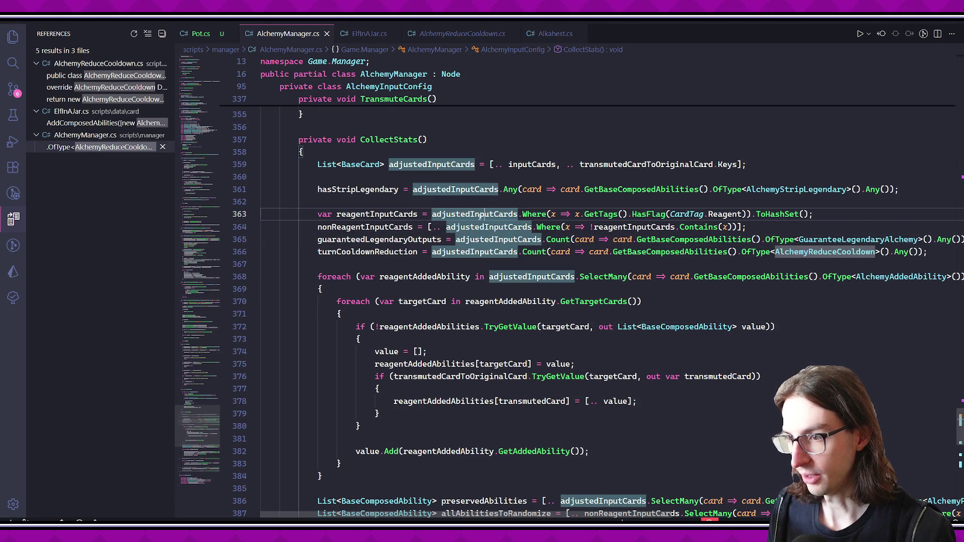
left_click(365, 240)
left_click(474, 252)
left_click(395, 252)
key("Up")
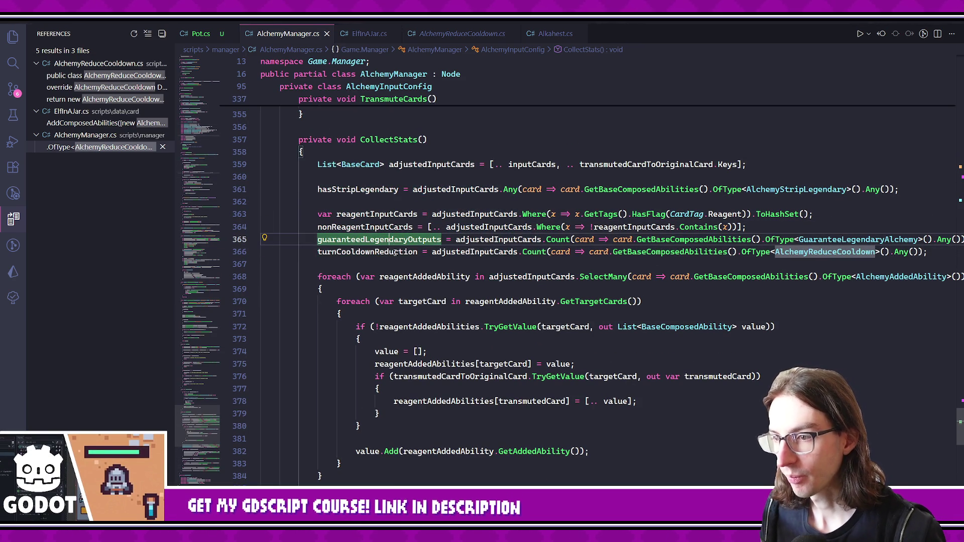
left_click(380, 216)
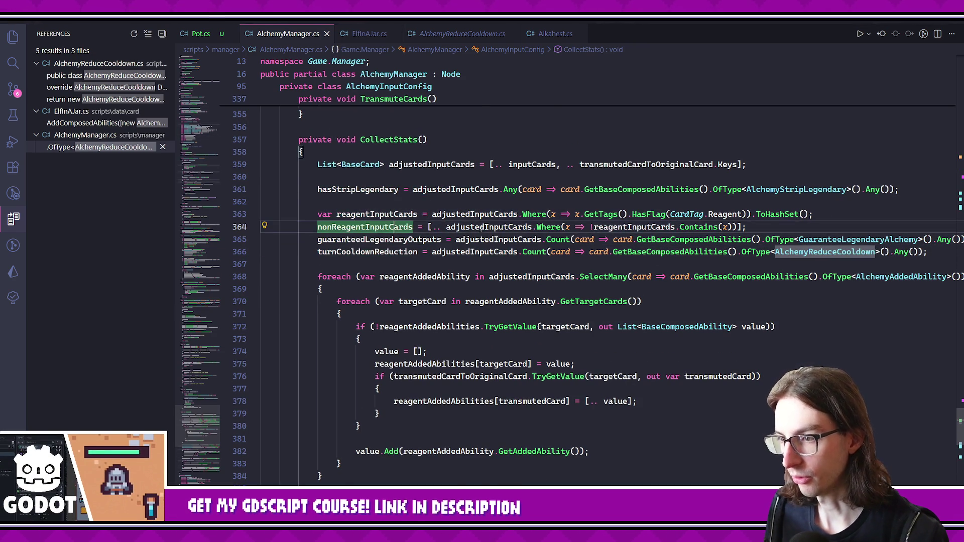
left_click(483, 227)
scroll(483, 226, "down", 2)
scroll(581, 277, "right", 3)
scroll(581, 277, "left", 3)
- Make the line 368 loop iterate over reagentInputCards instead of adjustedInputCards
double_click(532, 220)
type("rea")
left_click(658, 233)
key("ctrl+space")
type("I")
key("Tab")
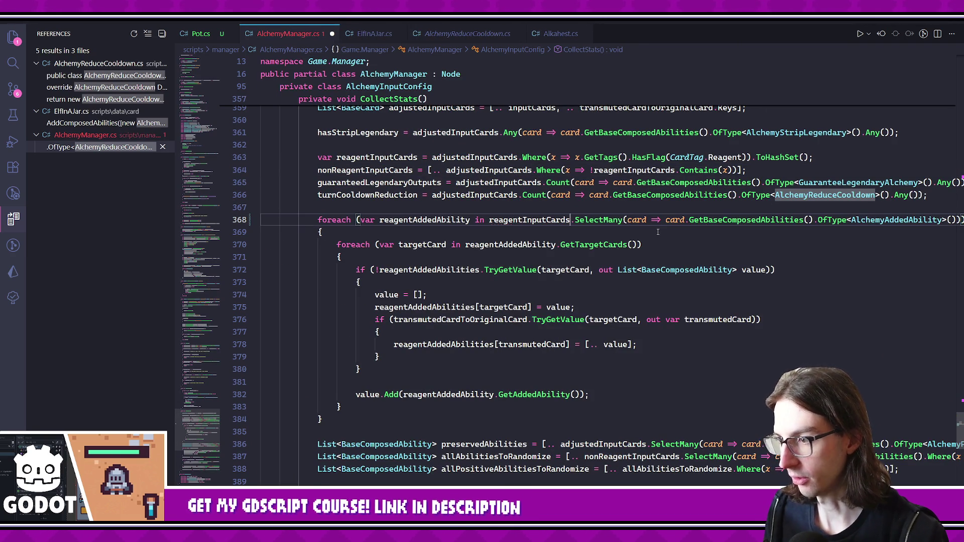
scroll(658, 233, "down", 1)
- Build preservedAbilities on line 386 from reagentInputCards instead of adjustedInputCards
left_click(509, 201)
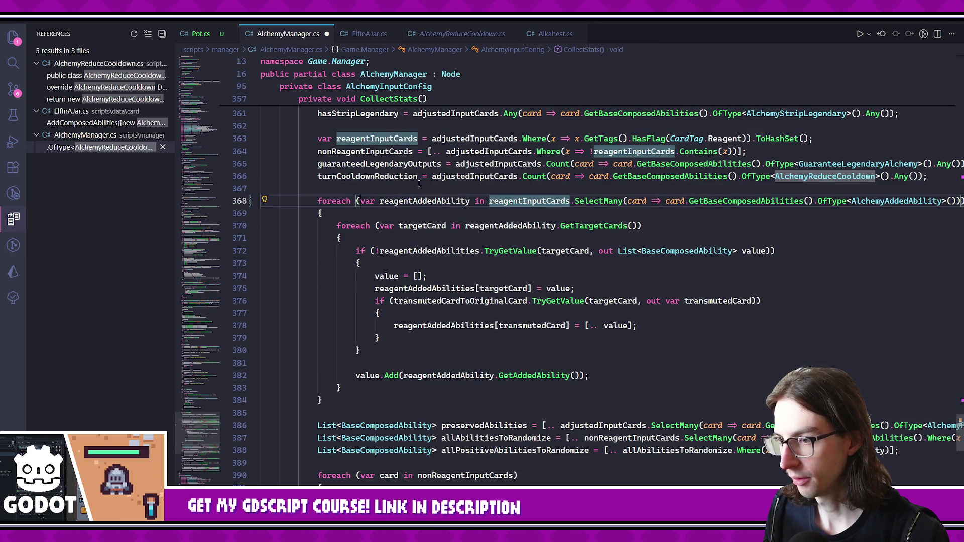
left_click(365, 151)
left_click(475, 138)
scroll(535, 270, "down", 3)
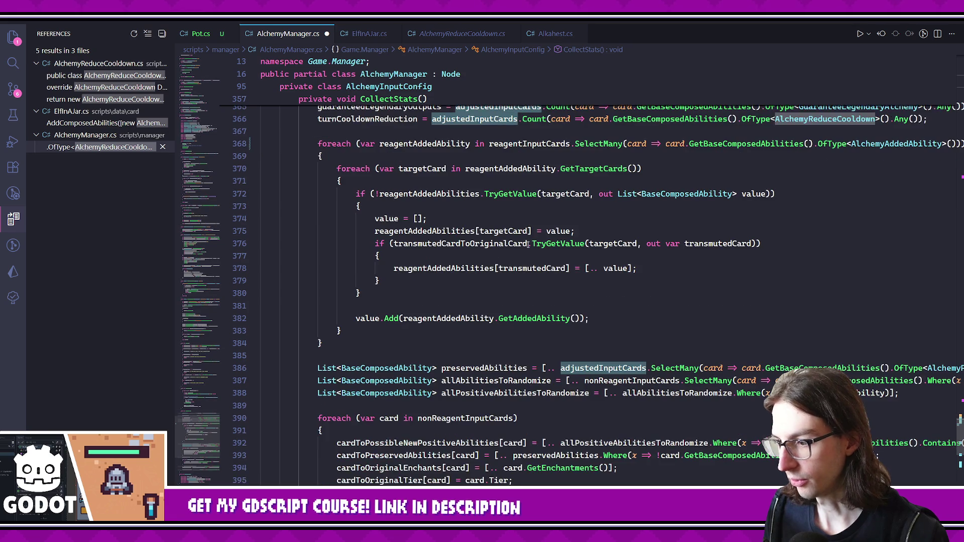
scroll(535, 271, "right", 8)
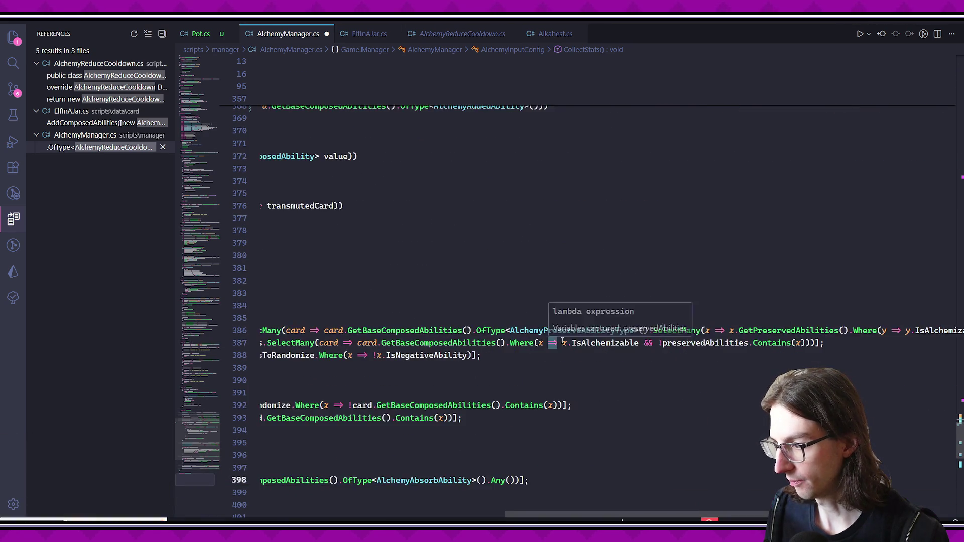
scroll(523, 343, "left", 6)
scroll(522, 343, "left", 3)
double_click(605, 331)
type("re")
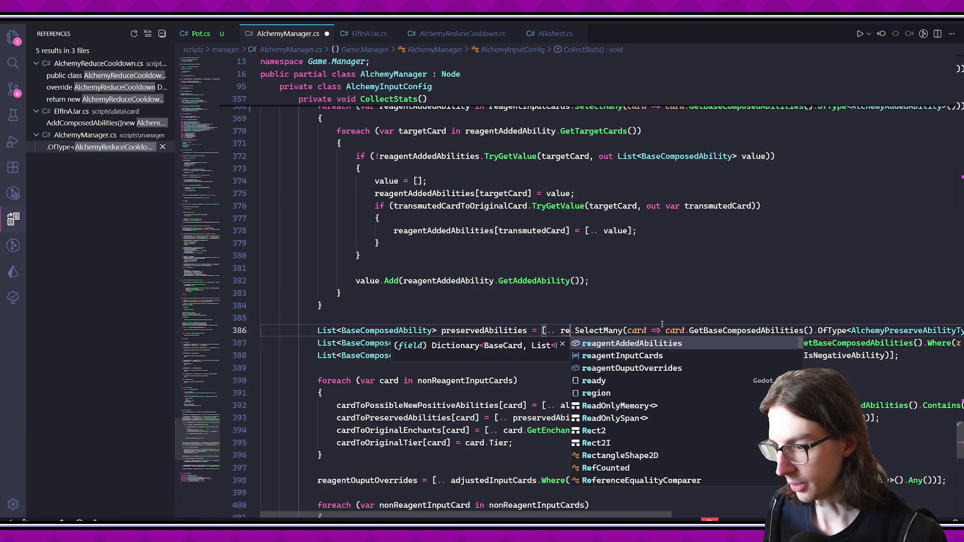
key("Tab")
- Switch reagentOuputOverrides on line 398 to use reagentInputCards
scroll(403, 252, "up", 6)
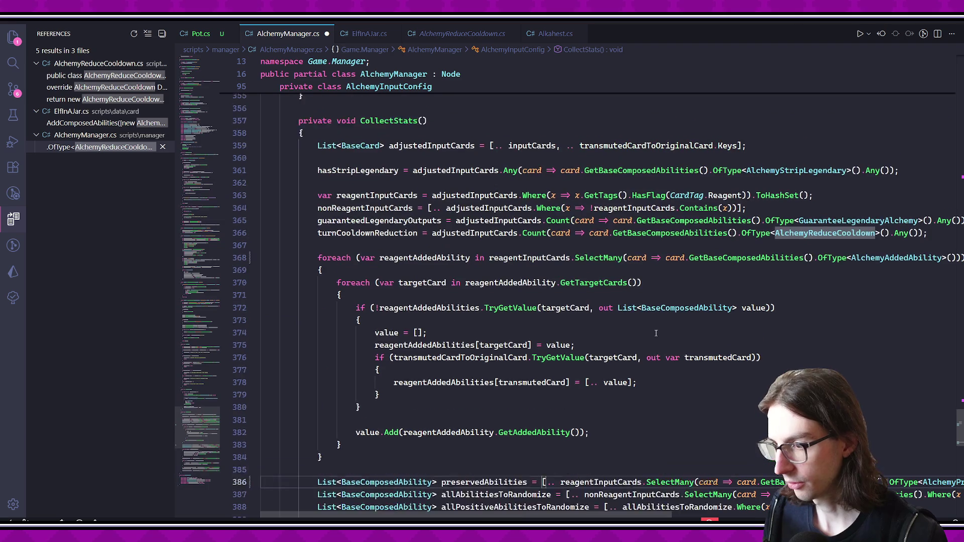
left_click(456, 252)
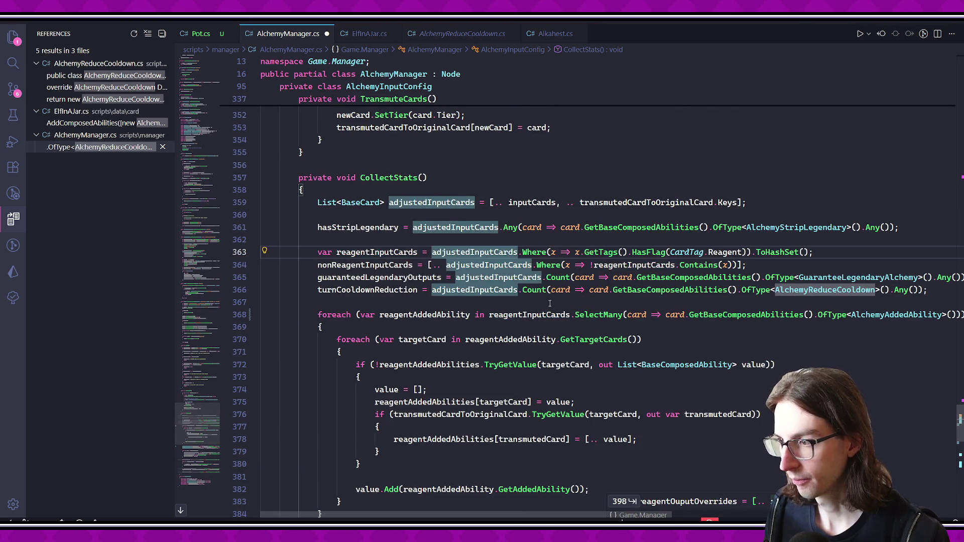
scroll(549, 298, "down", 7)
scroll(595, 339, "down", 3)
left_click(614, 346)
scroll(612, 347, "down", 2)
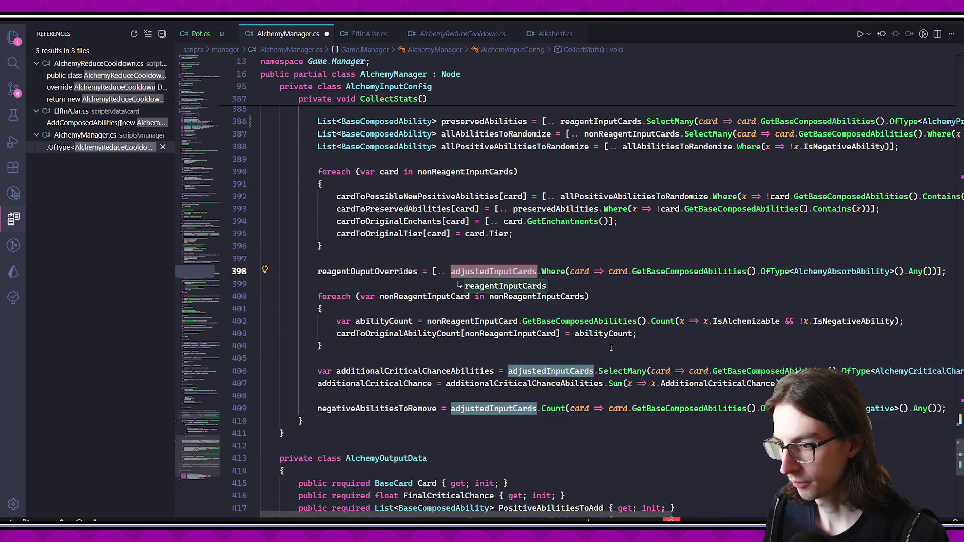
left_click(498, 287)
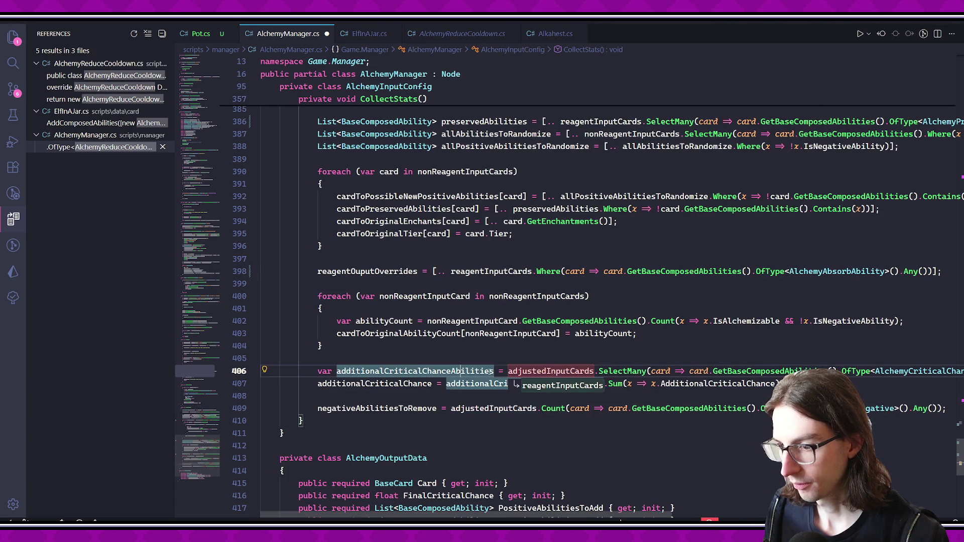
- Switch the critical-chance abilities and negative-removal count to reagentInputCards
left_click(467, 387)
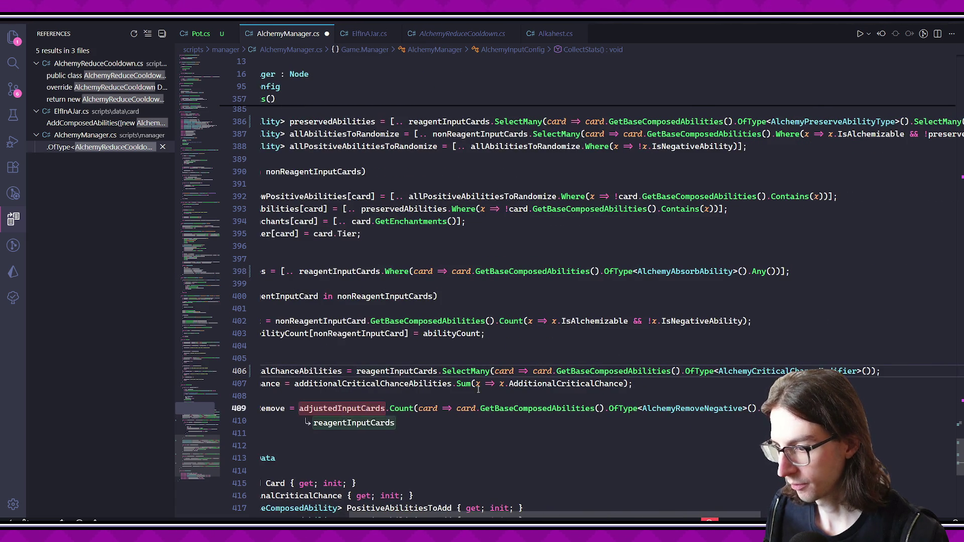
left_click(489, 424)
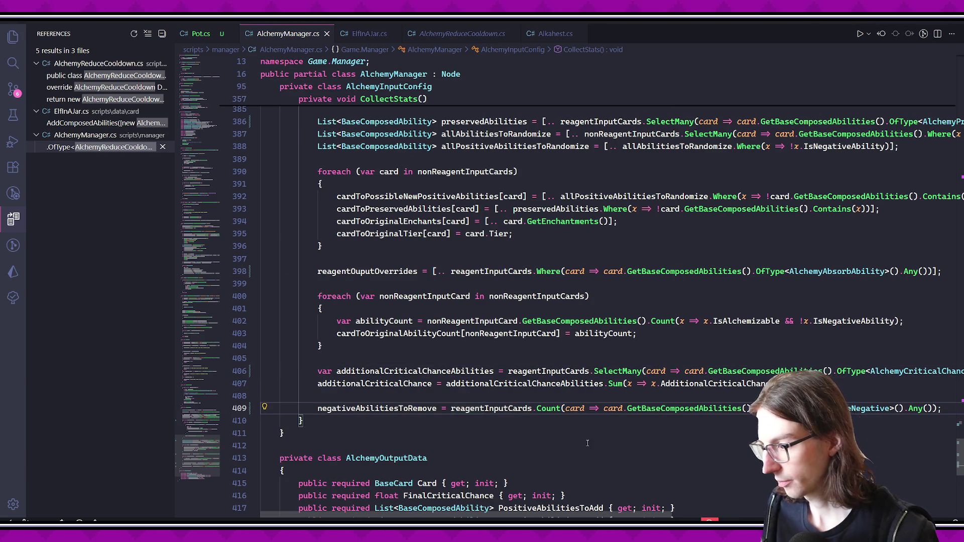
left_click(395, 385)
left_click(510, 372)
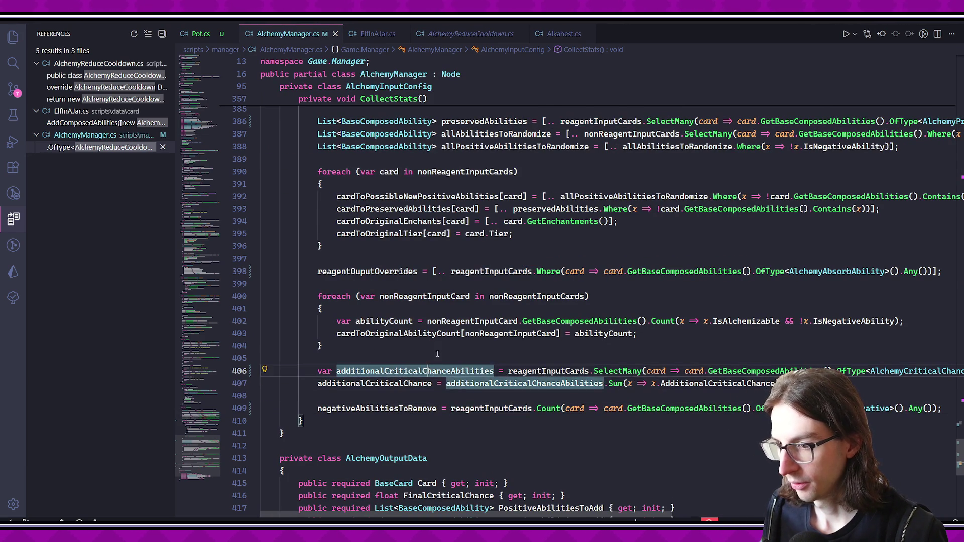
scroll(459, 356, "up", 8)
scroll(459, 355, "up", 3)
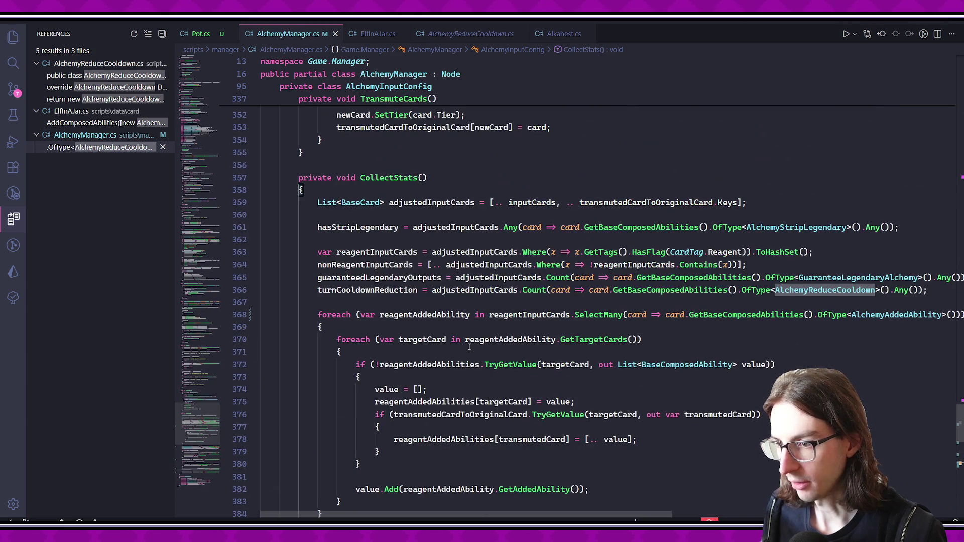
left_click(381, 255)
left_click(403, 229)
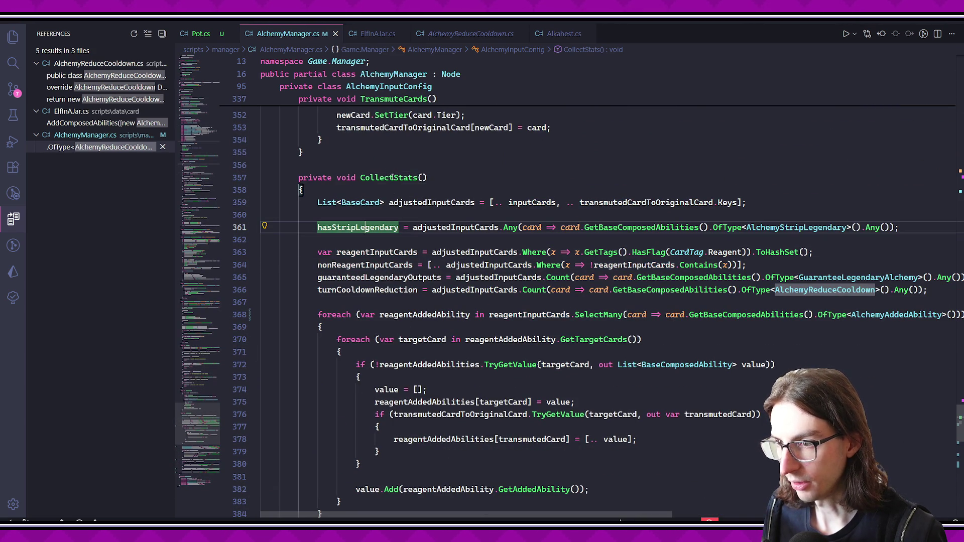
left_click(384, 227)
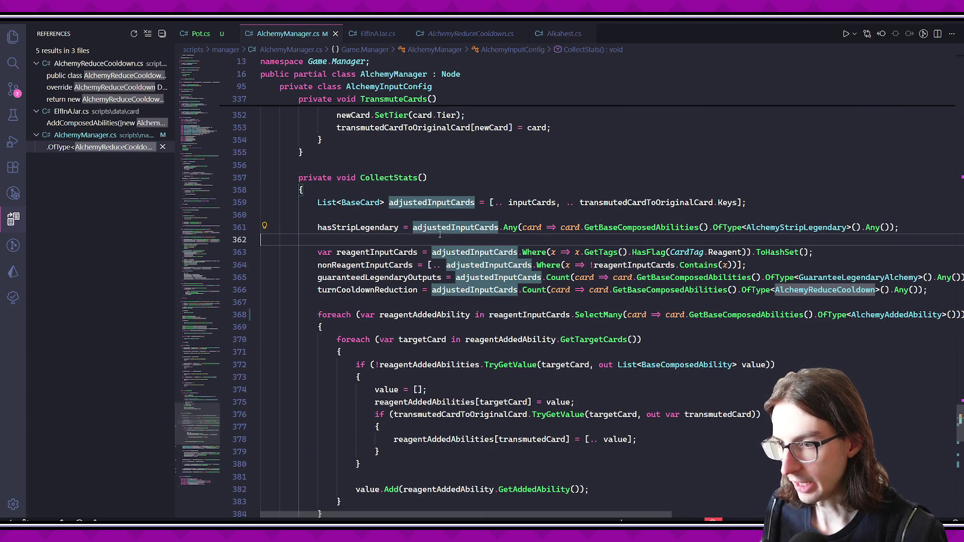
scroll(391, 225, "up", 2)
left_click(365, 222)
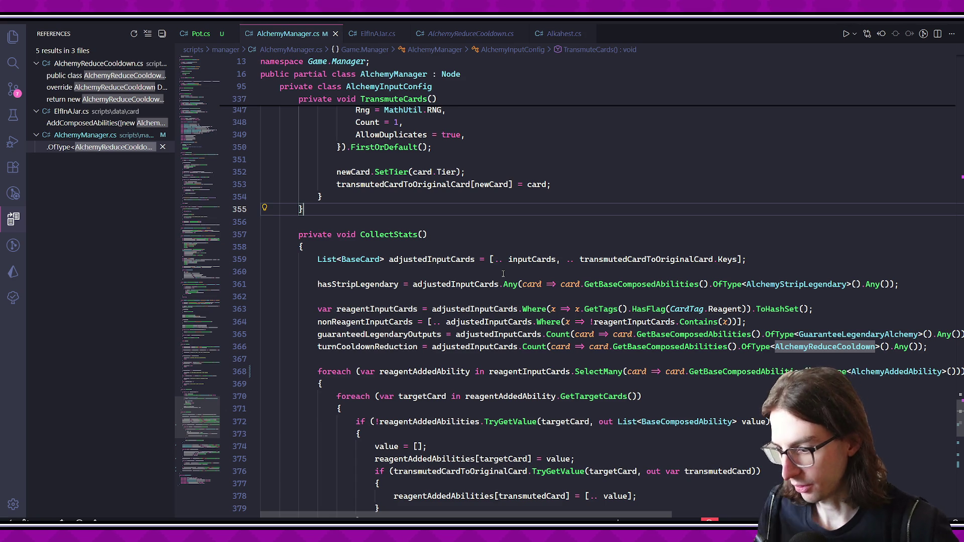
left_click(453, 284)
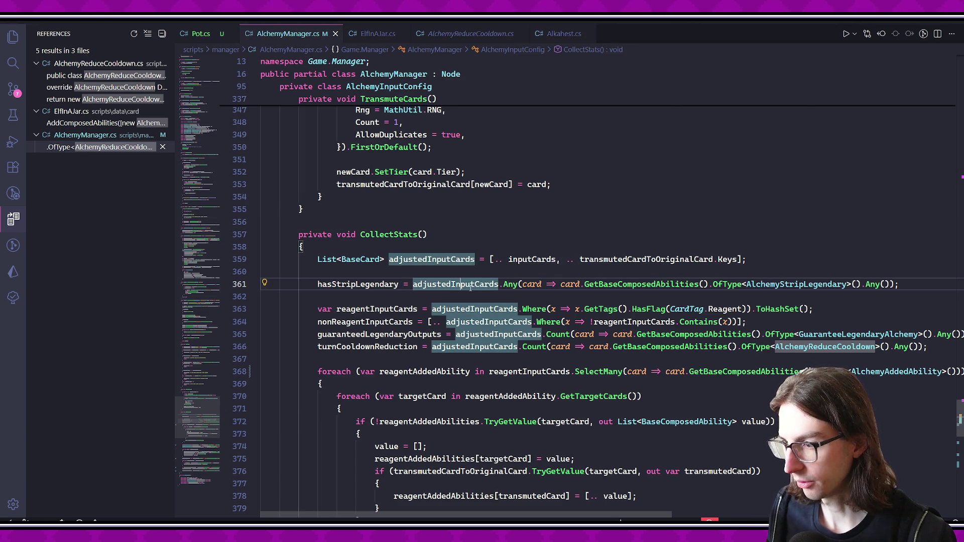
left_click(671, 309)
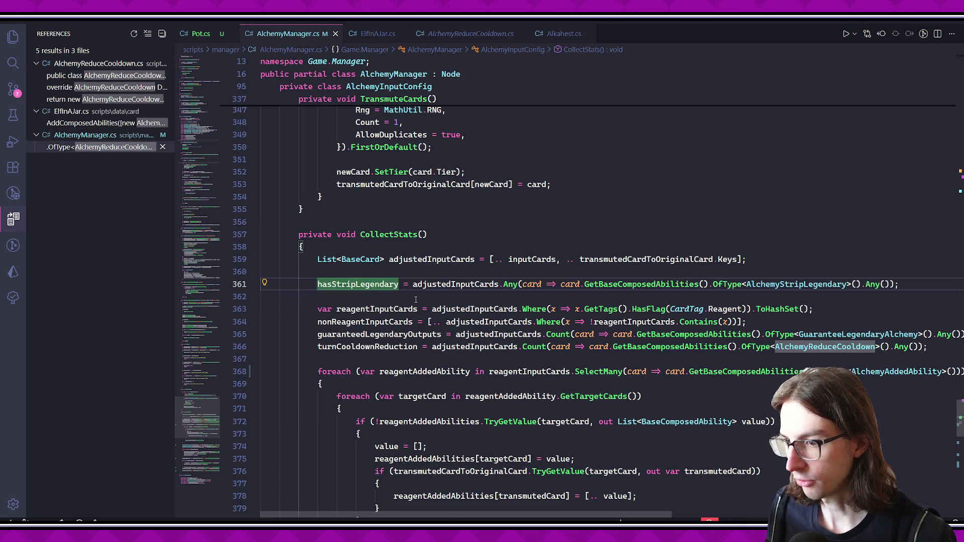
scroll(416, 300, "down", 10)
scroll(439, 395, "up", 11)
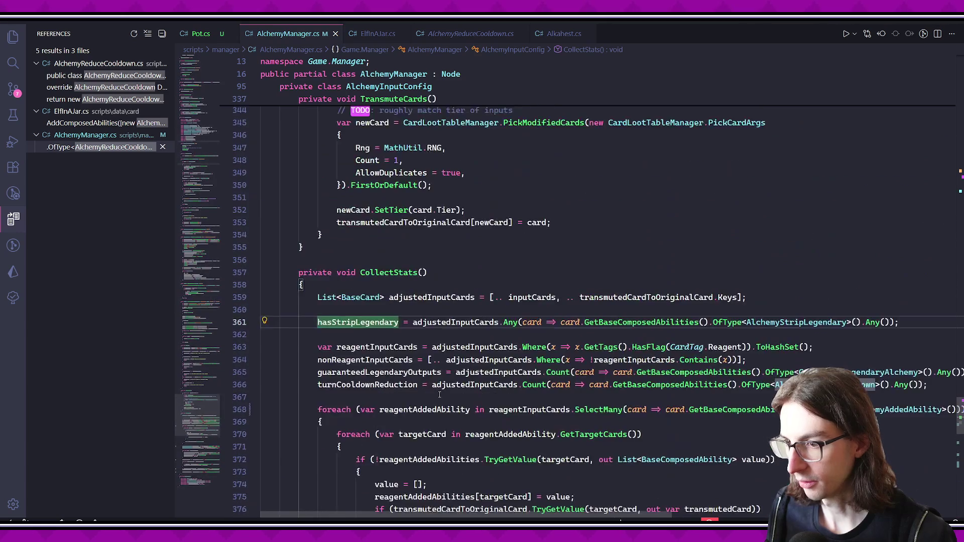
scroll(439, 395, "up", 2)
left_click_drag(962, 394, 962, 185)
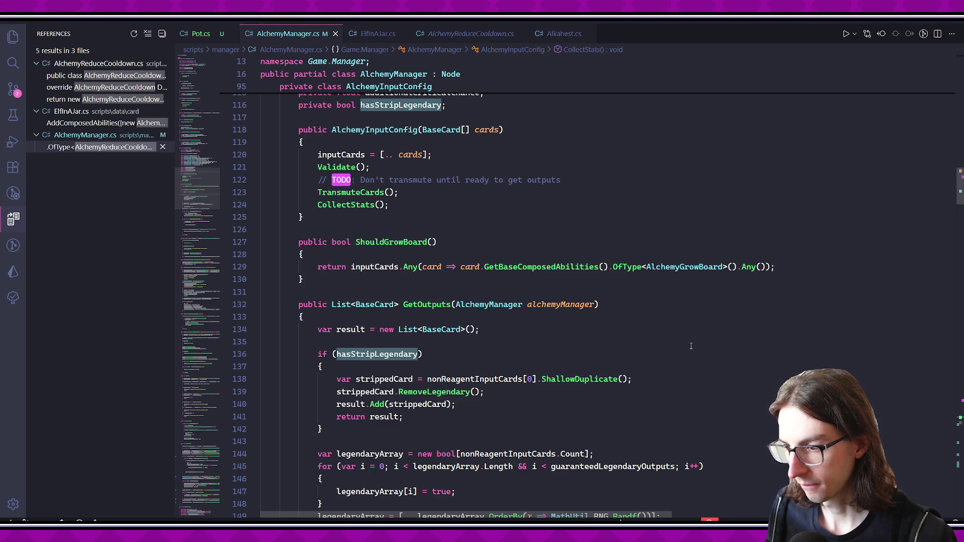
left_click(568, 377, "ctrl")
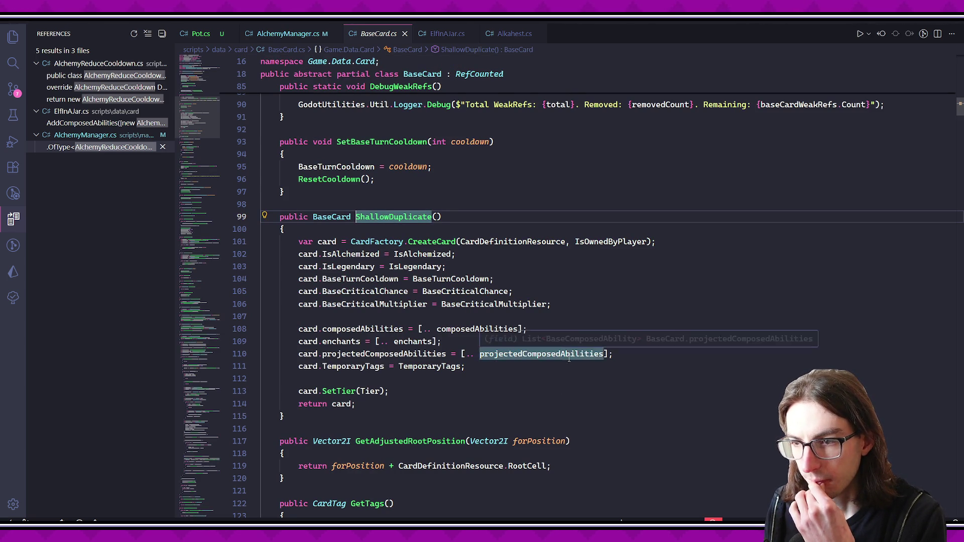
- Inspect ShallowDuplicate in BaseCard.cs, then navigate back to CollectStats
scroll(569, 357, "up", 15)
mouse_move(559, 351)
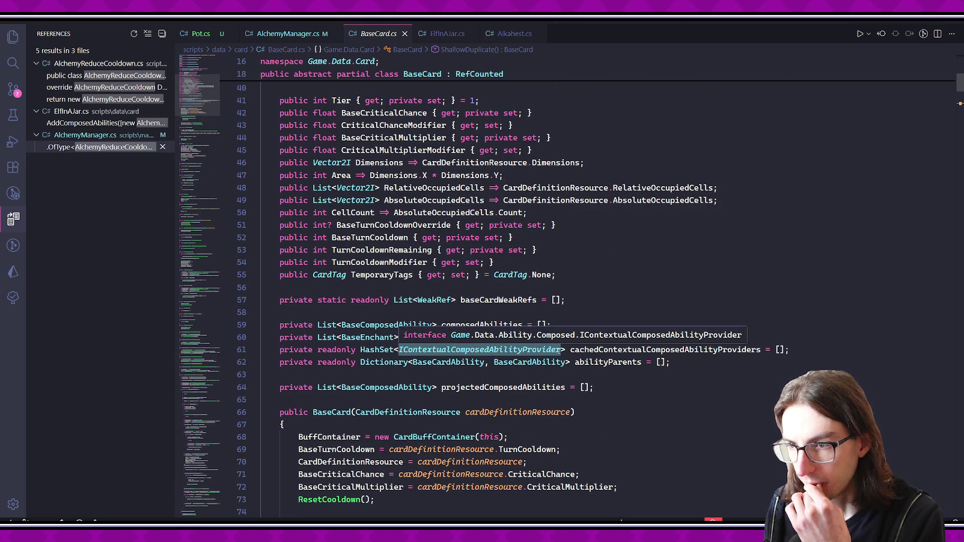
scroll(559, 346, "down", 15)
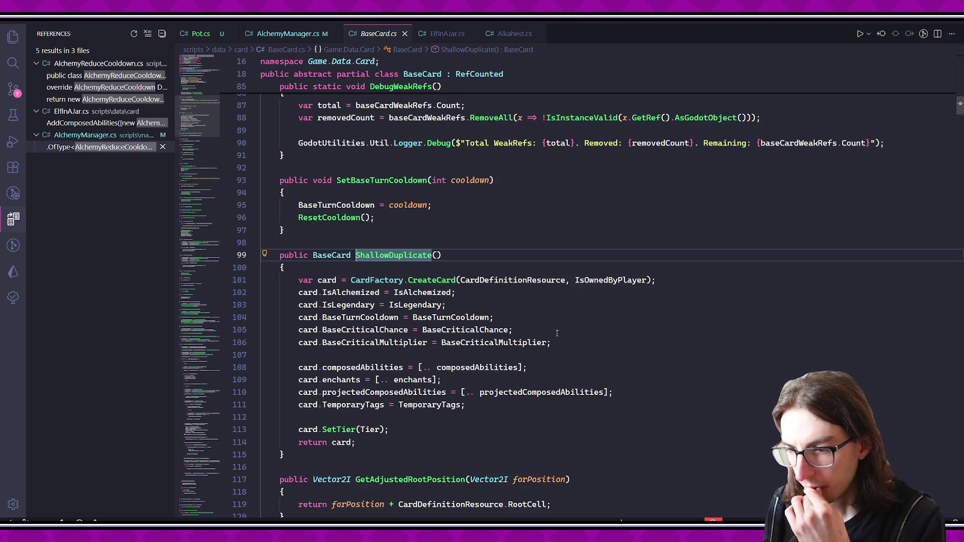
key("alt+Left")
key("alt+Left")
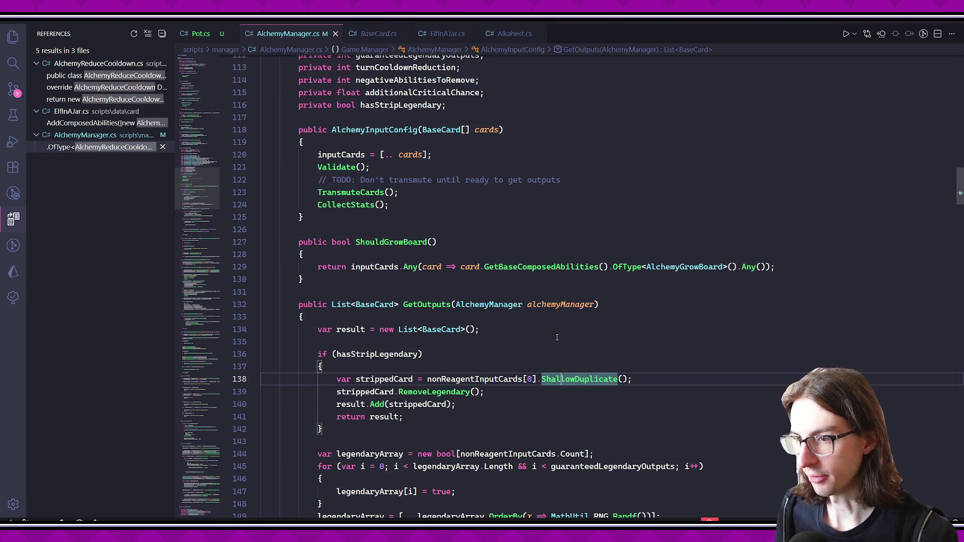
key("alt+Left")
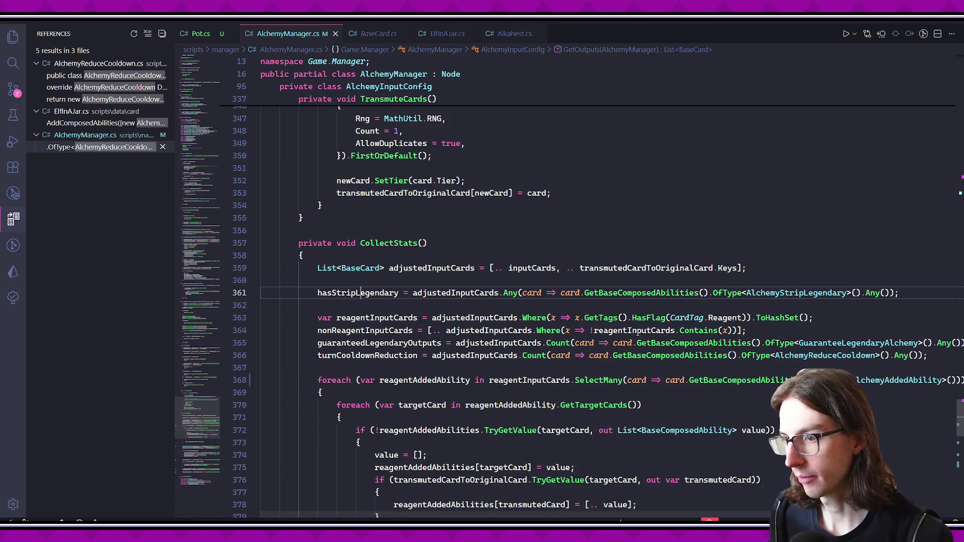
- Begin a new method declaration 'private void CollectA' after TransmuteCards' closing brace
left_click(432, 268)
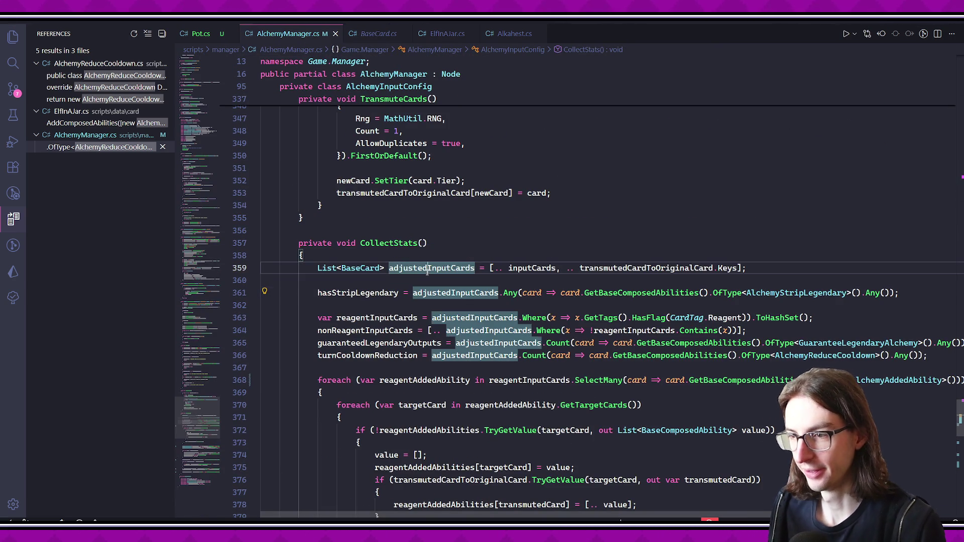
key("Up")
left_click(477, 216)
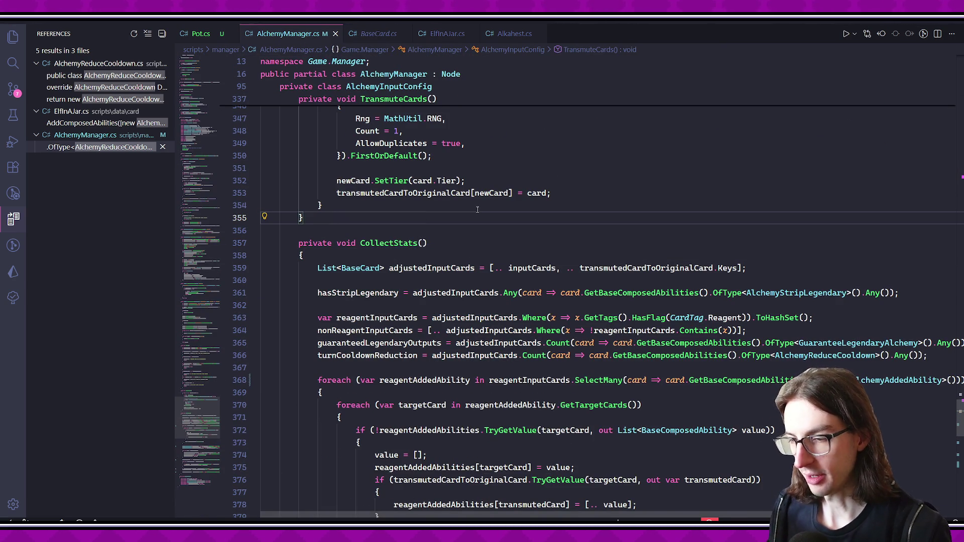
key("Return")
key("Return")
type("private void CollectA")
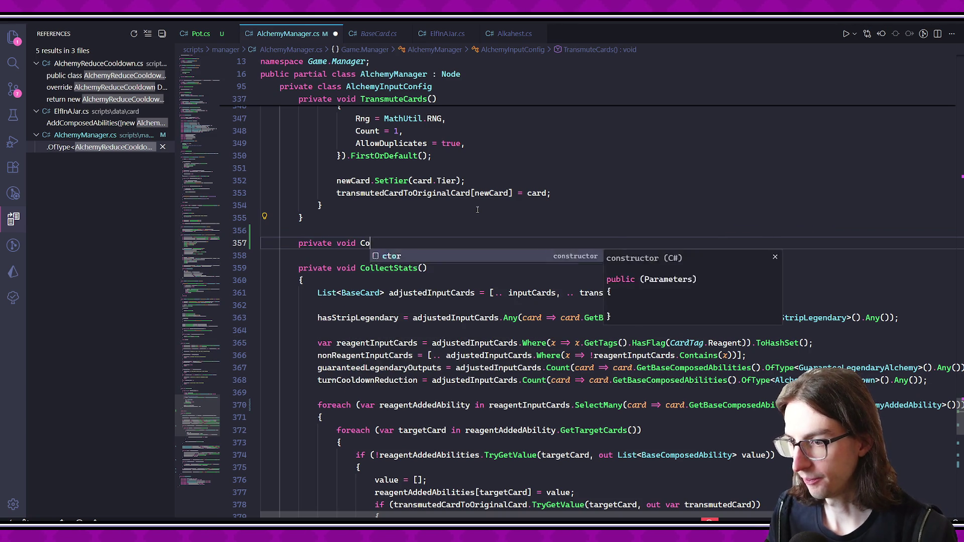
- Complete the name as CollectReagentStats() with an empty body and save
key("BackSpace")
type("Reage")
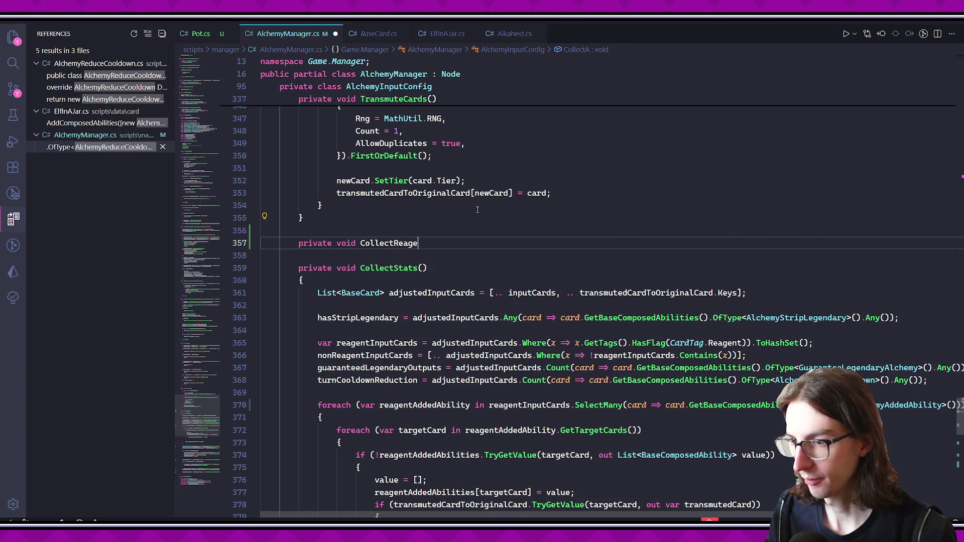
type("ntStats()")
key("Return")
type("{")
key("Return")
key("ctrl+s")
- Review the reagentInputCards, adjustedInputCards and nonReagentInputCards setup in CollectStats
scroll(514, 244, "down", 2)
left_click(392, 304)
left_click(432, 254)
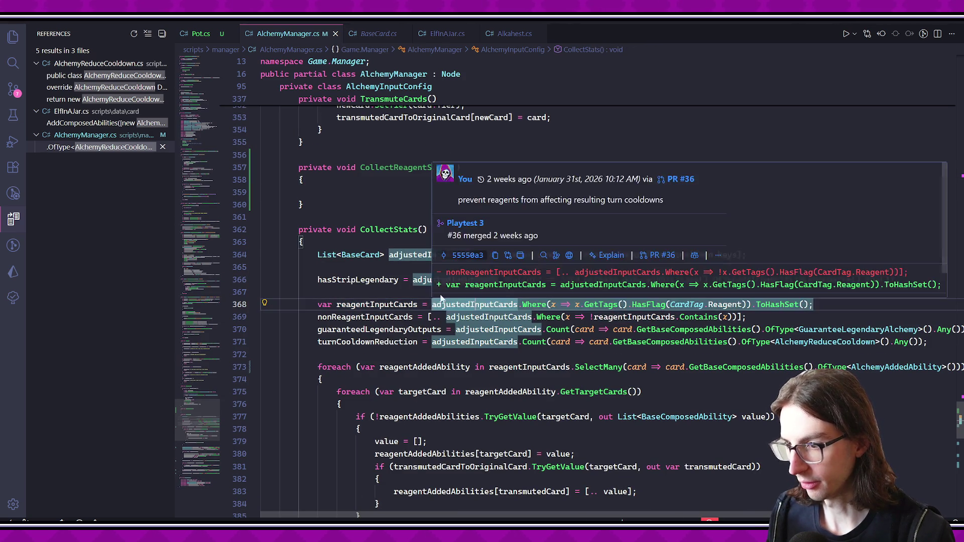
left_click(543, 246)
left_click(377, 304)
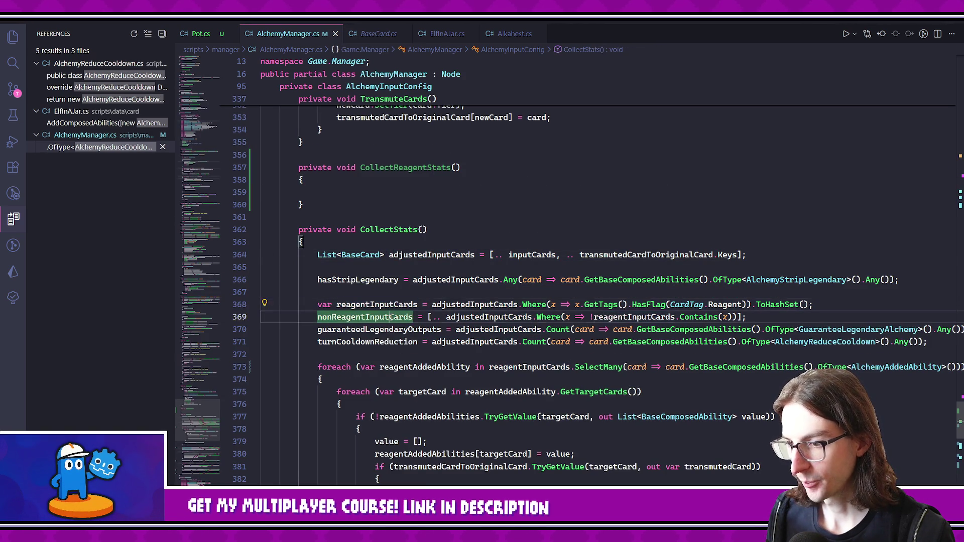
left_click(464, 316)
left_click(455, 167)
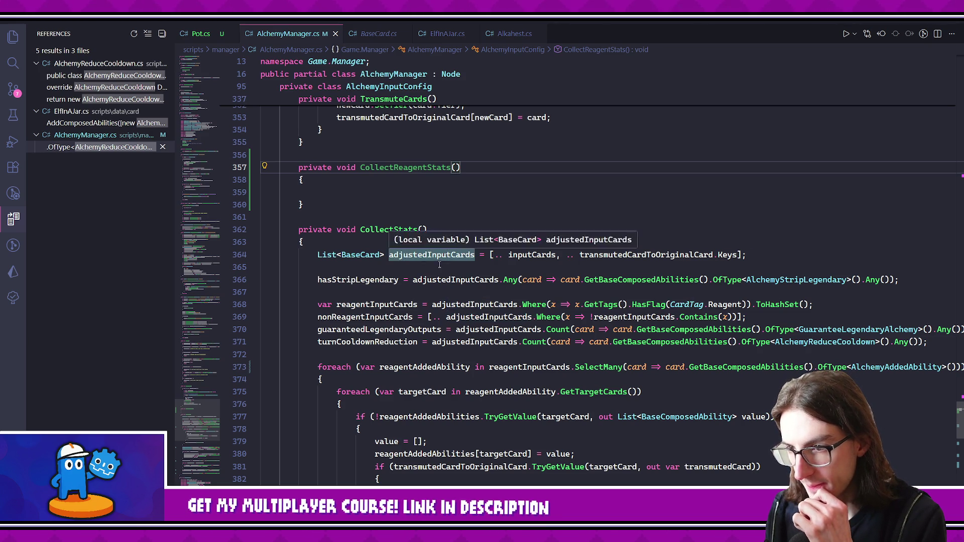
left_click(489, 304)
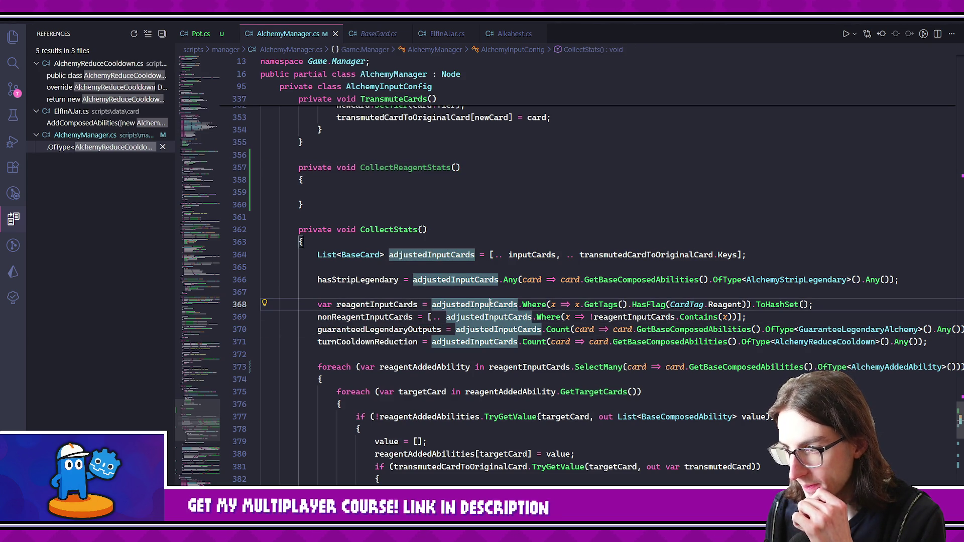
left_click(390, 305)
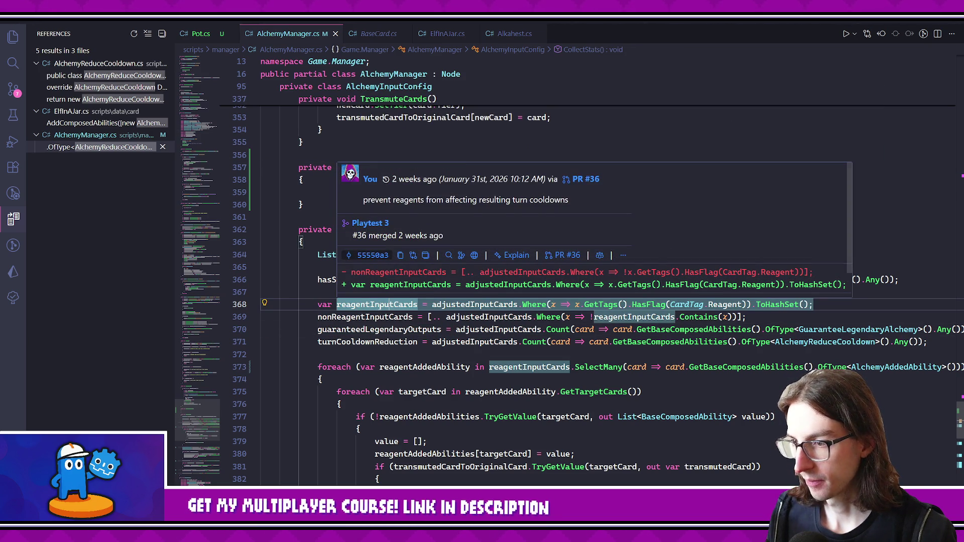
- Give CollectReagentStats a HashSet<BaseCard> reagentInputCards parameter and save
left_click(456, 168)
type("Hash")
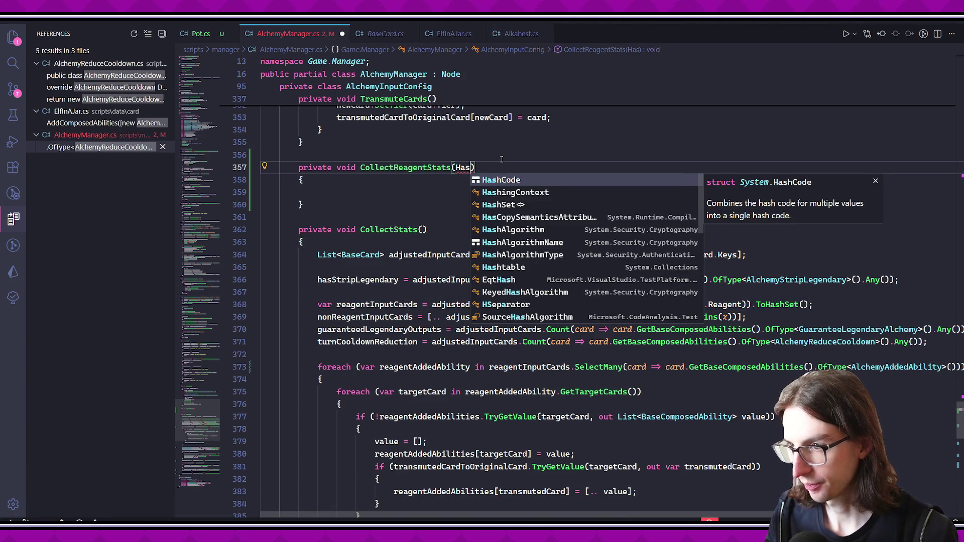
type("Set")
key("Escape")
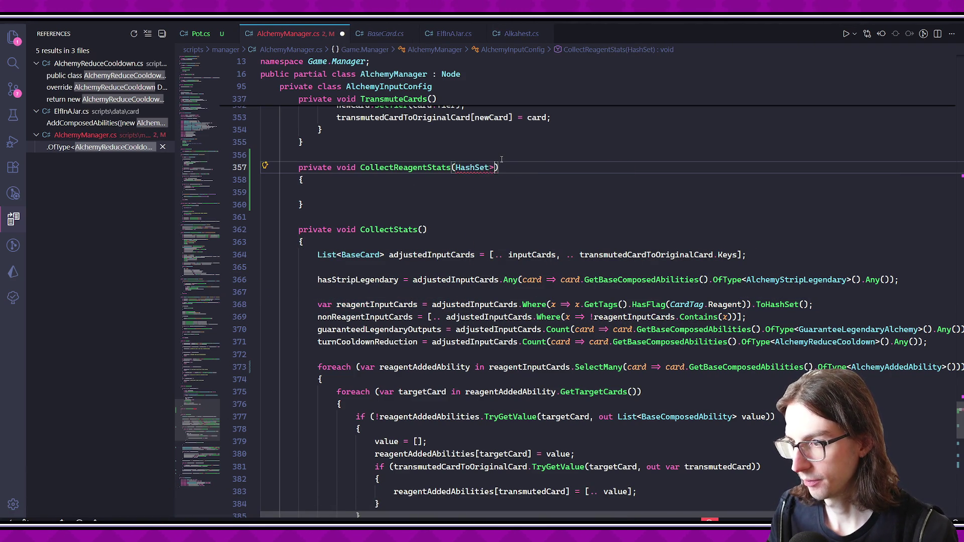
type("<BaseCard>")
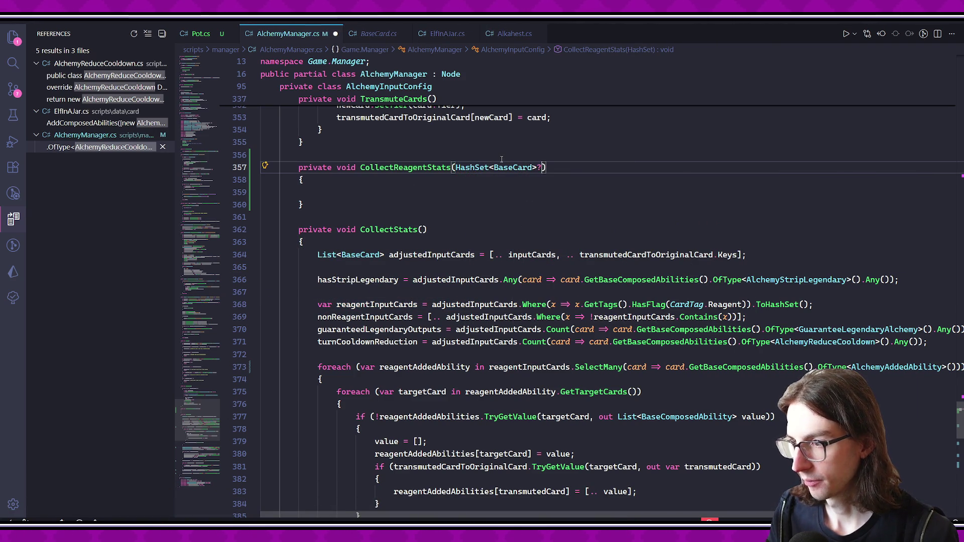
type(" reagentInput")
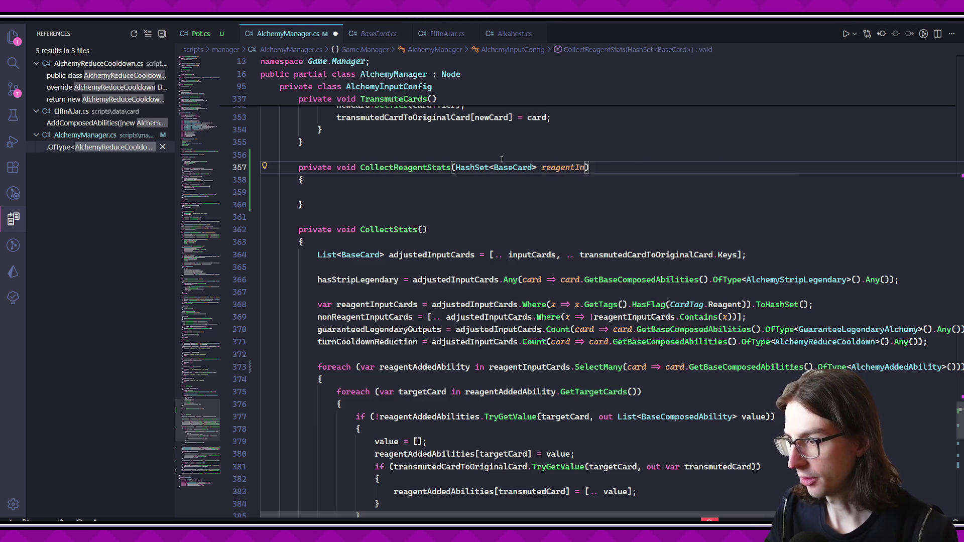
type("Cards")
key("ctrl+s")
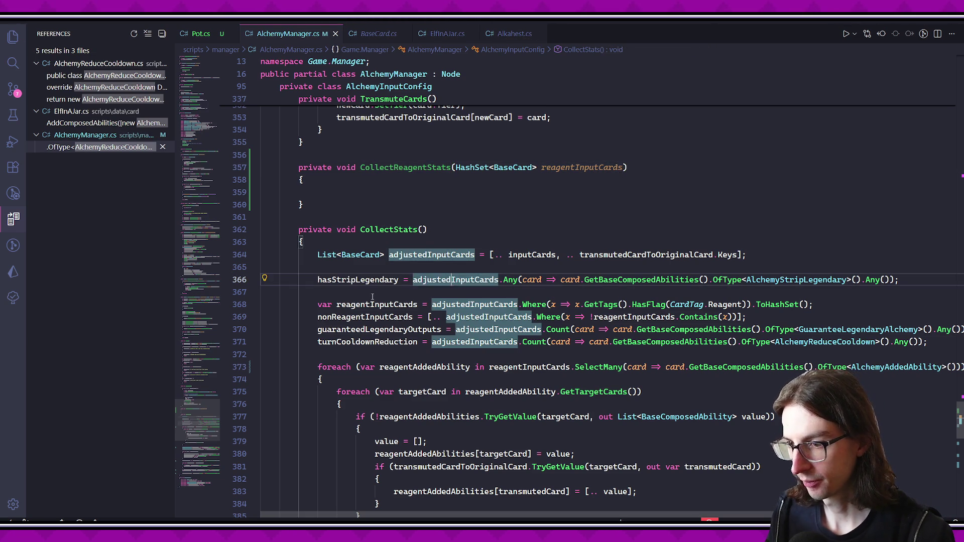
- Select and cut the reagentInputCards declaration line, then undo the cut
left_click(370, 295)
left_click(370, 304)
scroll(382, 297, "down", 1)
triple_click(399, 266)
key("ctrl+x")
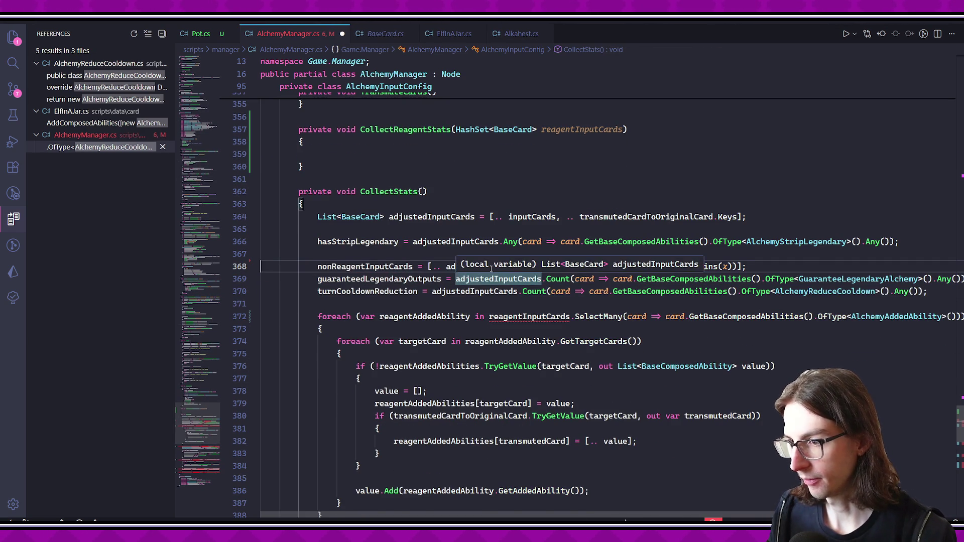
key("ctrl+z")
- Add a CollectReagentStats(reagentInputCards); call after the reagentInputCards line and save
left_click(819, 266)
key("Return")
type("Coll")
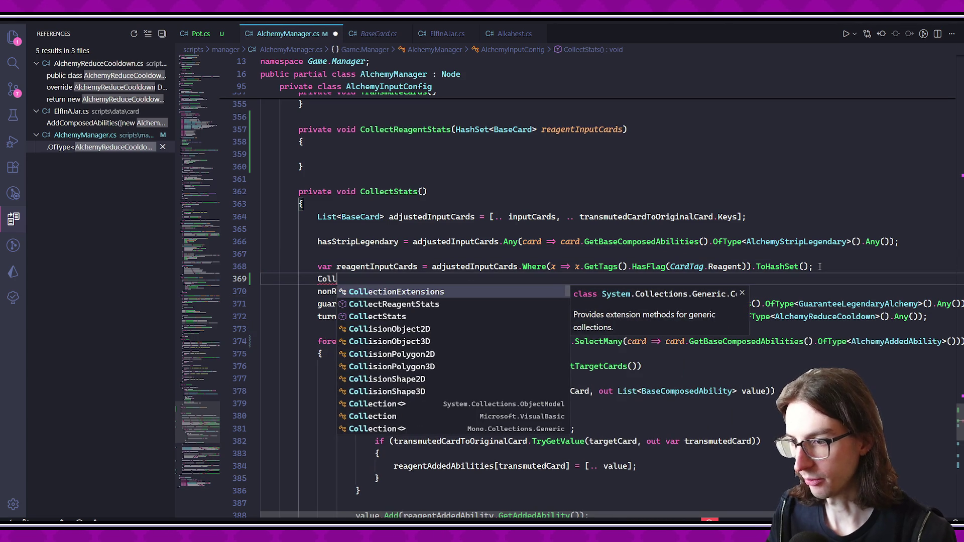
key("Down")
key("Tab")
type("(rea")
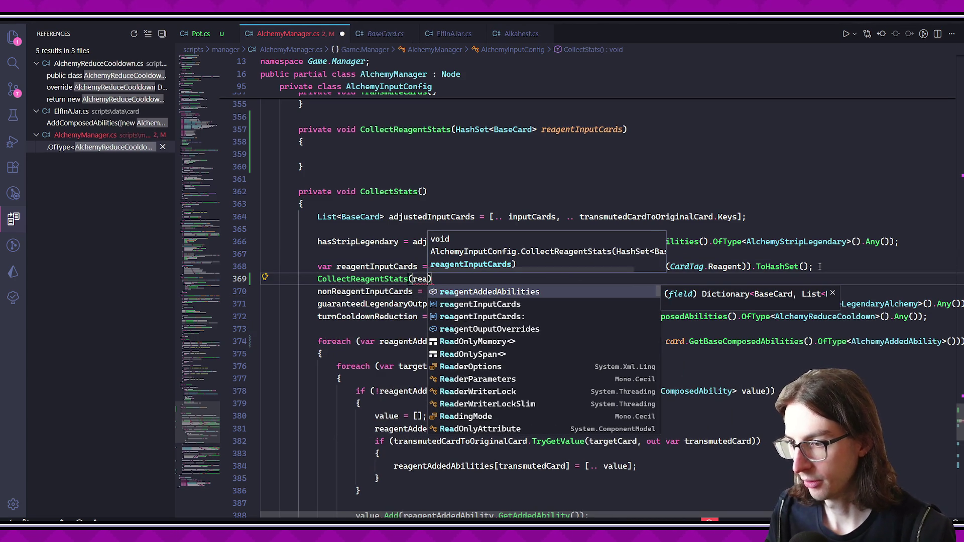
key("Down")
key("Tab")
type(");")
key("Return")
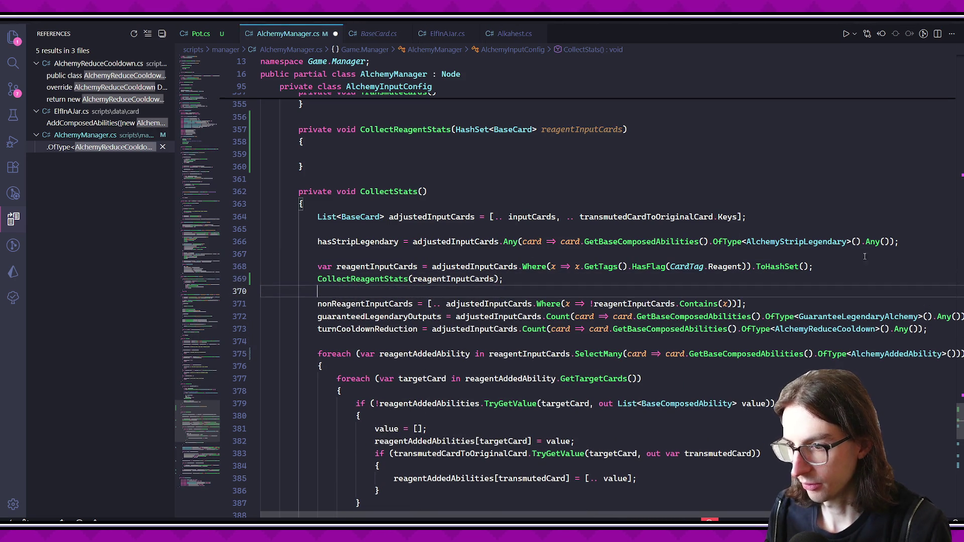
key("ctrl+s")
- Move the reagent-added-ability foreach loop from CollectStats into CollectReagentStats
scroll(559, 266, "down", 3)
left_click_drag(303, 259, 536, 445)
key("ctrl+x")
scroll(536, 446, "up", 3)
left_click(495, 173)
key("ctrl+v")
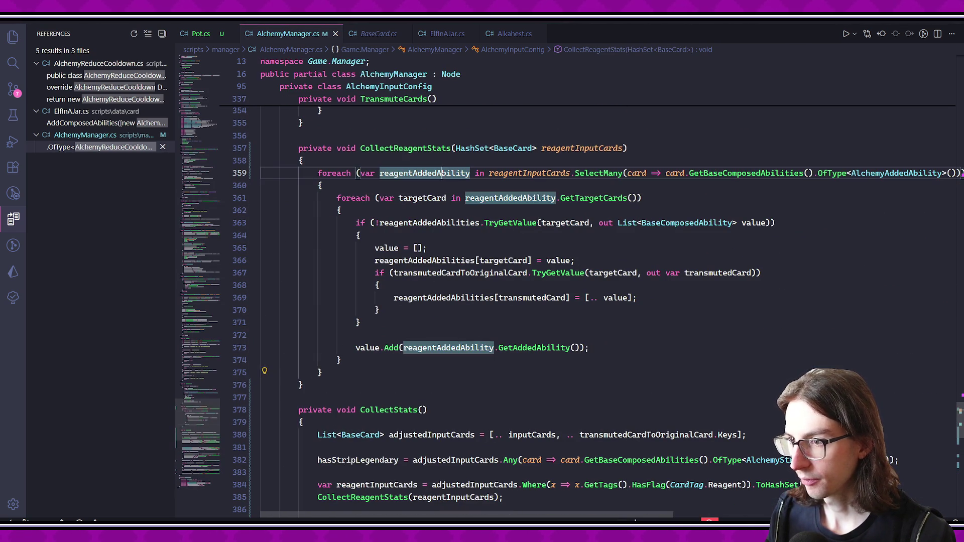
left_click(523, 173)
left_click(506, 199)
left_click(431, 223)
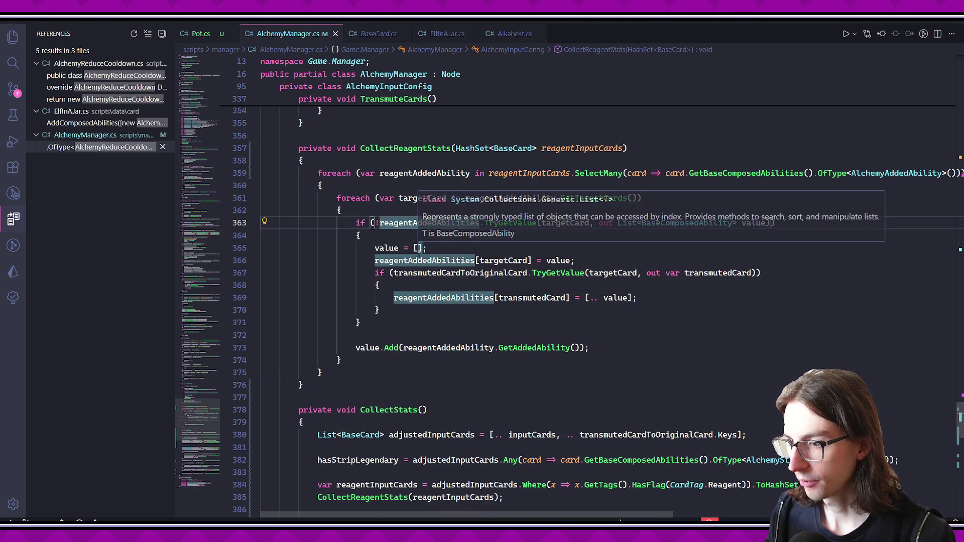
left_click(436, 232)
left_click(436, 224)
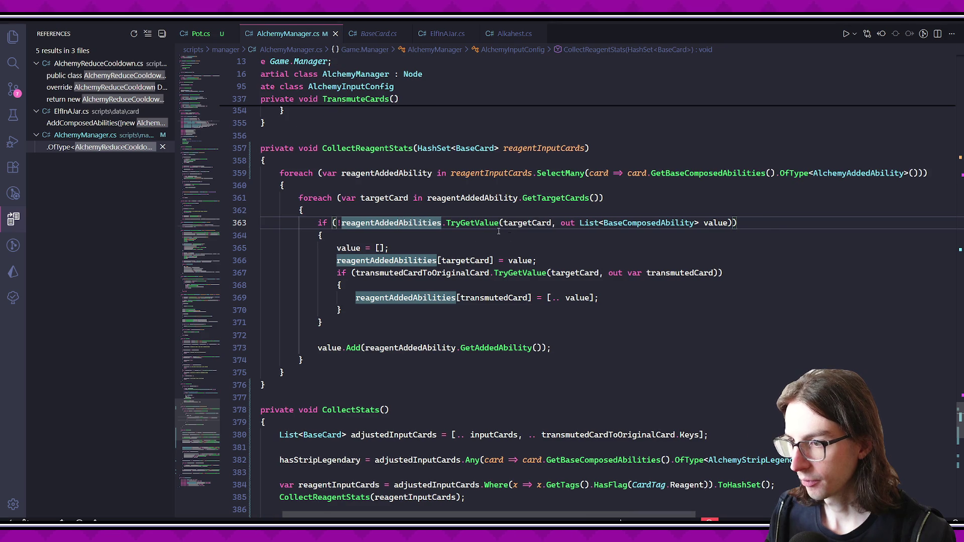
scroll(567, 254, "right", 5)
scroll(568, 255, "left", 4)
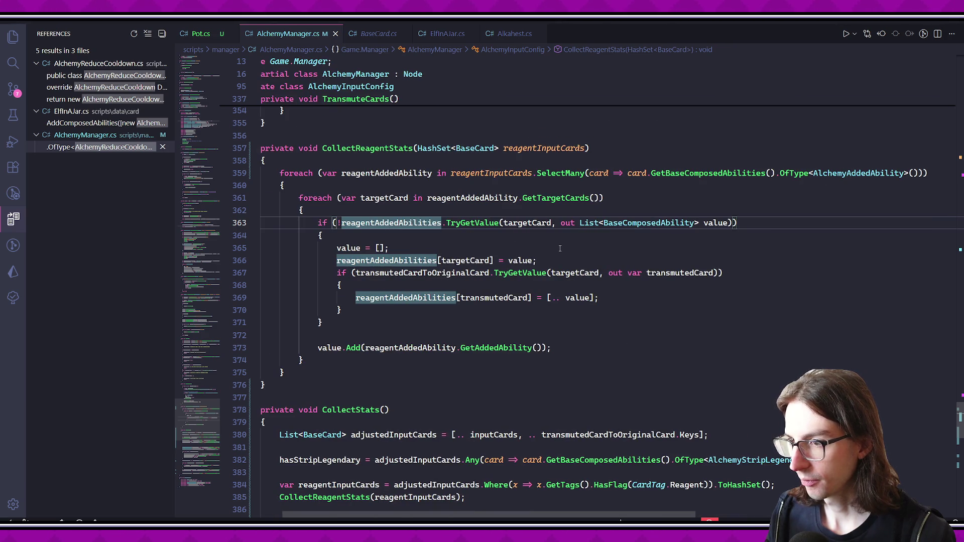
left_click(402, 199)
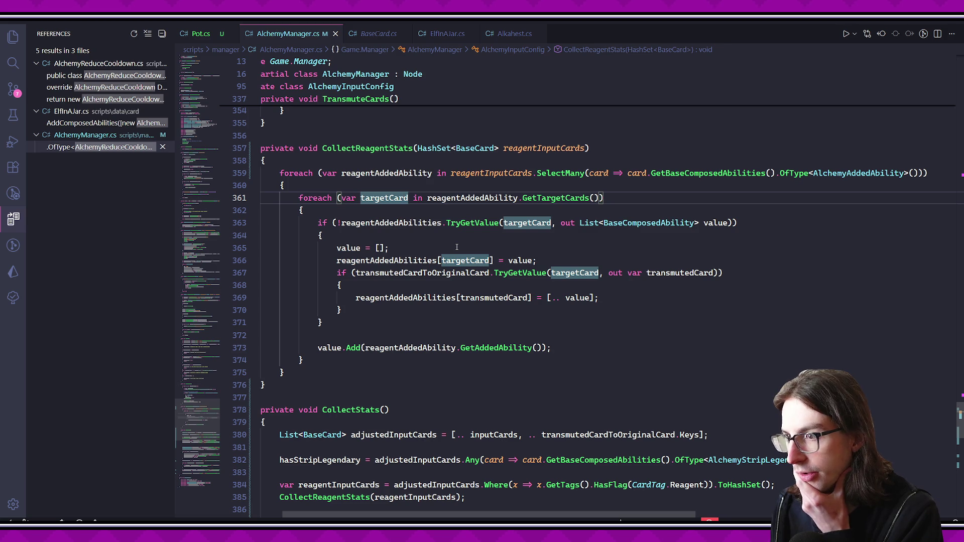
scroll(452, 241, "left", 1)
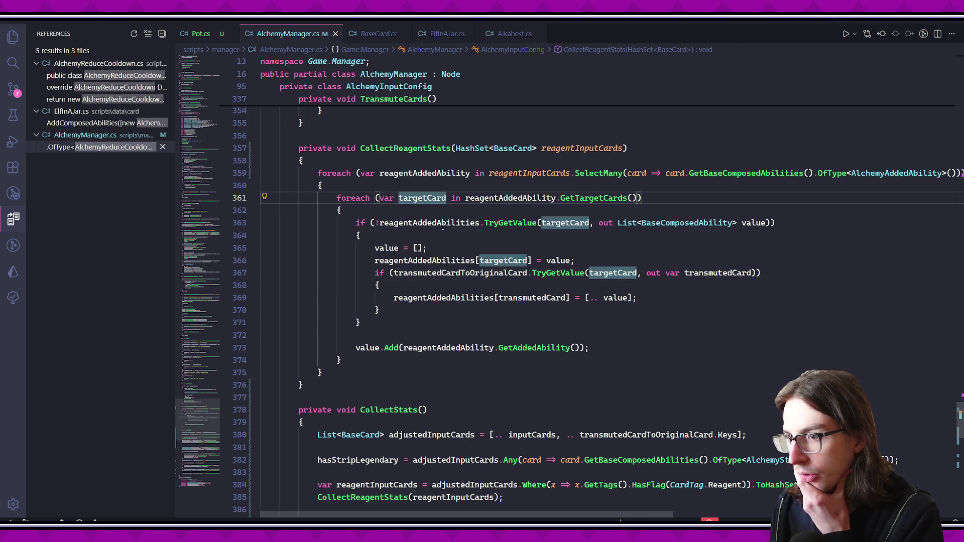
left_click_drag(358, 172, 481, 367)
left_click(482, 367)
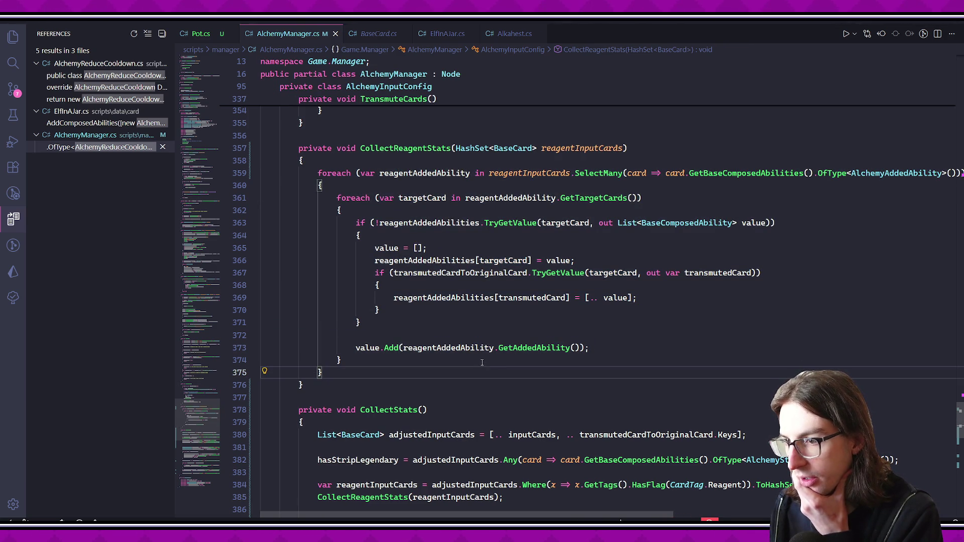
scroll(458, 290, "down", 6)
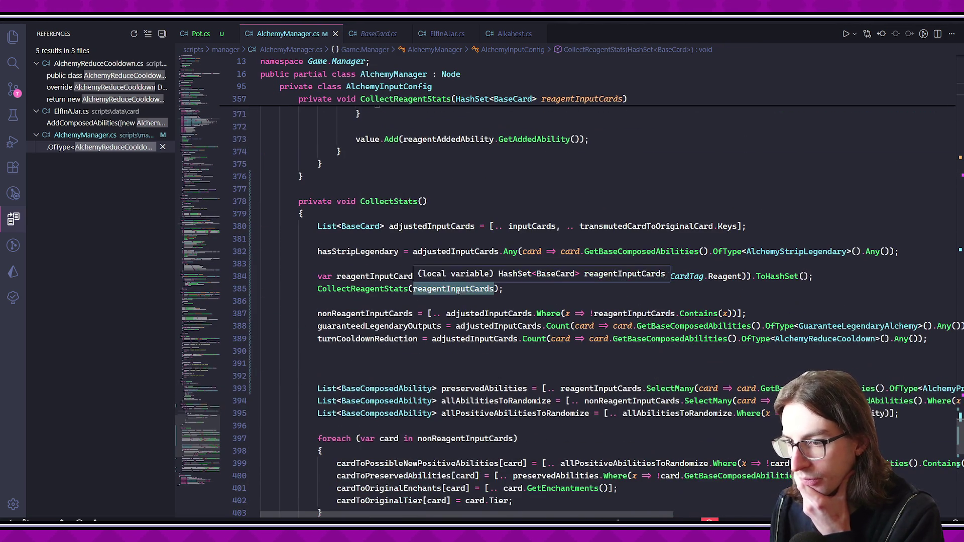
left_click(507, 370)
- Remove the extra blank lines left where the reagent loop used to be
key("BackSpace")
key("BackSpace")
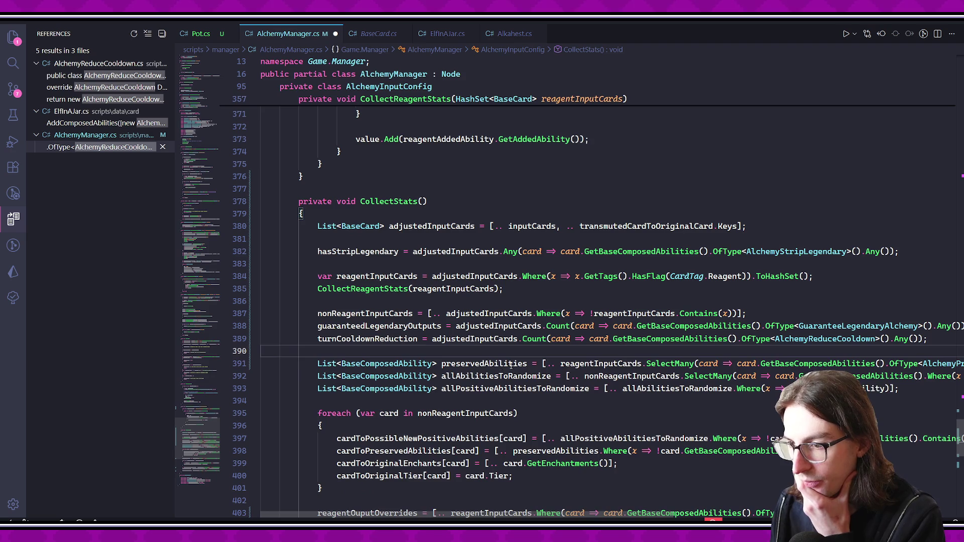
double_click(507, 367)
scroll(507, 367, "down", 6)
scroll(511, 326, "up", 2)
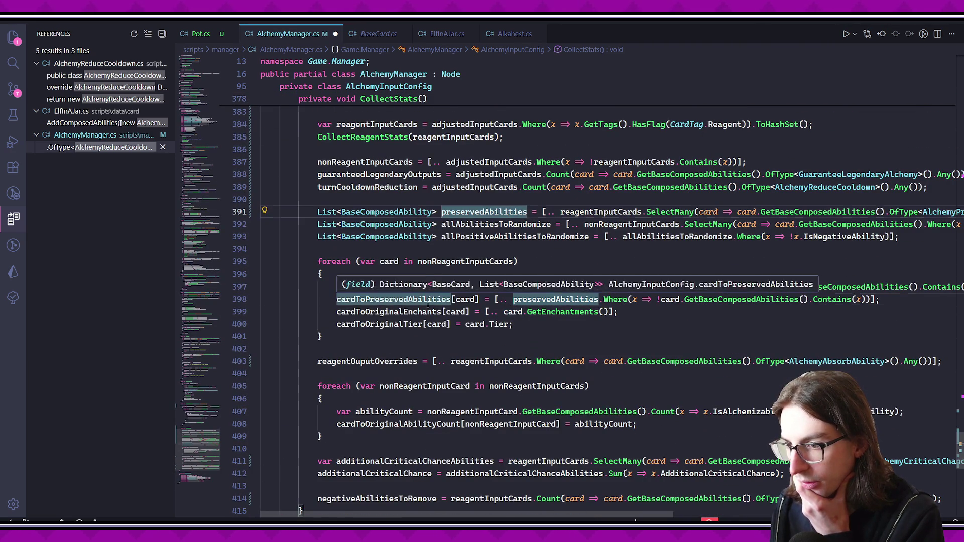
left_click(428, 310)
- Review uses of allAbilitiesToRandomize, allPositiveAbilitiesToRandomize, preservedAbilities, nonReagentInputCards and reagentInputCards
left_click(495, 224)
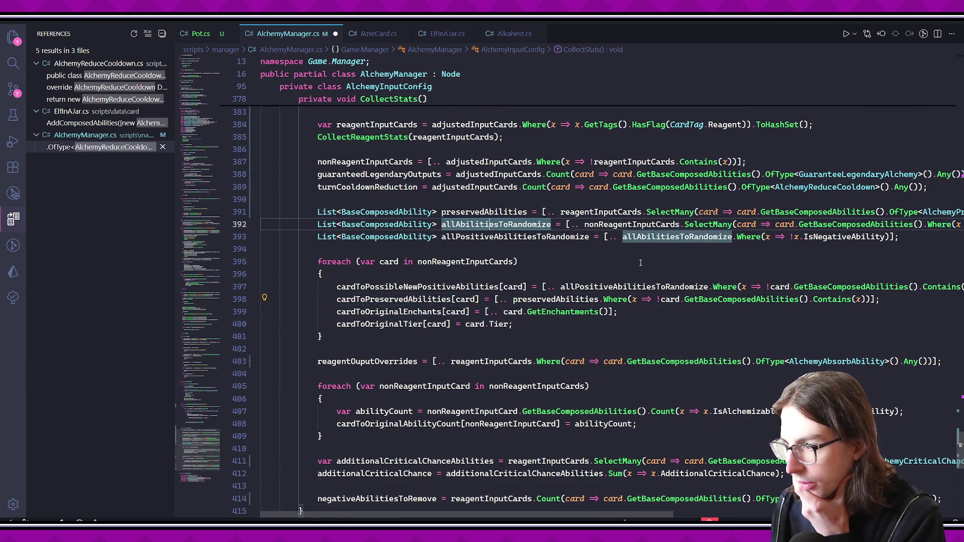
scroll(633, 261, "right", 3)
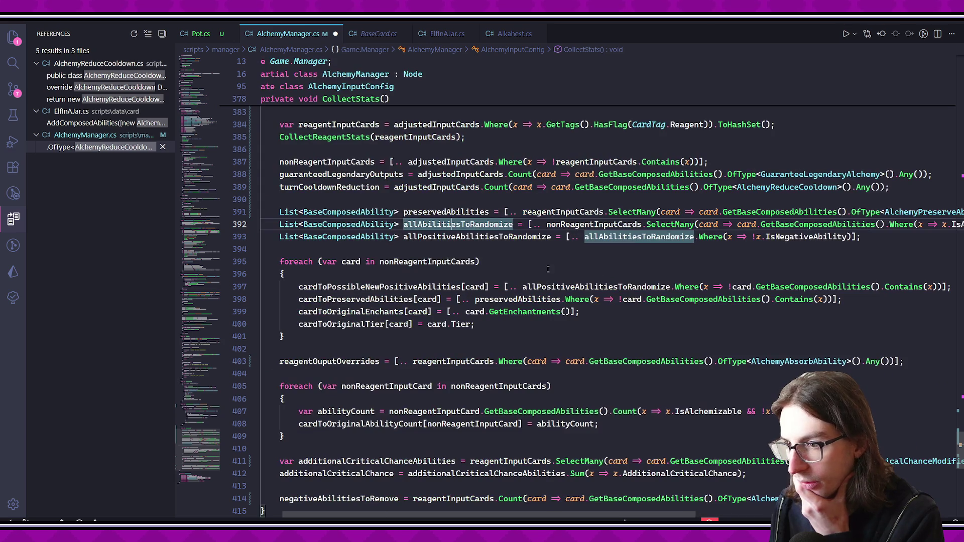
left_click(470, 237)
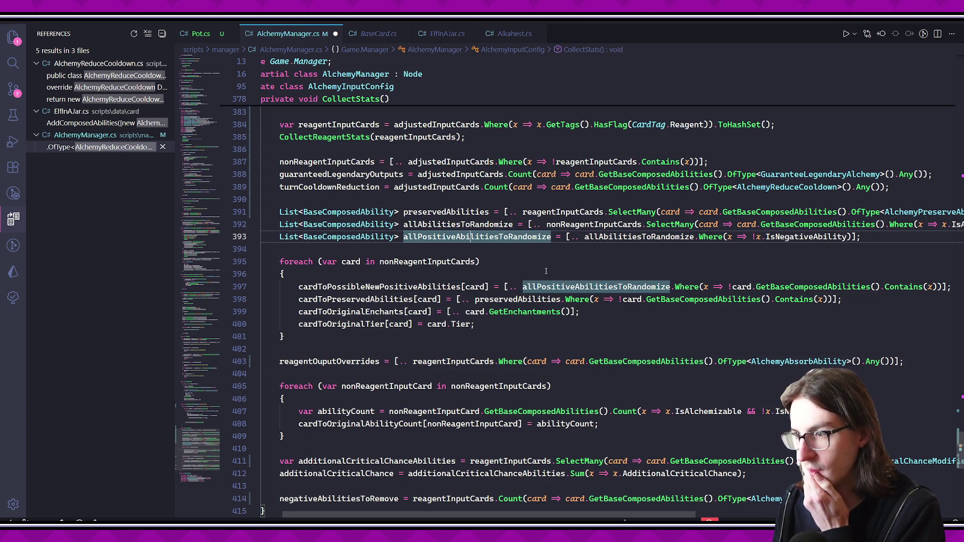
left_click(457, 212)
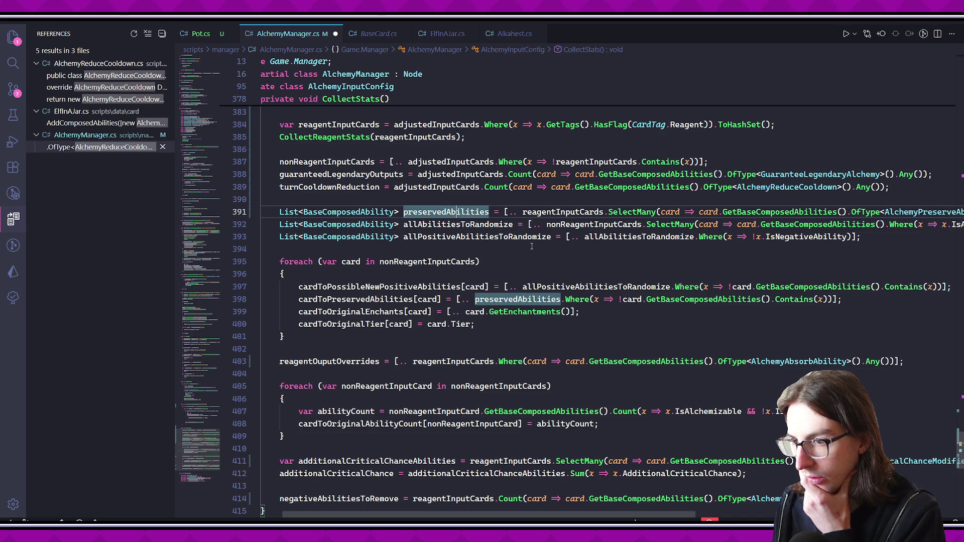
left_click(503, 261)
scroll(552, 301, "up", 2)
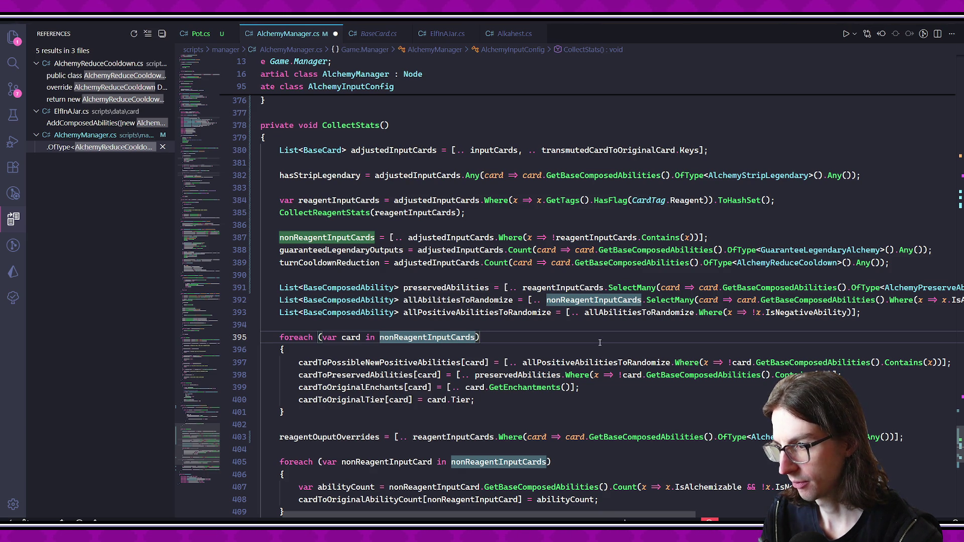
left_click(562, 287)
scroll(452, 281, "down", 5)
scroll(436, 289, "left", 2)
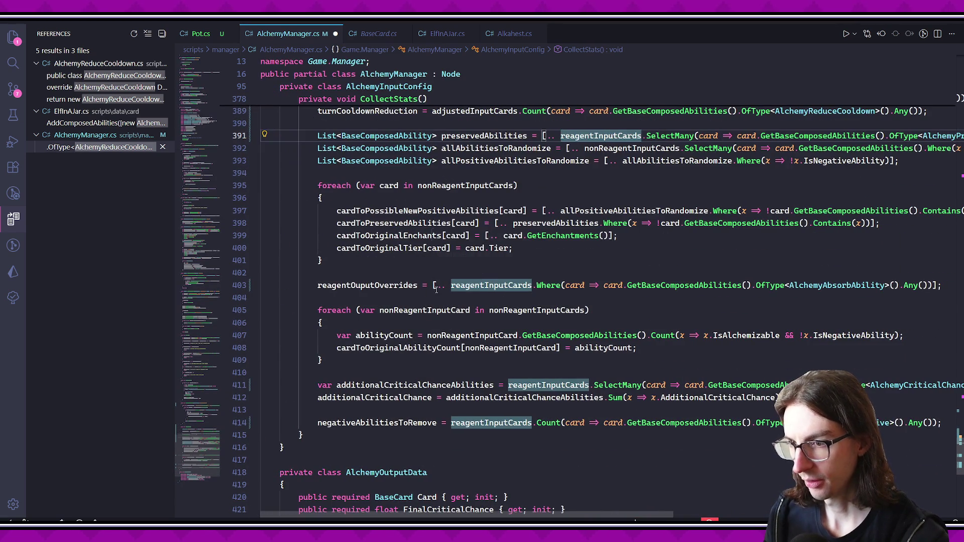
- Move the reagentOuputOverrides line into CollectReagentStats after its loop and save
triple_click(528, 288)
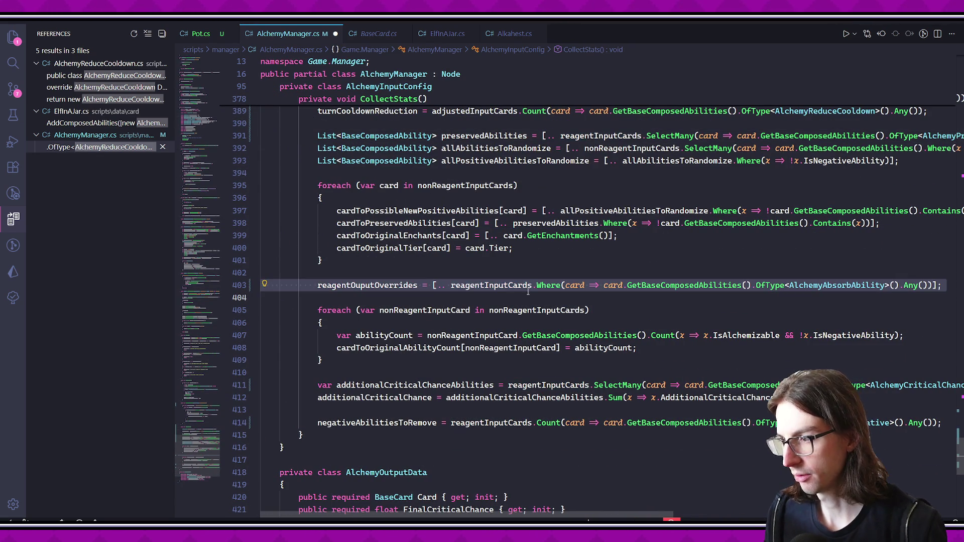
key("Delete")
scroll(537, 261, "up", 9)
scroll(544, 238, "up", 2)
left_click(415, 351)
key("Return")
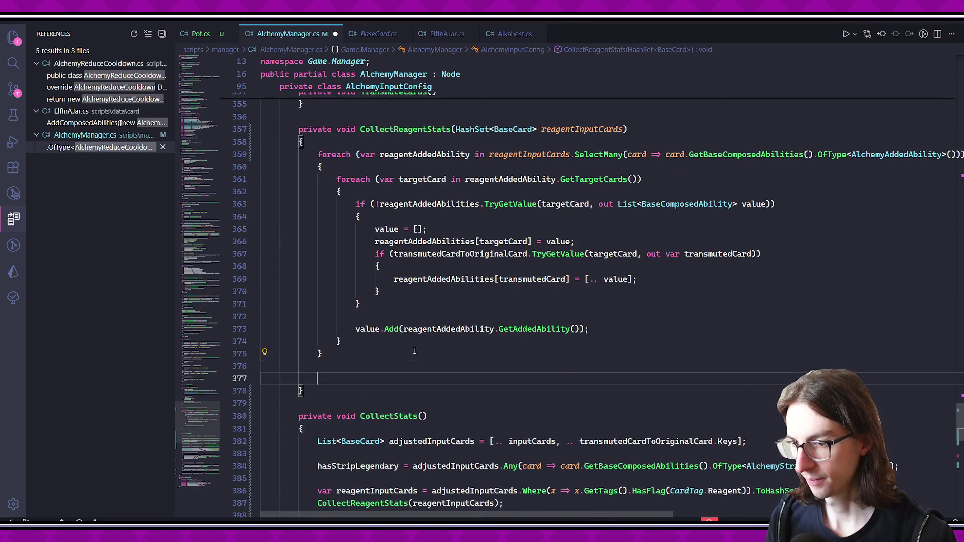
key("ctrl+v")
key("ctrl+s")
- Delete the leftover blank line in CollectStats and review the nonReagentInputCard loop
scroll(422, 302, "down", 10)
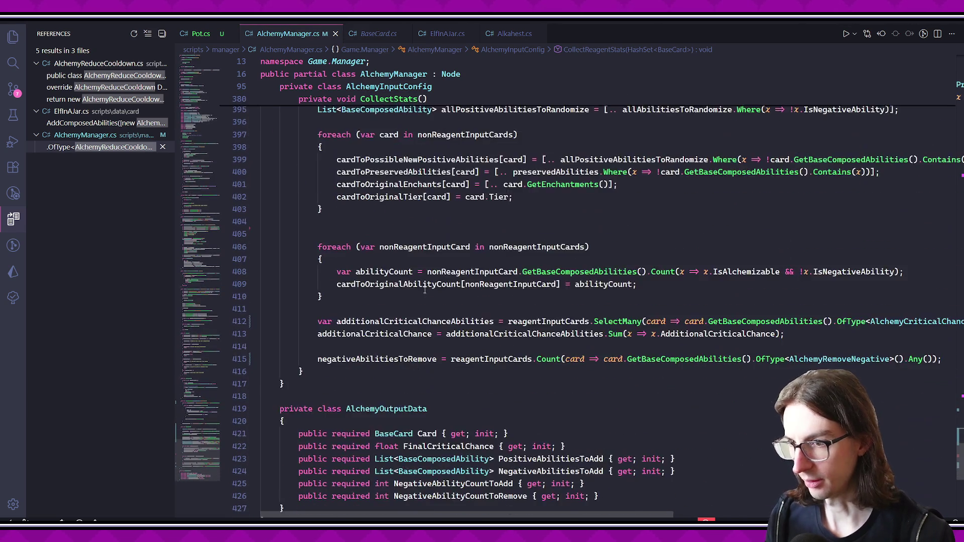
scroll(425, 290, "up", 1)
left_click(439, 258)
key("Delete")
left_click(432, 272)
left_click(538, 272)
- Review the critical-chance and negativeAbilitiesToRemove lines, deleting the blank line between them
left_click(387, 310)
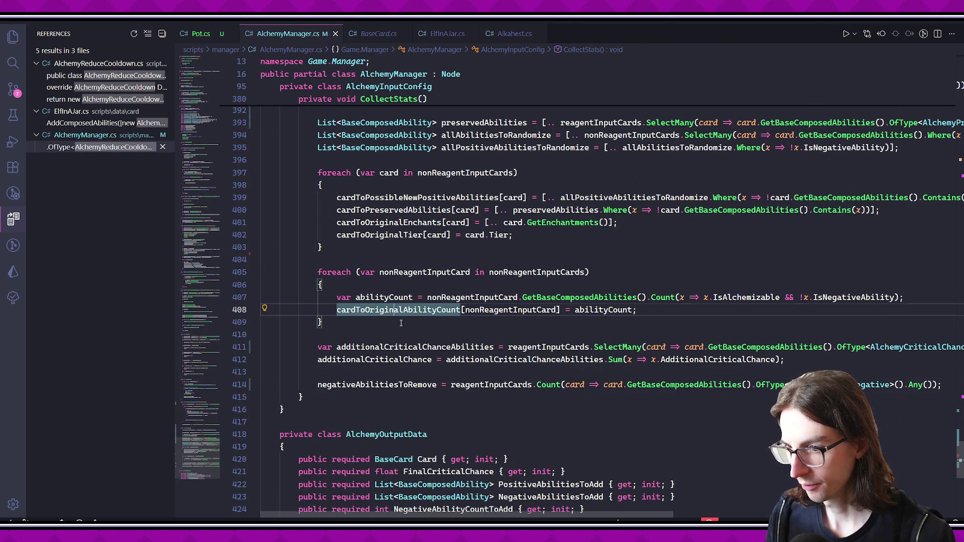
left_click(401, 323)
left_click(392, 347)
left_click(414, 360)
left_click(415, 347)
left_click(548, 347)
left_click(395, 385)
left_click(460, 371)
key("ctrl+shift+k")
- Move the three critical-chance and negative-removal lines below reagentOuputOverrides in CollectReagentStats
mouse_move(262, 347)
left_mouse_down()
mouse_move(958, 369)
mouse_move(910, 370)
left_mouse_up()
key("ctrl+x")
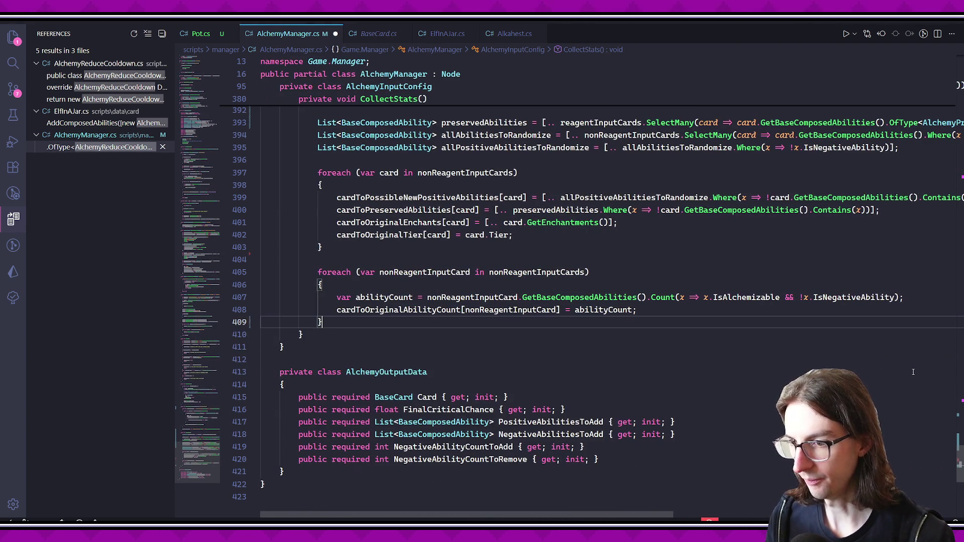
scroll(441, 348, "up", 10)
scroll(441, 348, "up", 4)
scroll(392, 306, "down", 7)
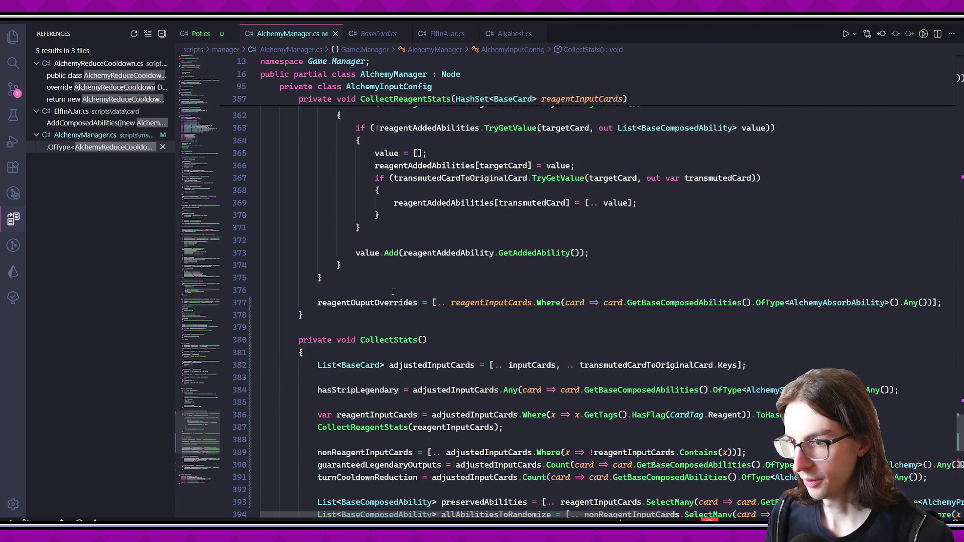
left_click(961, 307)
key("Return")
key("ctrl+v")
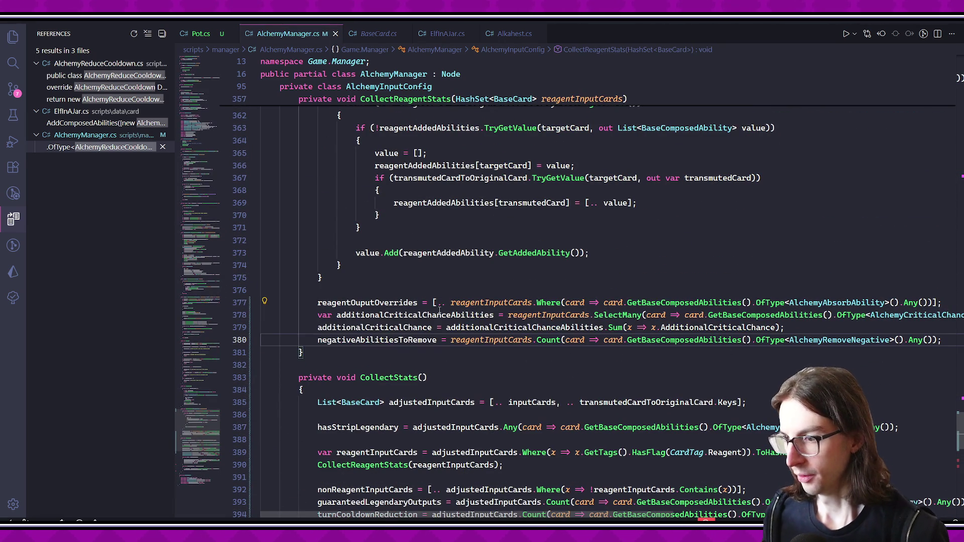